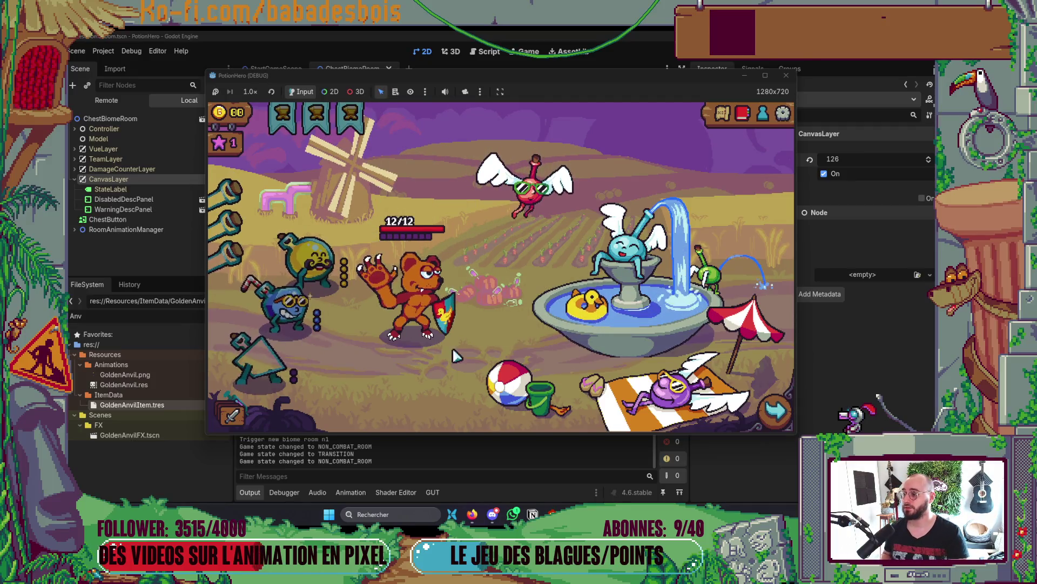
- Use the fountain's Recharge réserve option to refill the potion reserve, then close the biome map
{"action": "mouse_move", "coordinate": [349, 277]}
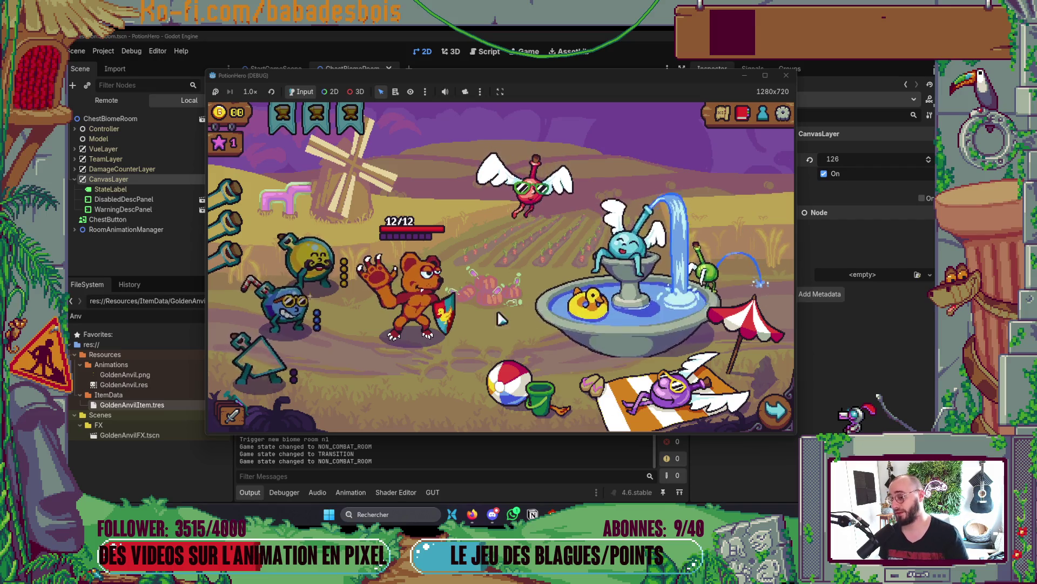
{"action": "mouse_move", "coordinate": [299, 254]}
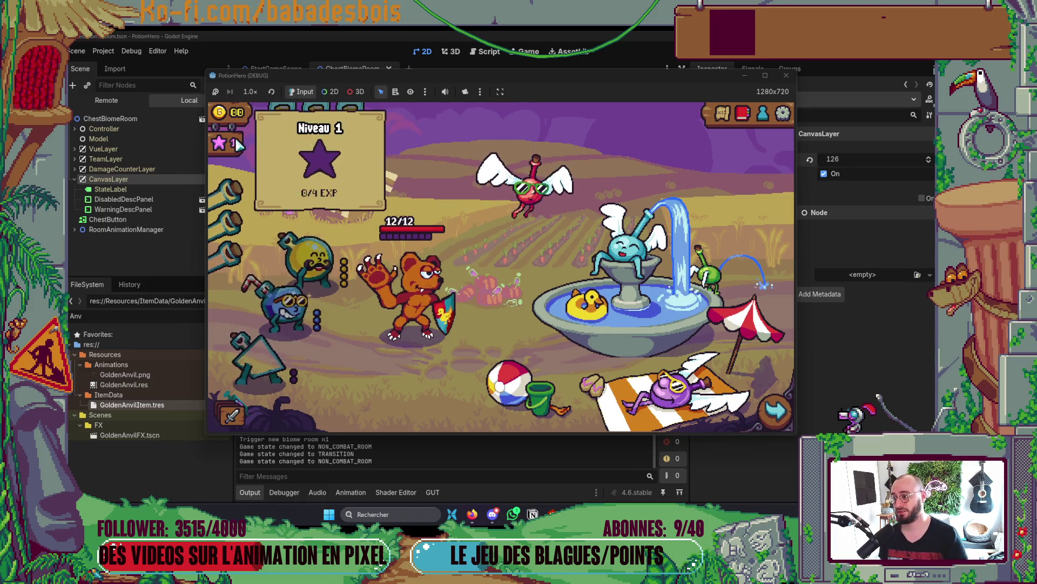
{"action": "mouse_move", "coordinate": [340, 122]}
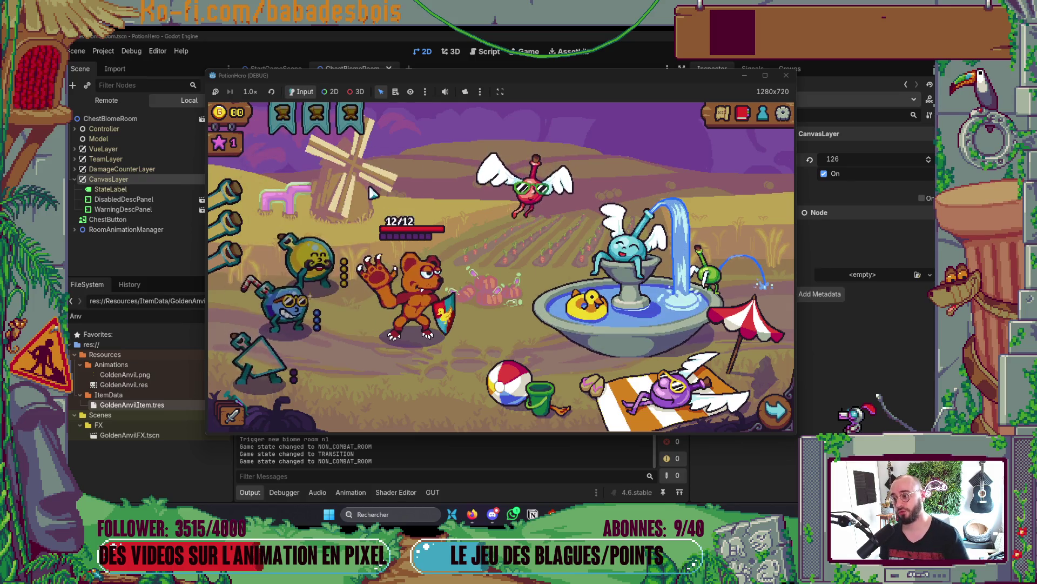
{"action": "left_click", "coordinate": [599, 304]}
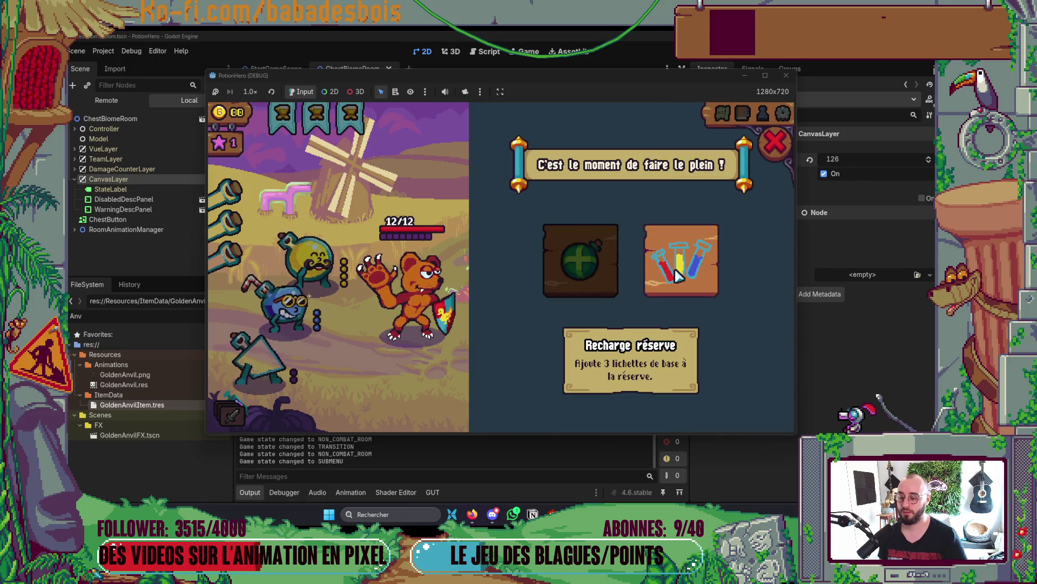
{"action": "left_click", "coordinate": [677, 275]}
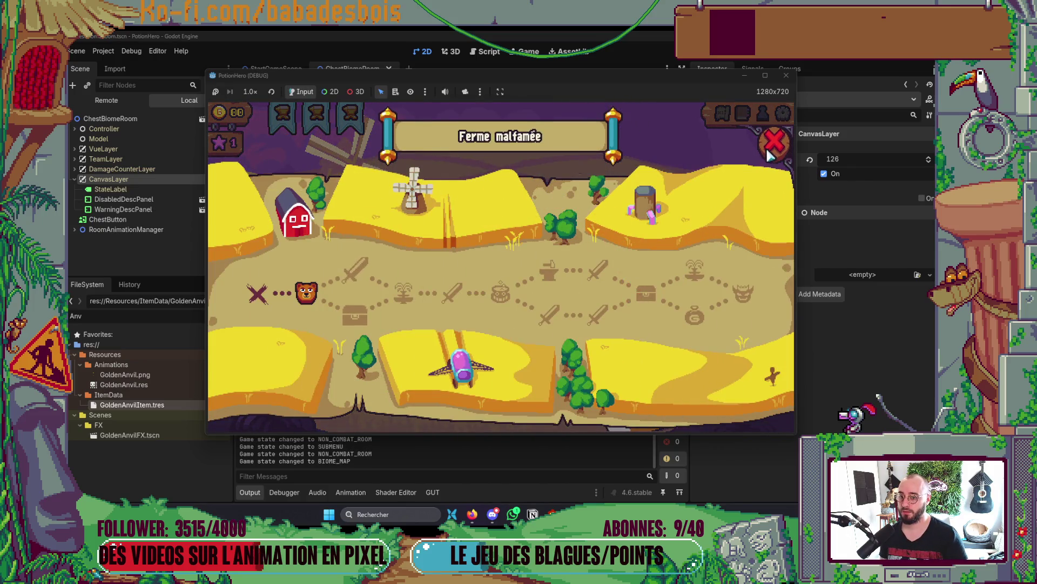
{"action": "left_click", "coordinate": [769, 153]}
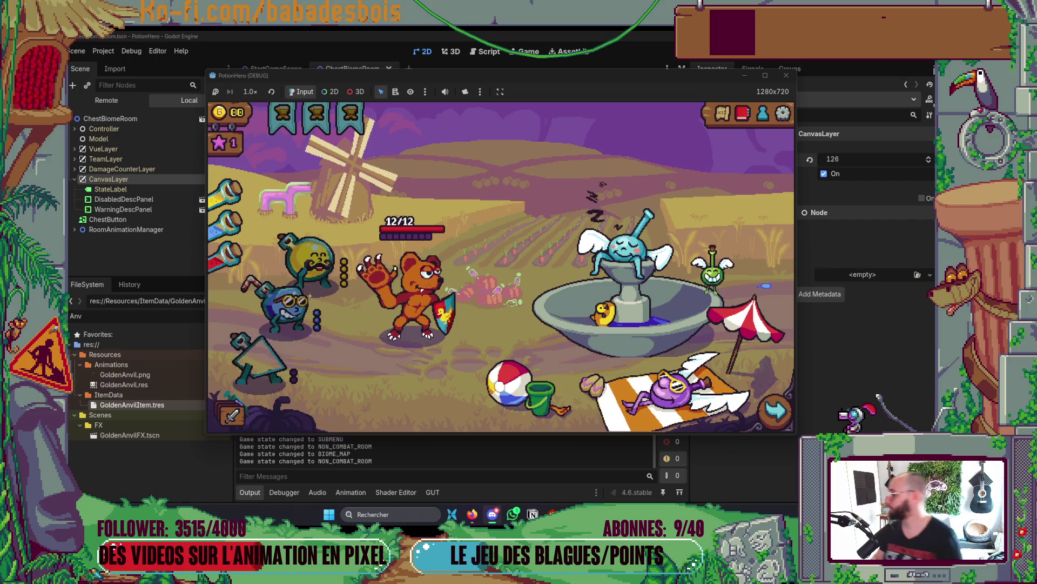
- Retry the drained fountain, then open and close the Ferme malfamée map twice
{"action": "mouse_move", "coordinate": [434, 318]}
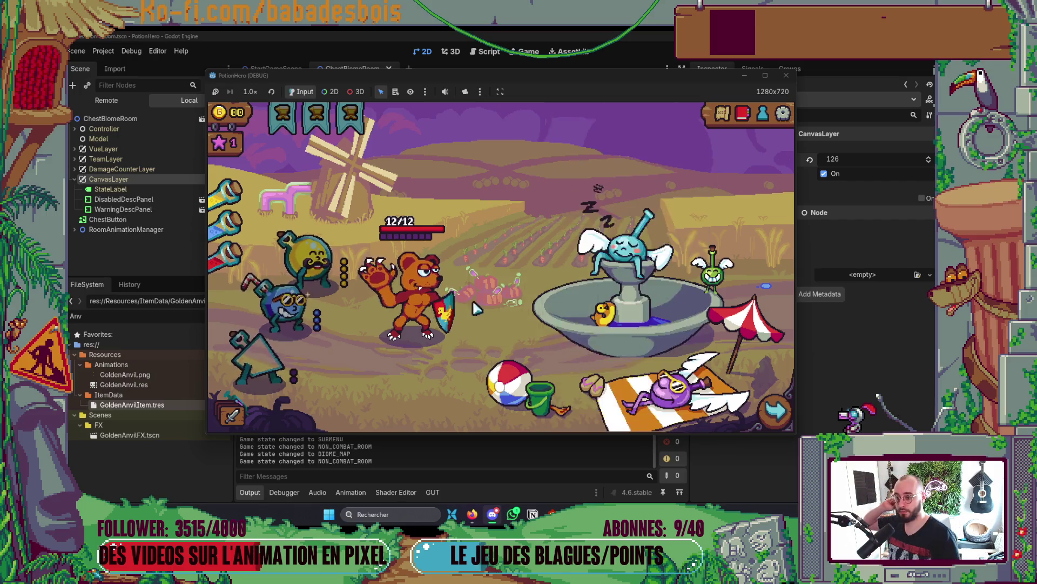
{"action": "left_click", "coordinate": [627, 303]}
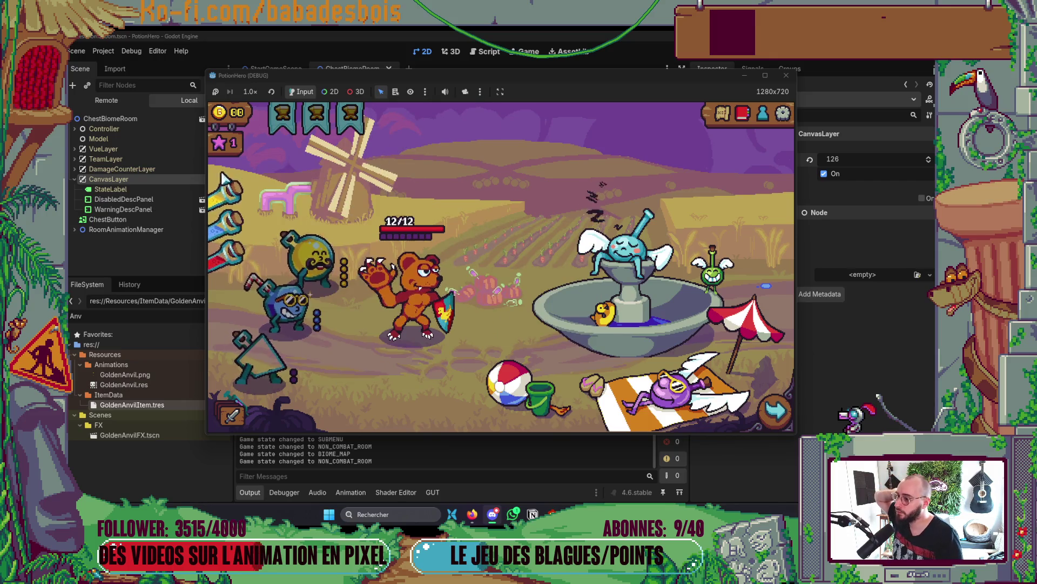
{"action": "mouse_move", "coordinate": [234, 229]}
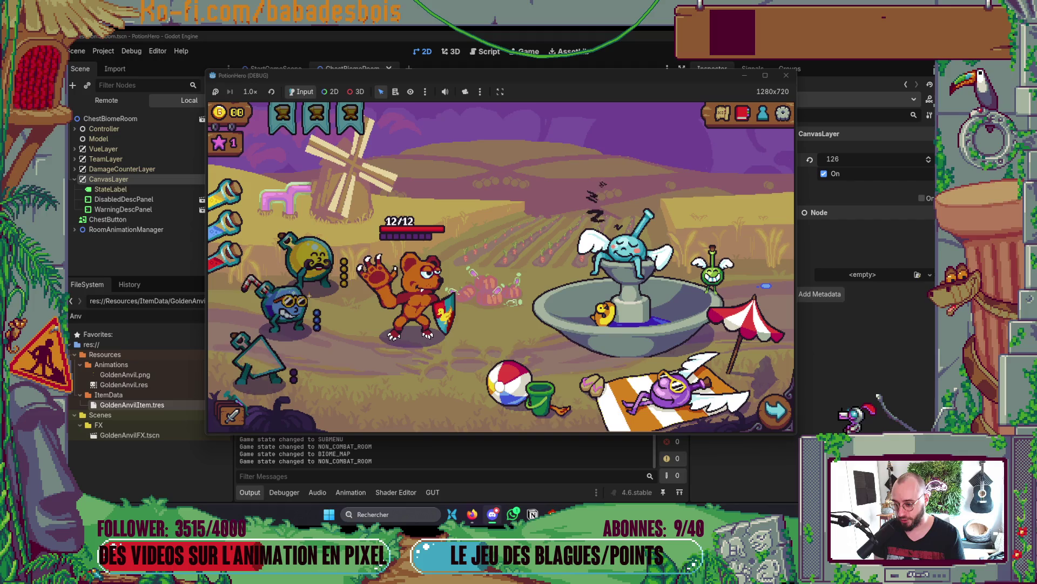
{"action": "left_click", "coordinate": [720, 114]}
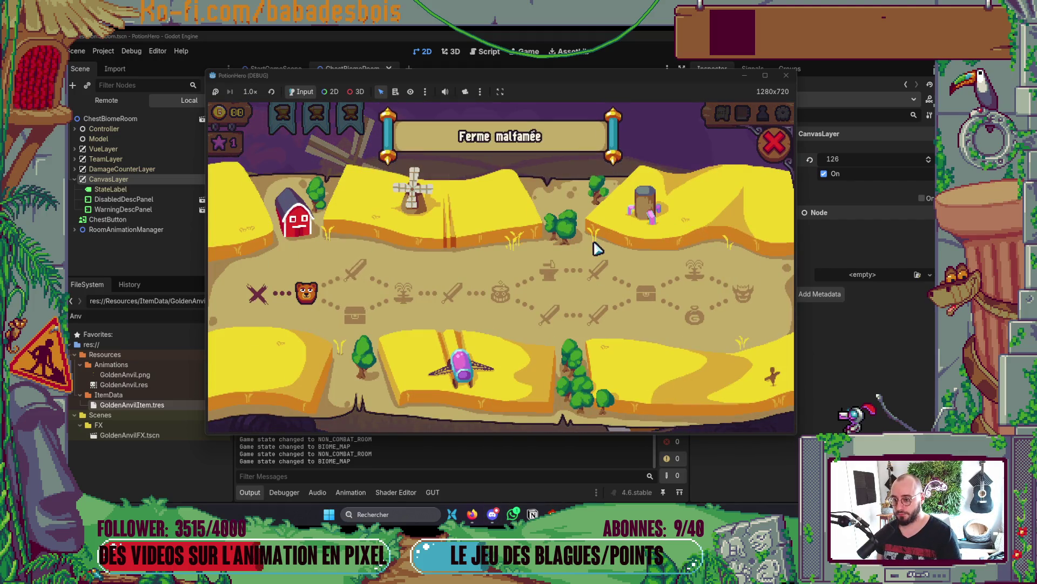
{"action": "left_click", "coordinate": [774, 143]}
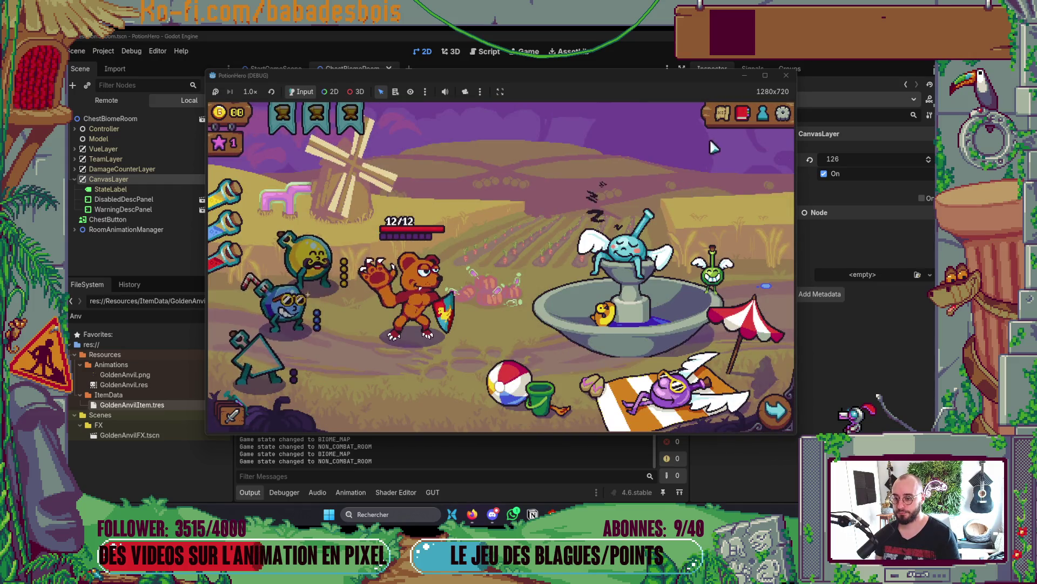
{"action": "left_click", "coordinate": [722, 113]}
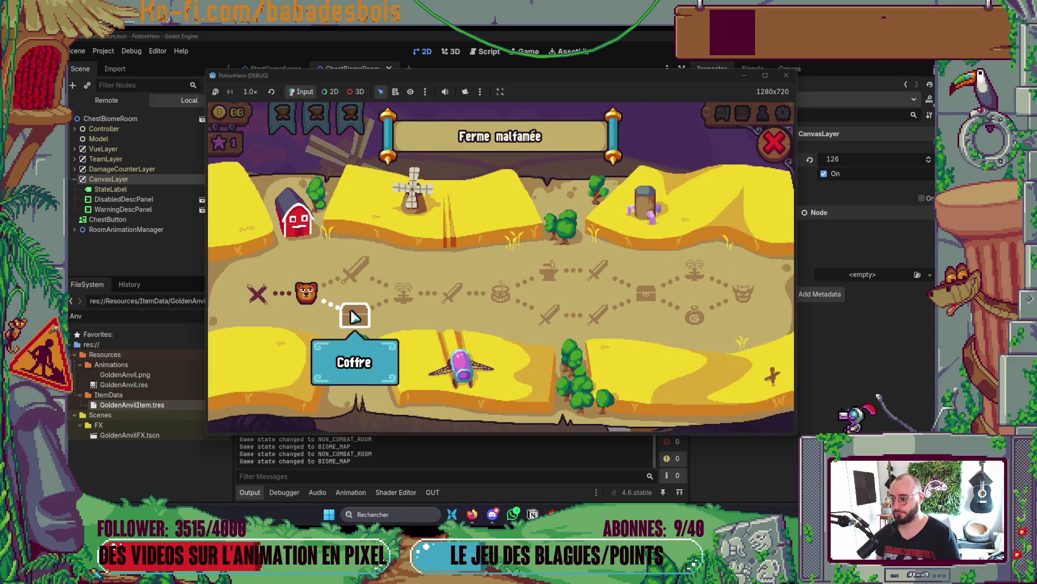
{"action": "left_click", "coordinate": [774, 143]}
- Keep toggling the Ferme malfamée map open and closed to confirm it responds every time
{"action": "left_click", "coordinate": [725, 115]}
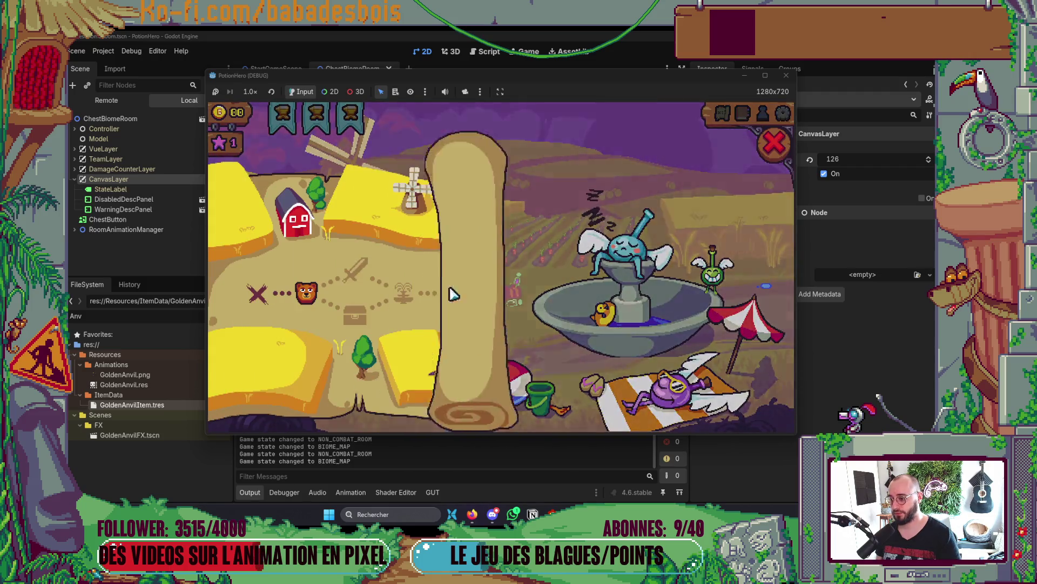
{"action": "left_click", "coordinate": [774, 143]}
{"action": "left_click", "coordinate": [724, 115]}
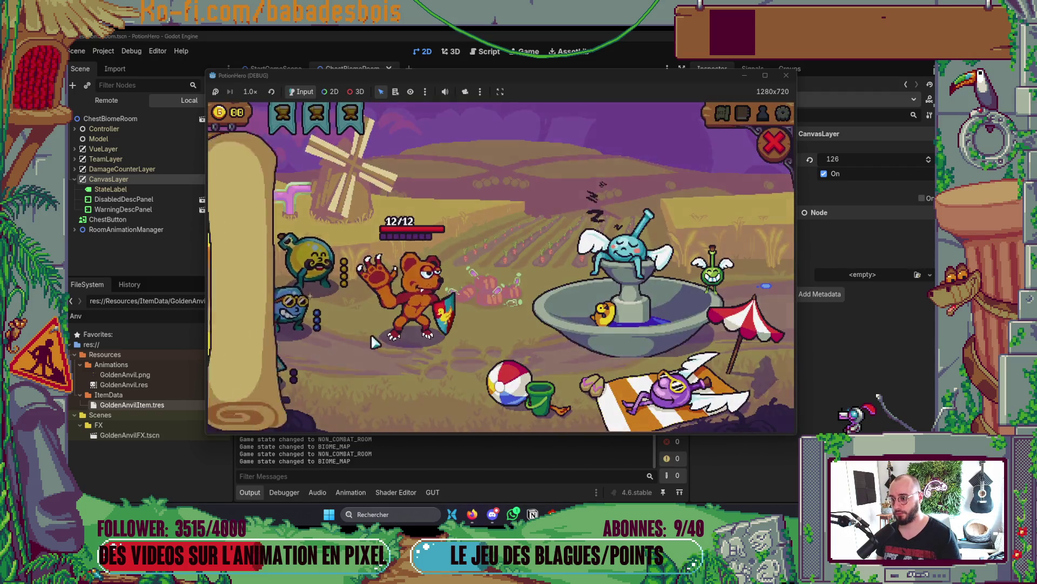
{"action": "left_click", "coordinate": [772, 146]}
{"action": "left_click", "coordinate": [725, 116]}
{"action": "left_click", "coordinate": [774, 145]}
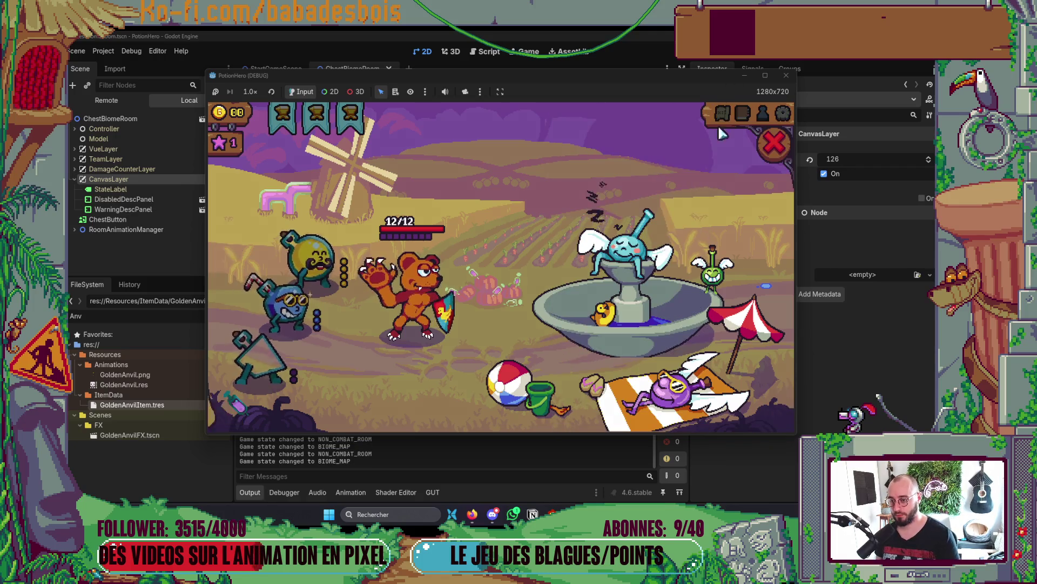
{"action": "left_click", "coordinate": [722, 113]}
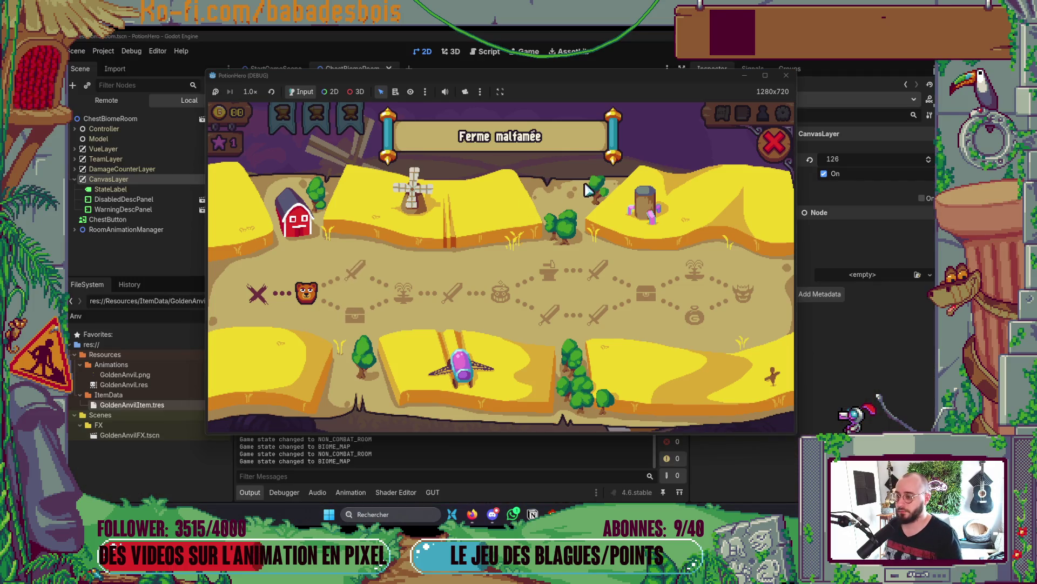
{"action": "left_click", "coordinate": [774, 143]}
- Stop the running game and bring the Notion Backlog sprint board to the front
{"action": "left_click", "coordinate": [787, 76]}
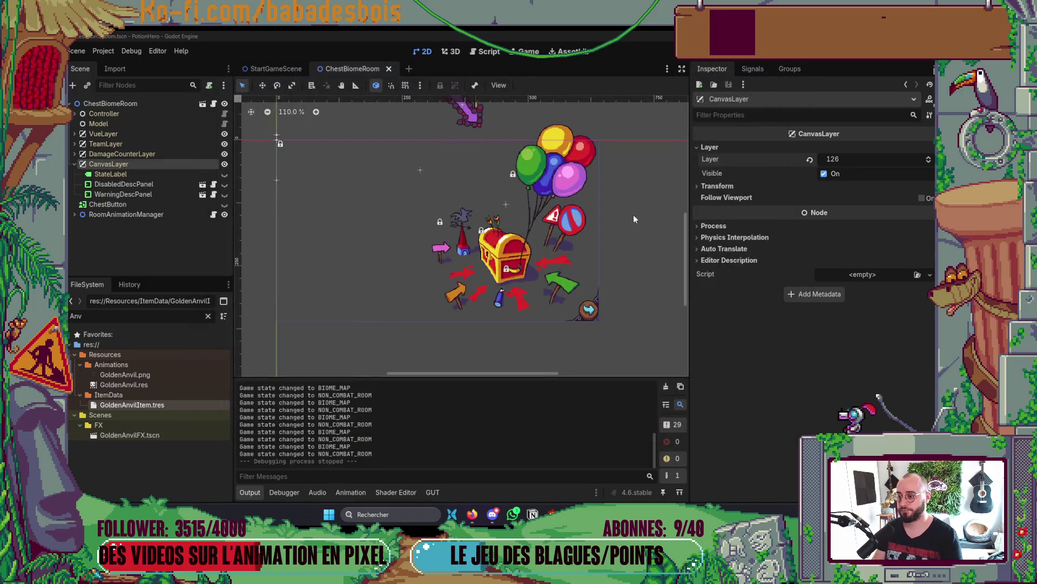
{"action": "key", "text": "alt+Tab"}
{"action": "key", "text": "alt+Tab"}
{"action": "key", "text": "alt+Tab"}
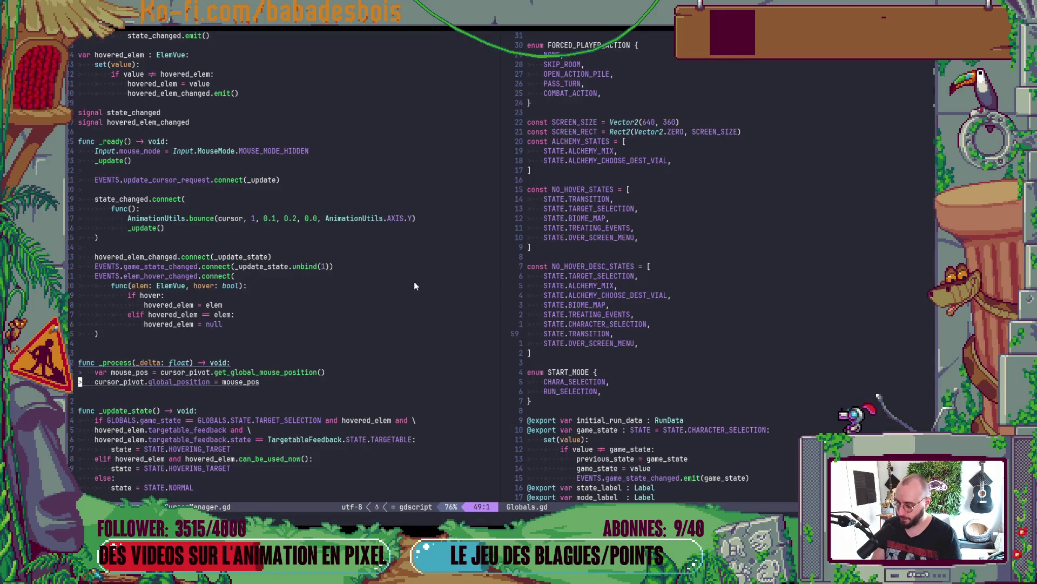
{"action": "scroll", "coordinate": [416, 282], "scroll_direction": "down", "scroll_amount": 3}
{"action": "key", "text": "alt+Tab"}
{"action": "key", "text": "alt+Tab"}
{"action": "key", "text": "alt+Tab"}
{"action": "key", "text": "alt+Tab"}
{"action": "key", "text": "alt+Tab"}
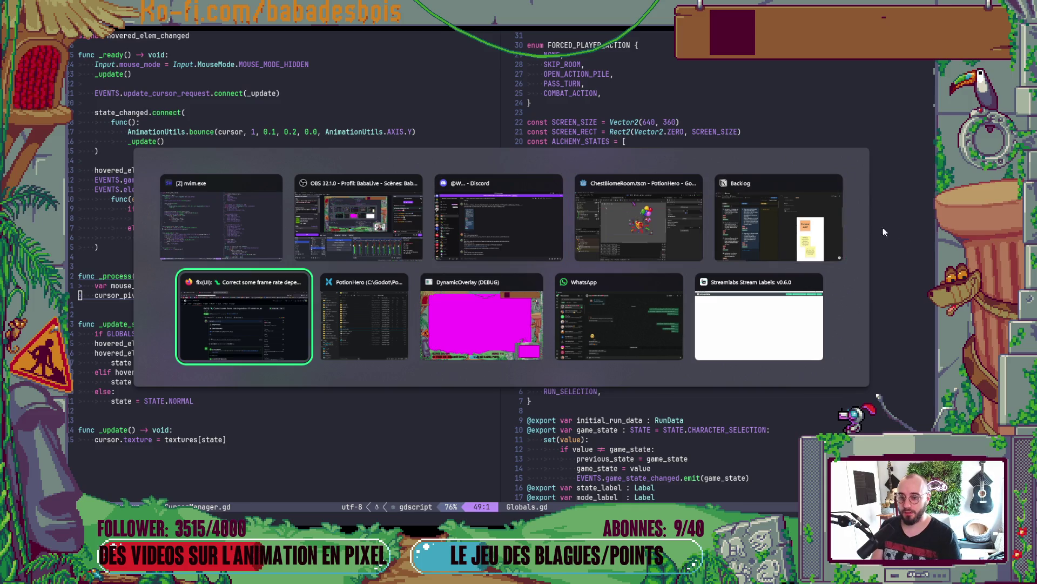
{"action": "left_click", "coordinate": [779, 222]}
{"action": "scroll", "coordinate": [756, 263], "scroll_direction": "down", "scroll_amount": 3}
- Scroll through the reference images of the cursor hover-state task, then go back to Godot
{"action": "scroll", "coordinate": [757, 264], "scroll_direction": "down", "scroll_amount": 5}
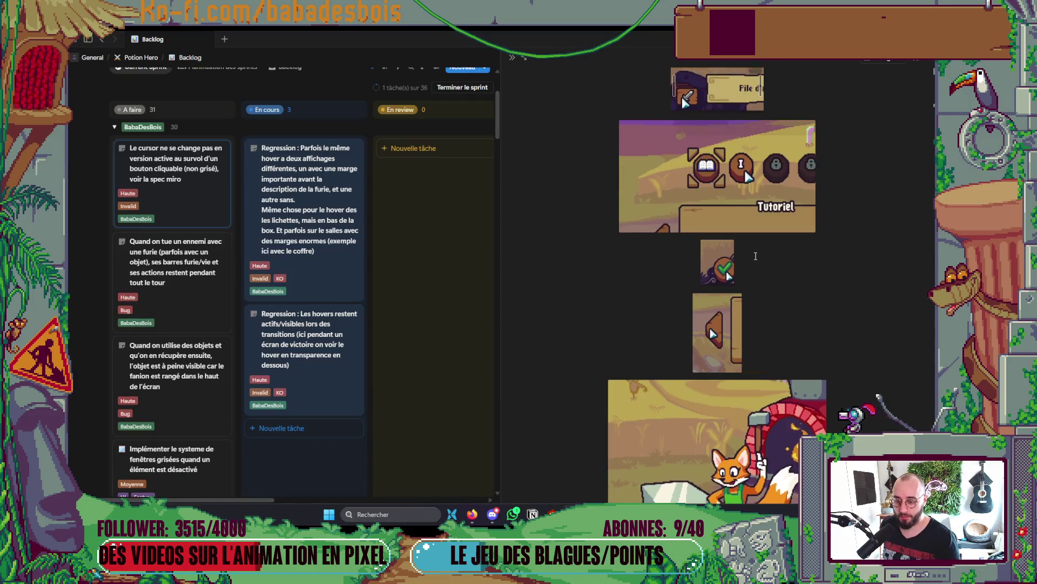
{"action": "scroll", "coordinate": [726, 270], "scroll_direction": "up", "scroll_amount": 3}
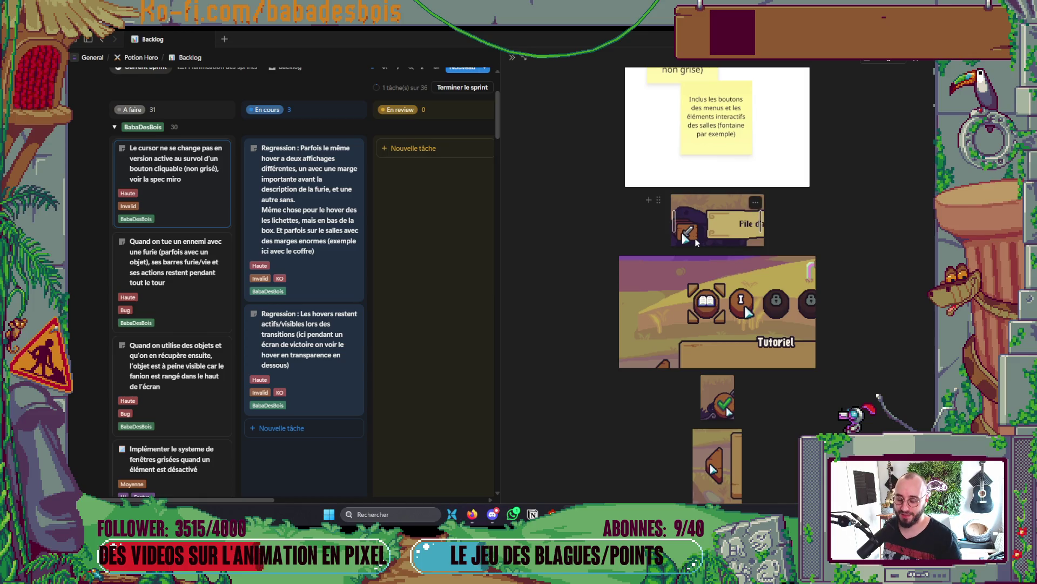
{"action": "scroll", "coordinate": [733, 303], "scroll_direction": "down", "scroll_amount": 2}
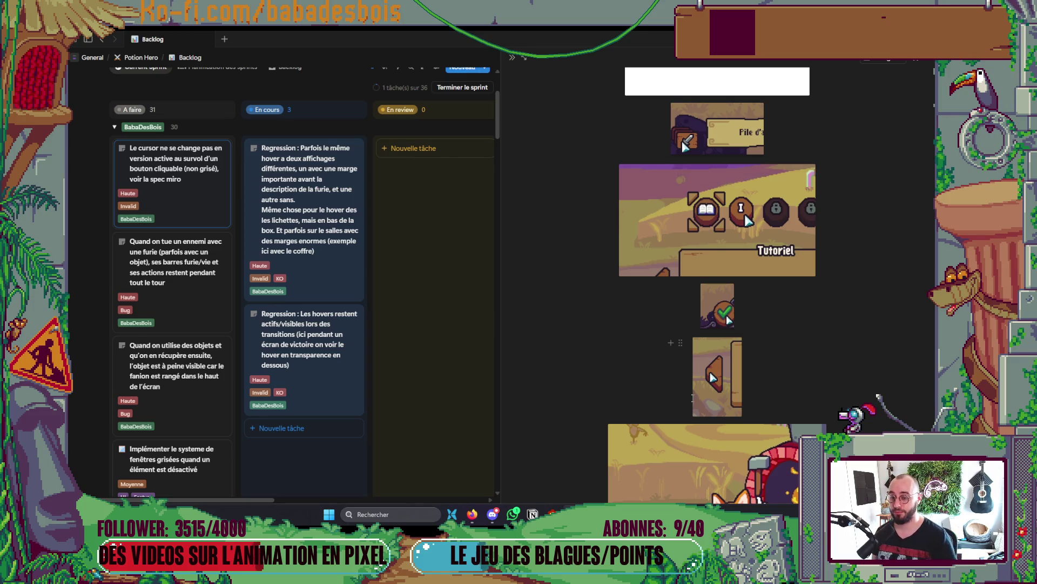
{"action": "scroll", "coordinate": [694, 401], "scroll_direction": "down", "scroll_amount": 3}
{"action": "scroll", "coordinate": [680, 333], "scroll_direction": "down", "scroll_amount": 3}
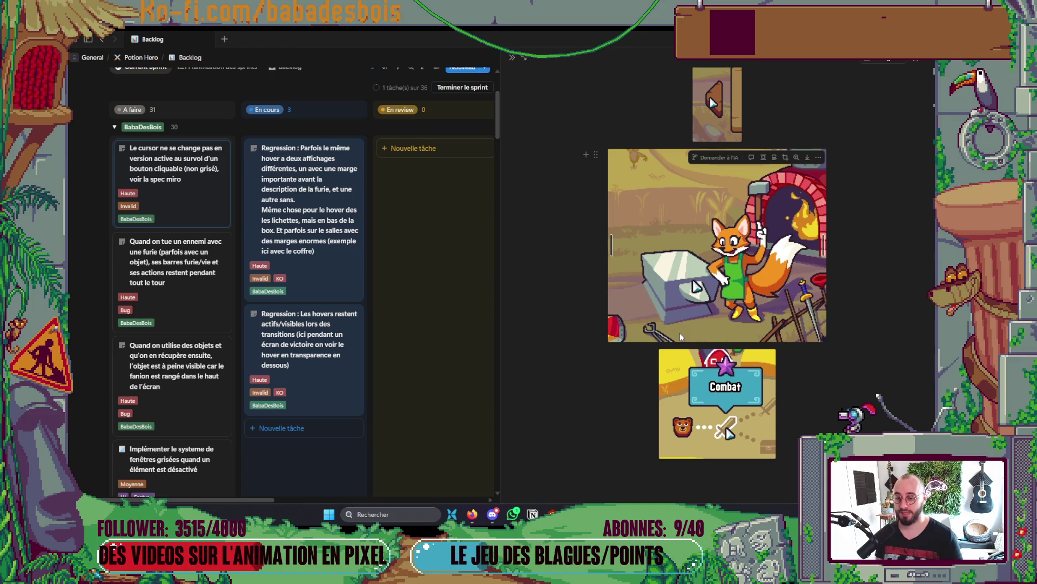
{"action": "scroll", "coordinate": [674, 323], "scroll_direction": "down", "scroll_amount": 1}
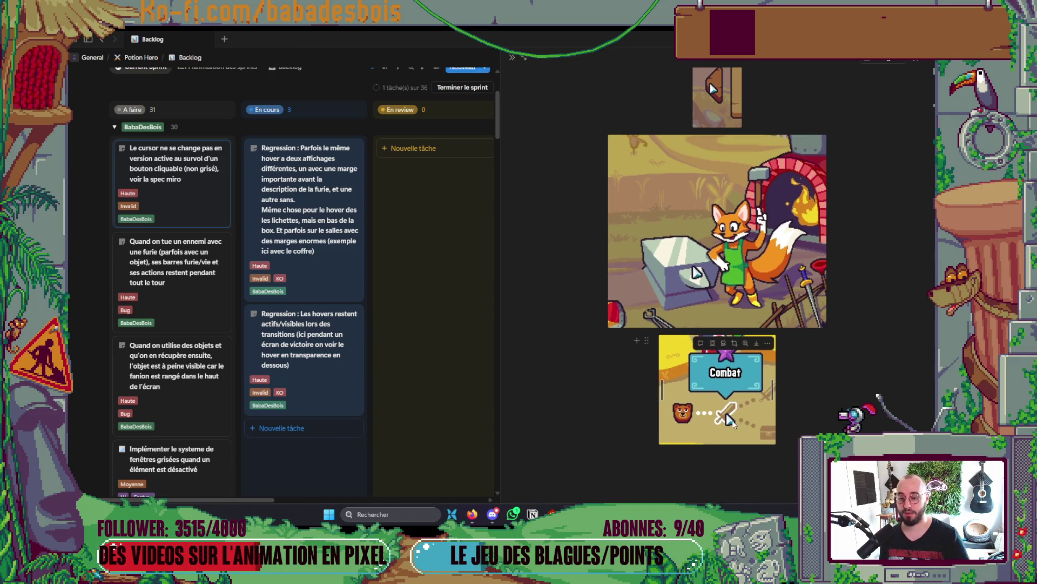
{"action": "scroll", "coordinate": [702, 389], "scroll_direction": "up", "scroll_amount": 15}
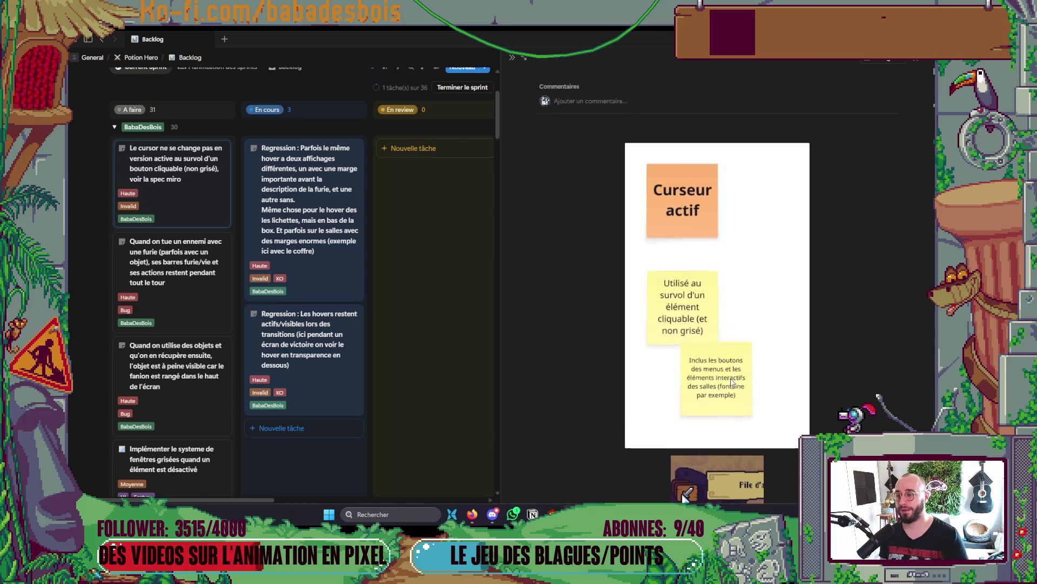
{"action": "scroll", "coordinate": [733, 382], "scroll_direction": "down", "scroll_amount": 10}
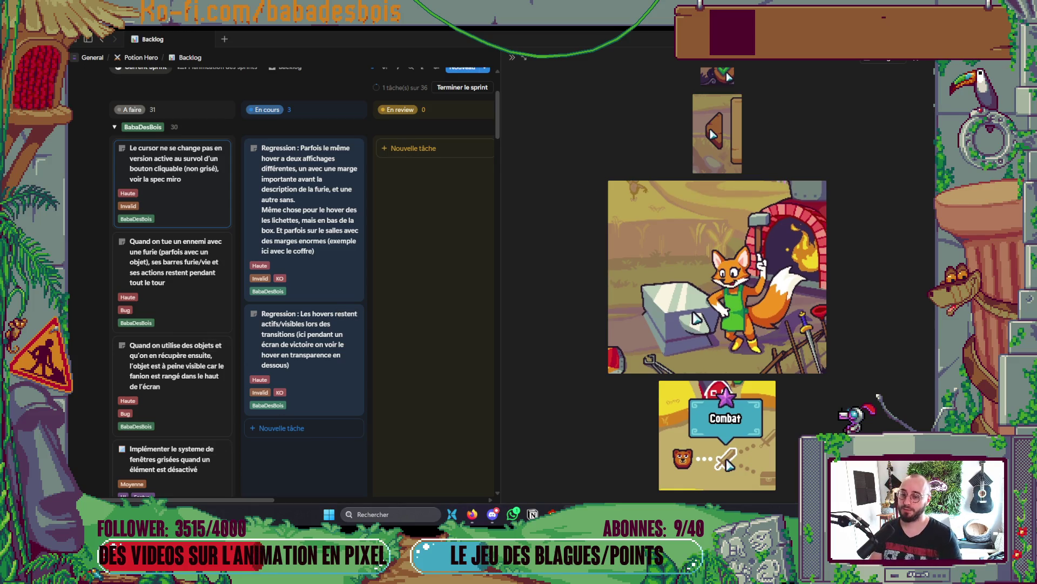
{"action": "key", "text": "alt+Tab"}
{"action": "key", "text": "alt+Tab"}
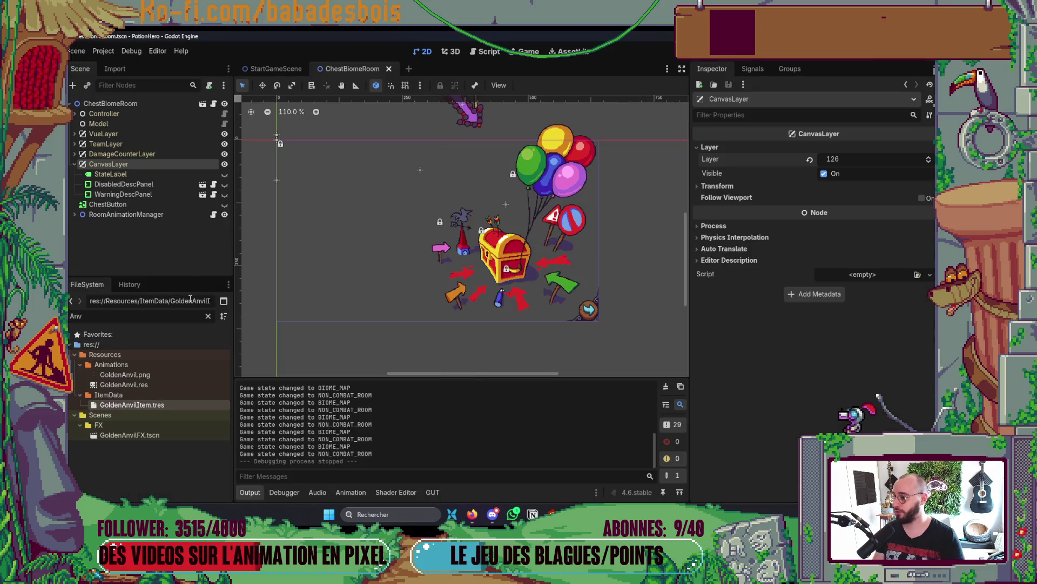
- Delete the ChestButton node from the scene tree
{"action": "left_click", "coordinate": [93, 205]}
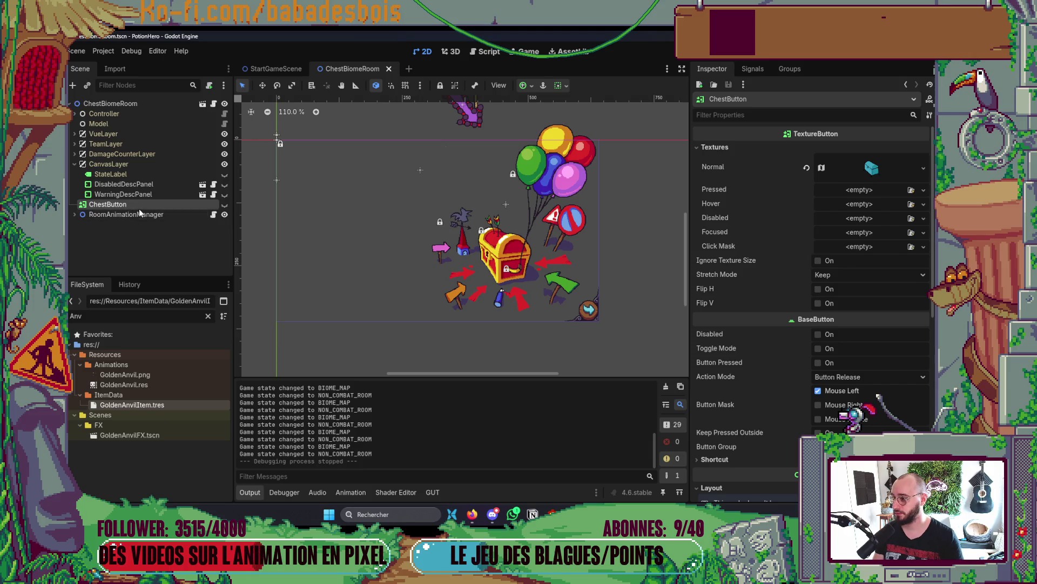
{"action": "key", "text": "Delete"}
{"action": "left_click", "coordinate": [474, 286]}
- Expand RoomAnimationManager and inspect the Chest node and its HoverableComponent
{"action": "left_click", "coordinate": [74, 204]}
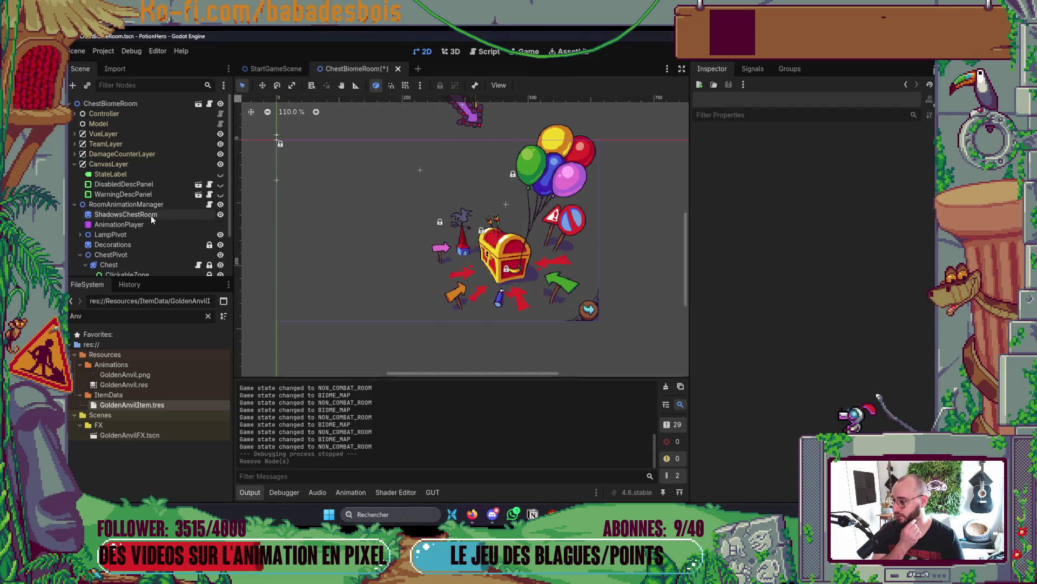
{"action": "scroll", "coordinate": [150, 218], "scroll_direction": "down", "scroll_amount": 3}
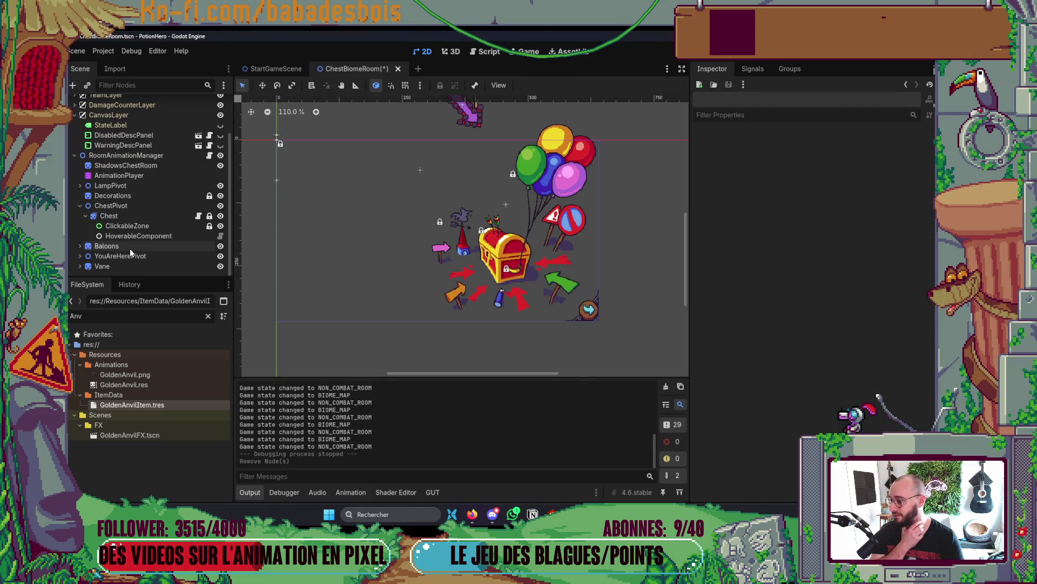
{"action": "left_click", "coordinate": [143, 216]}
{"action": "left_click", "coordinate": [162, 236]}
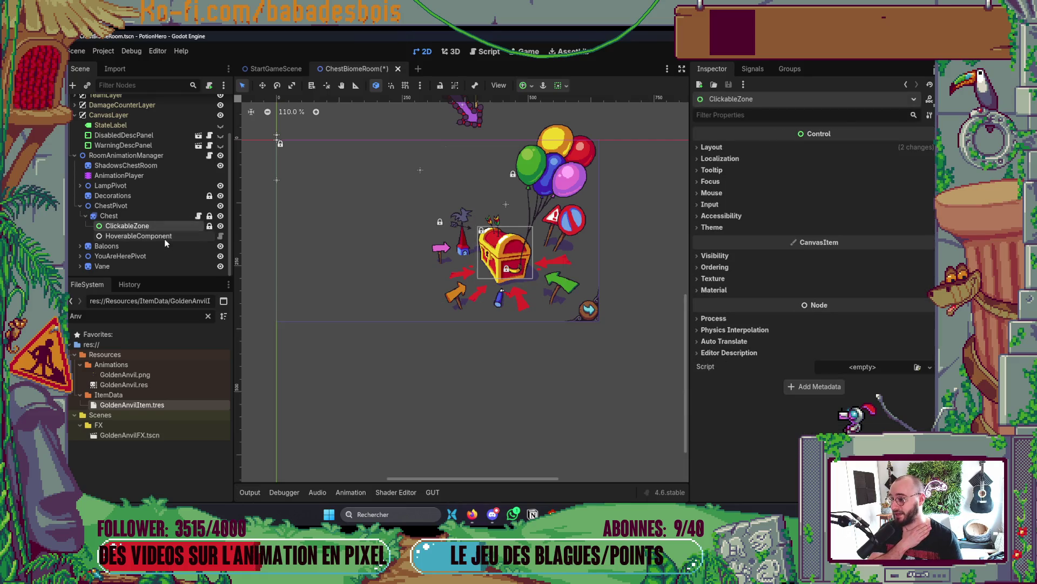
{"action": "left_click", "coordinate": [143, 213]}
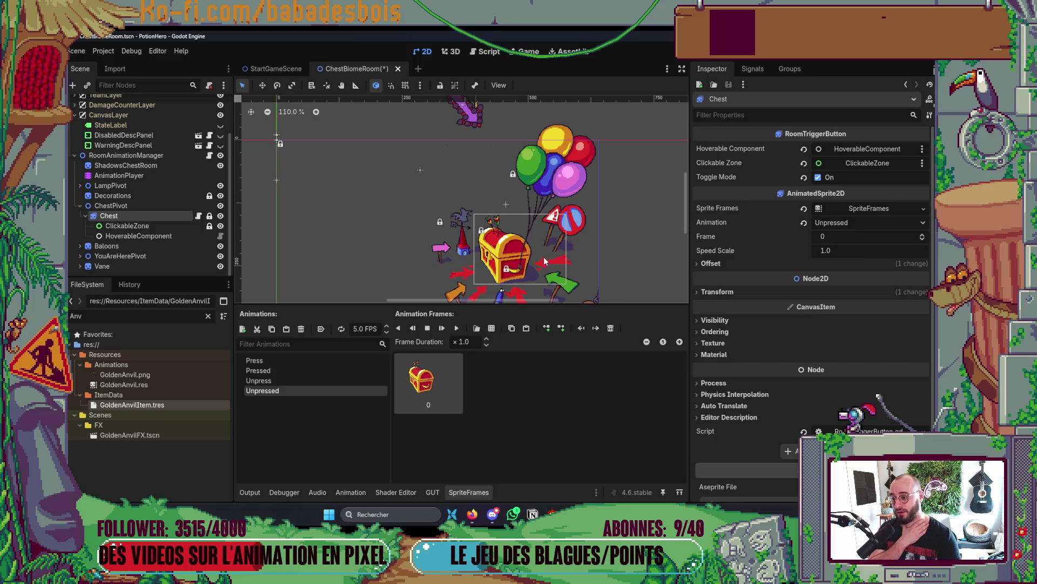
- Preview the Chest's Press and Unpressed animations, then close the SpriteFrames panel
{"action": "left_click", "coordinate": [285, 361]}
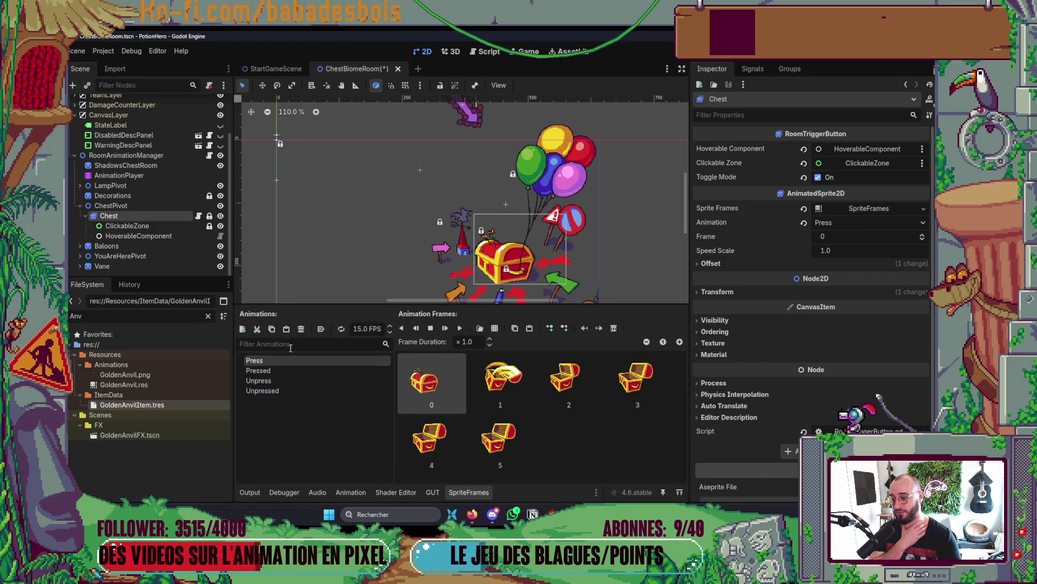
{"action": "left_click", "coordinate": [274, 391]}
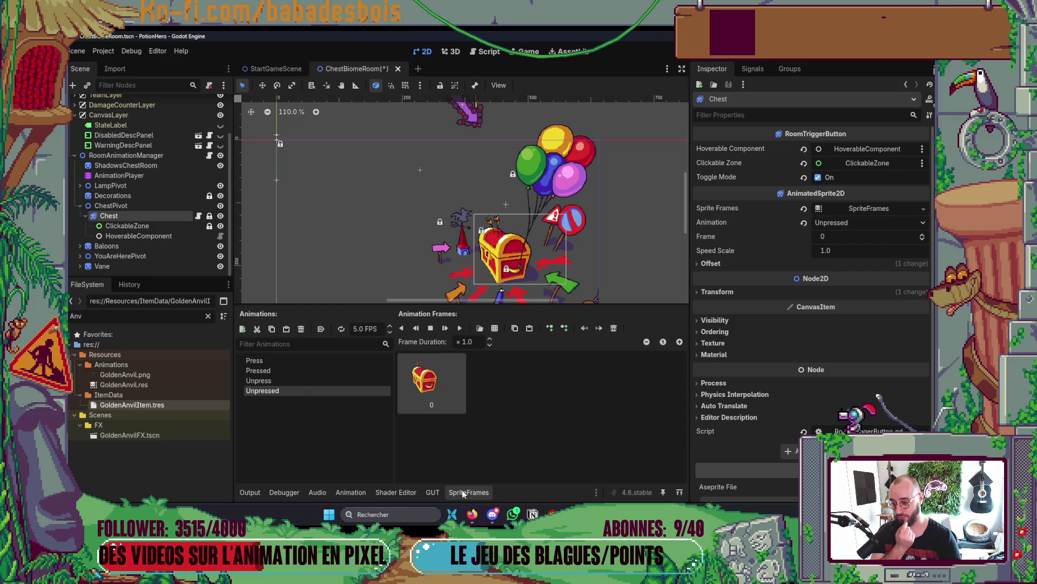
{"action": "left_click", "coordinate": [465, 494]}
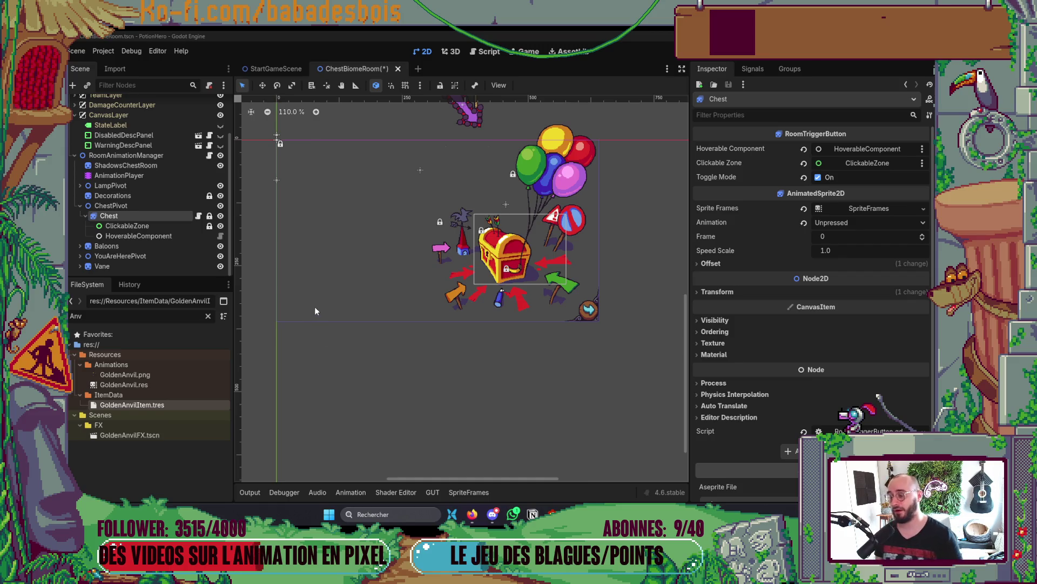
{"action": "scroll", "coordinate": [462, 205], "scroll_direction": "up", "scroll_amount": 3}
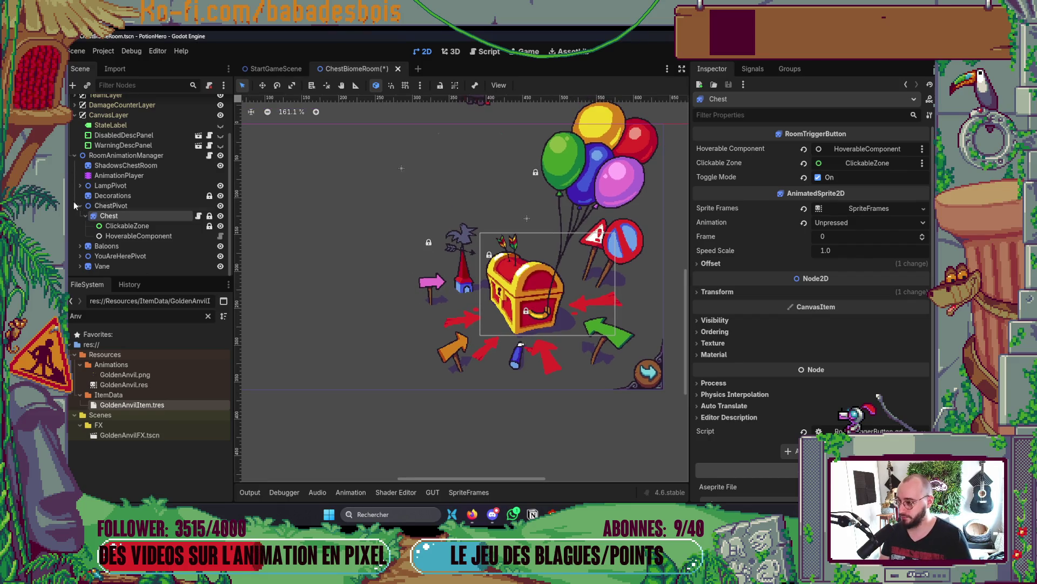
{"action": "key", "text": "alt+Tab"}
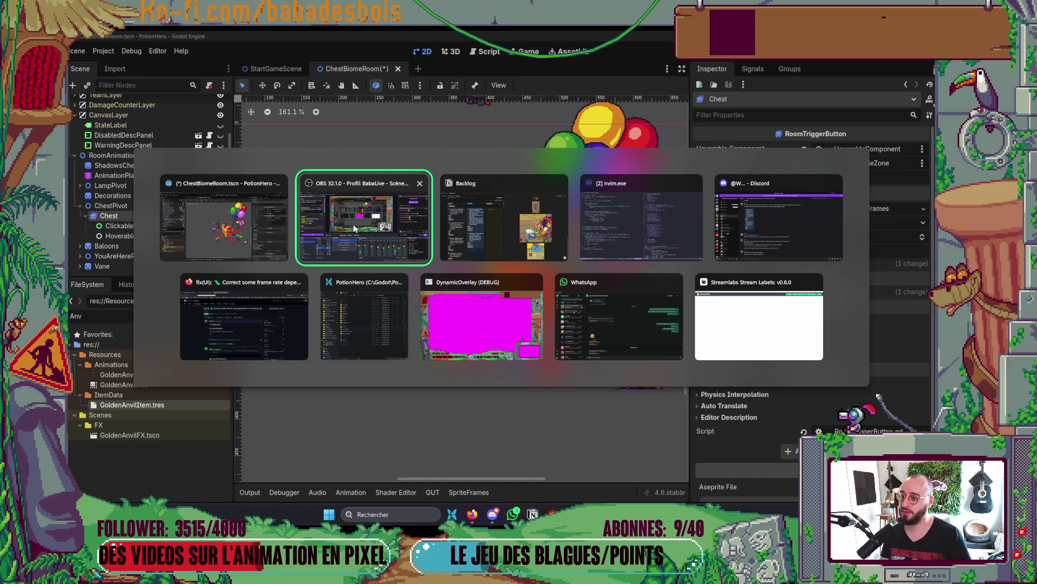
{"action": "key", "text": "alt+Tab"}
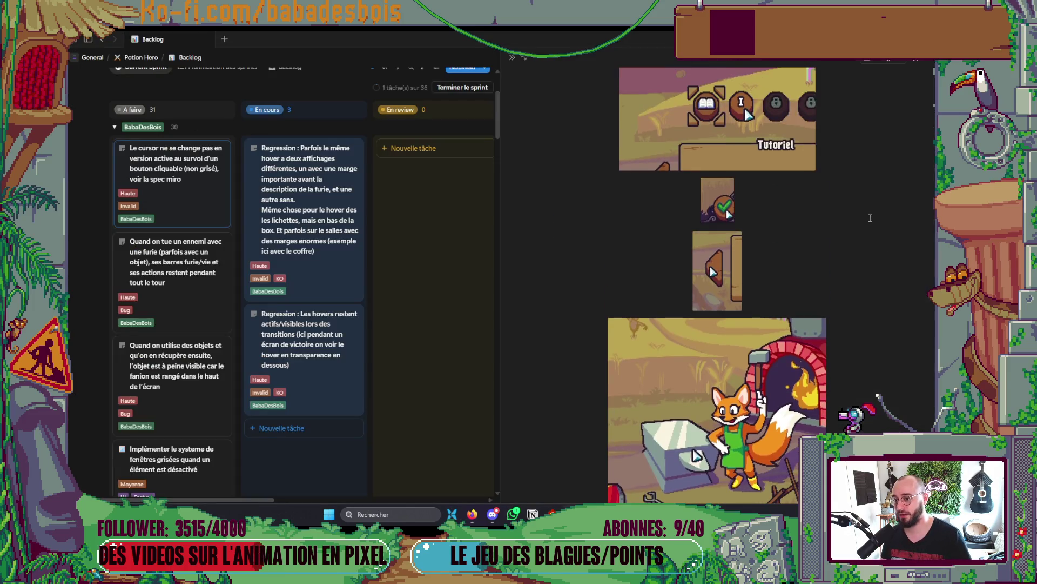
{"action": "scroll", "coordinate": [870, 218], "scroll_direction": "up", "scroll_amount": 5}
{"action": "scroll", "coordinate": [870, 217], "scroll_direction": "down", "scroll_amount": 1}
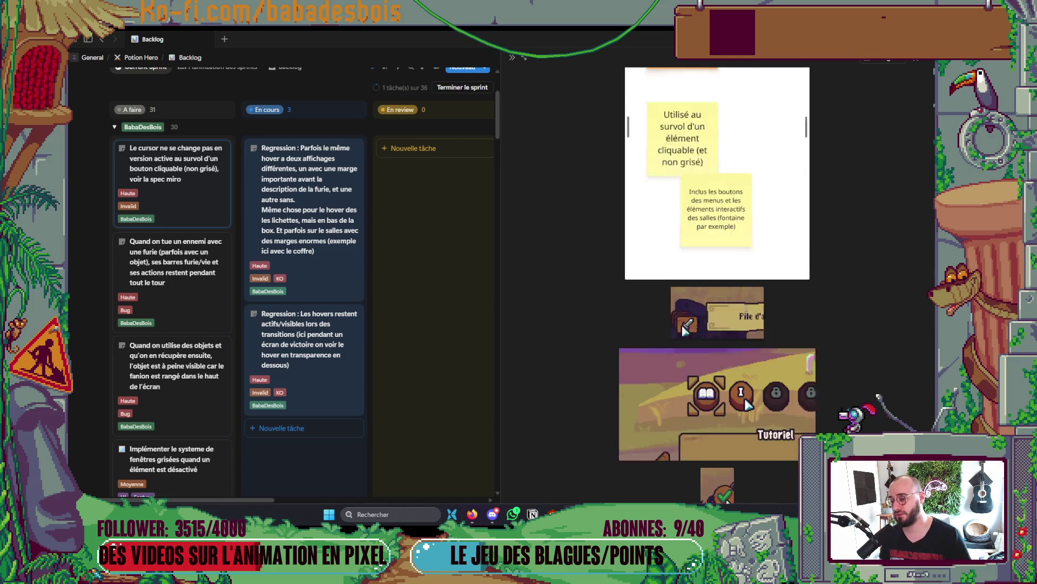
{"action": "scroll", "coordinate": [739, 314], "scroll_direction": "down", "scroll_amount": 8}
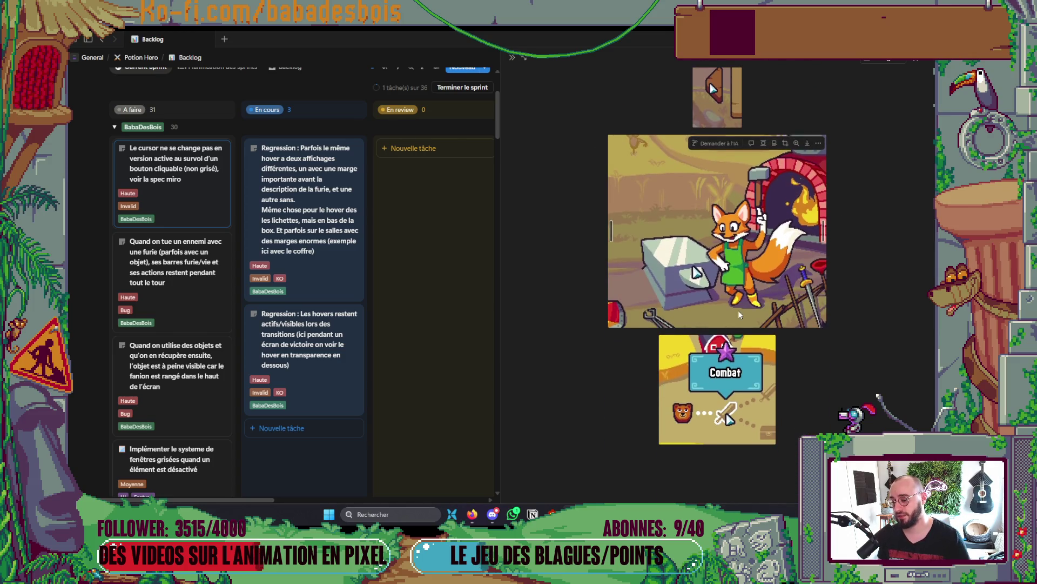
{"action": "scroll", "coordinate": [740, 324], "scroll_direction": "up", "scroll_amount": 5}
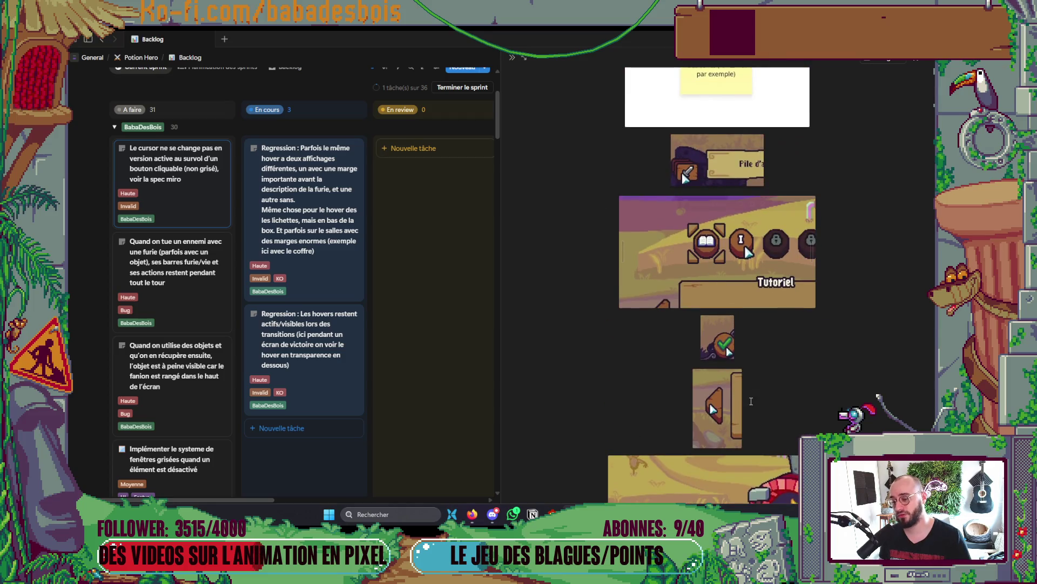
{"action": "scroll", "coordinate": [729, 409], "scroll_direction": "up", "scroll_amount": 2}
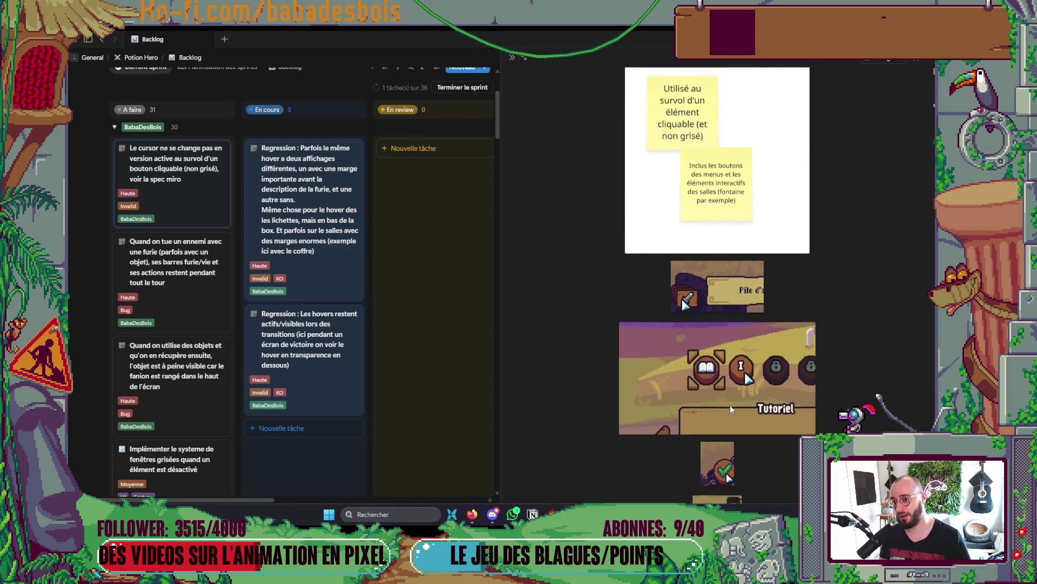
{"action": "scroll", "coordinate": [735, 403], "scroll_direction": "down", "scroll_amount": 7}
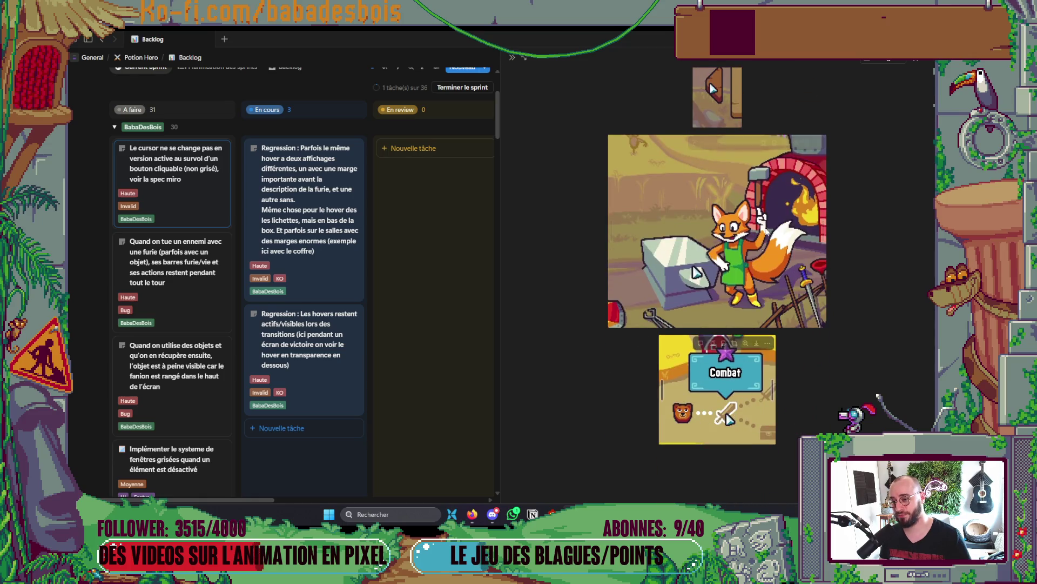
{"action": "key", "text": "alt+Tab"}
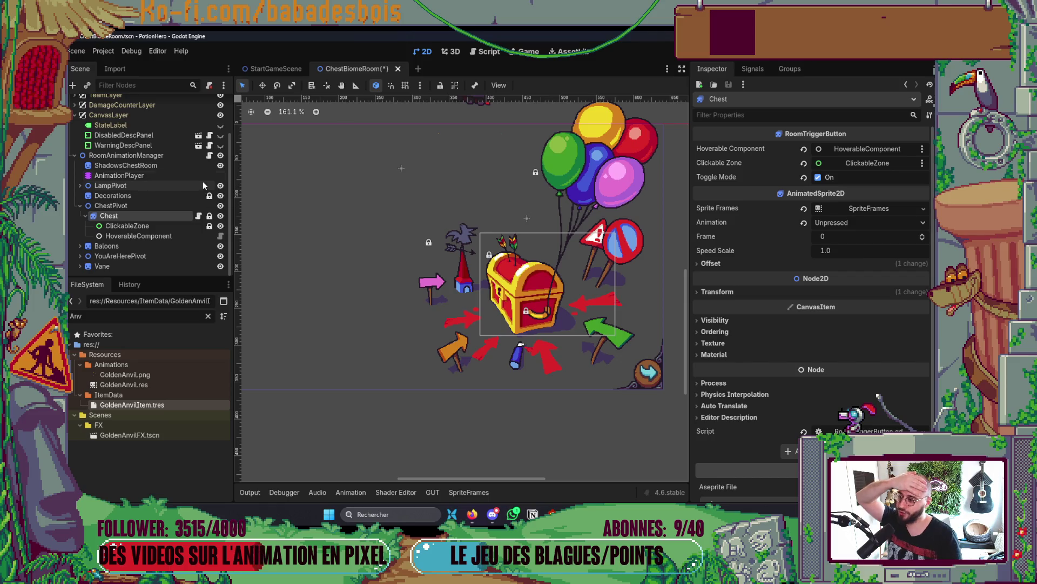
- Select RoomAnimationManager and save the ChestBiomeRoom scene with Ctrl+S
{"action": "left_click", "coordinate": [120, 157]}
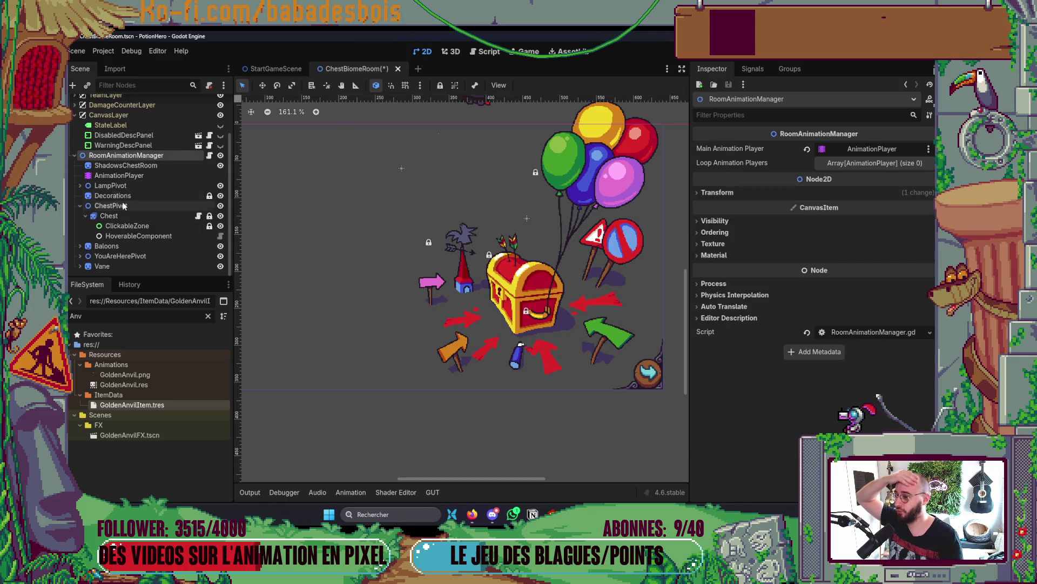
{"action": "scroll", "coordinate": [519, 317], "scroll_direction": "down", "scroll_amount": 3}
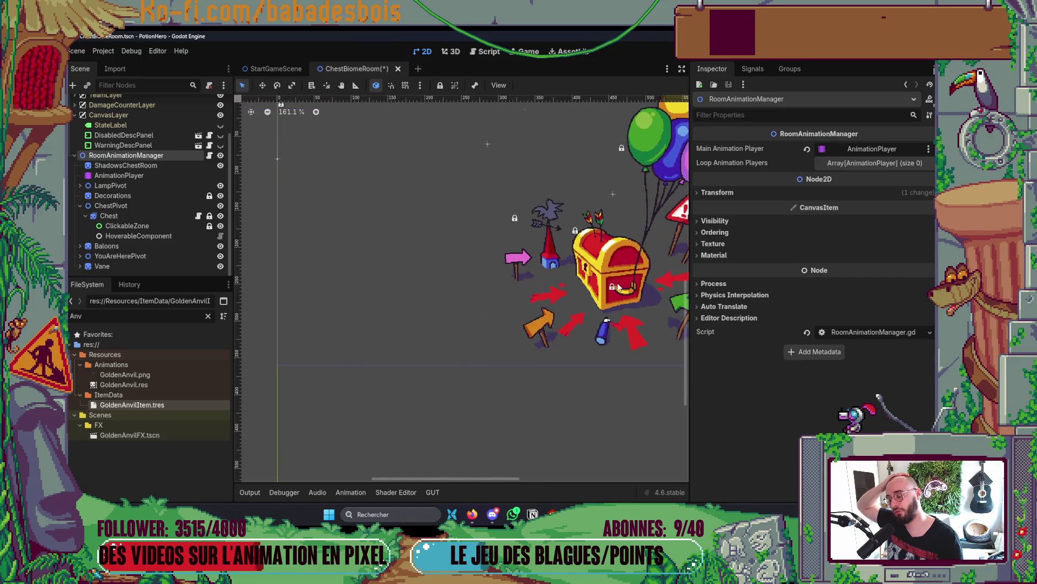
{"action": "scroll", "coordinate": [537, 294], "scroll_direction": "up", "scroll_amount": 1}
{"action": "scroll", "coordinate": [536, 294], "scroll_direction": "down", "scroll_amount": 2}
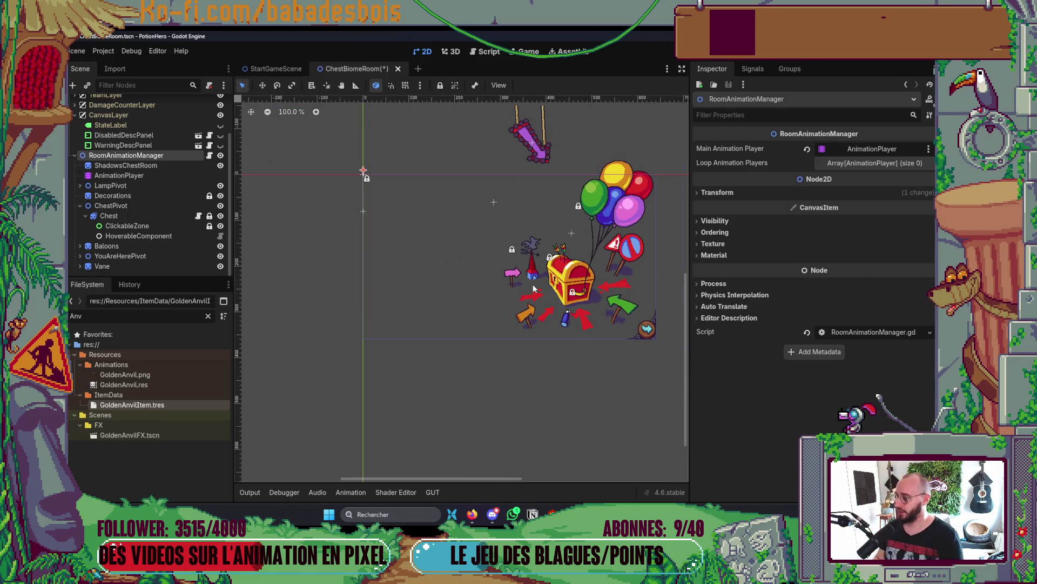
{"action": "key", "text": "ctrl+s"}
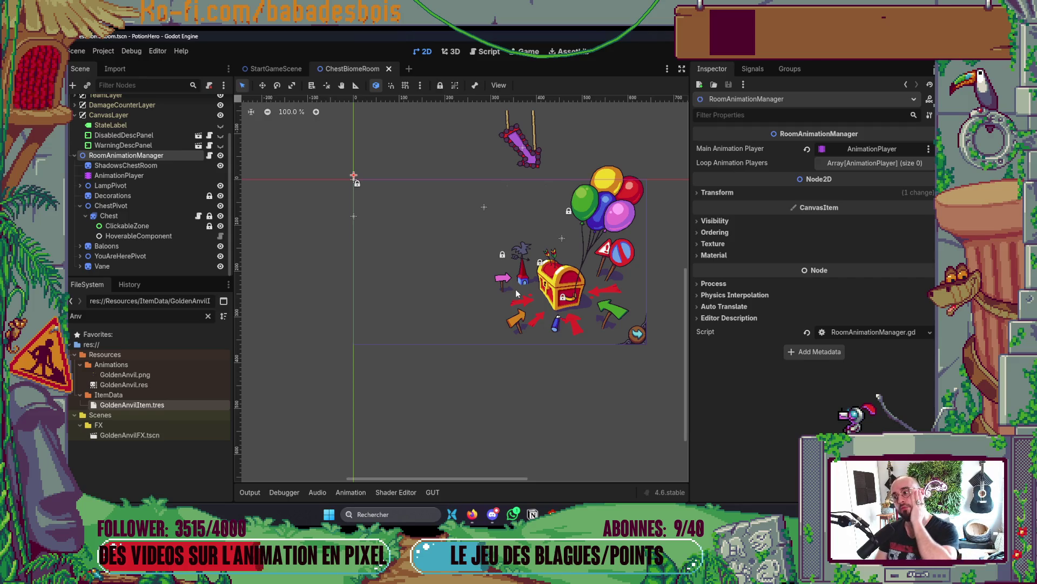
- Collapse the Chest node, close the SpriteFrames panel, and switch to Neovim
{"action": "left_click", "coordinate": [156, 214]}
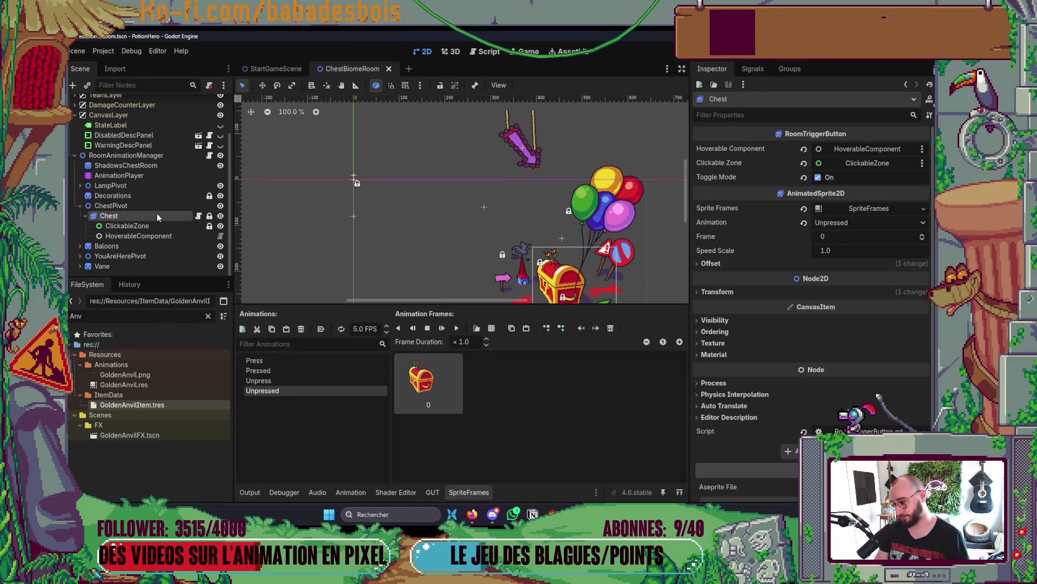
{"action": "left_click", "coordinate": [85, 216]}
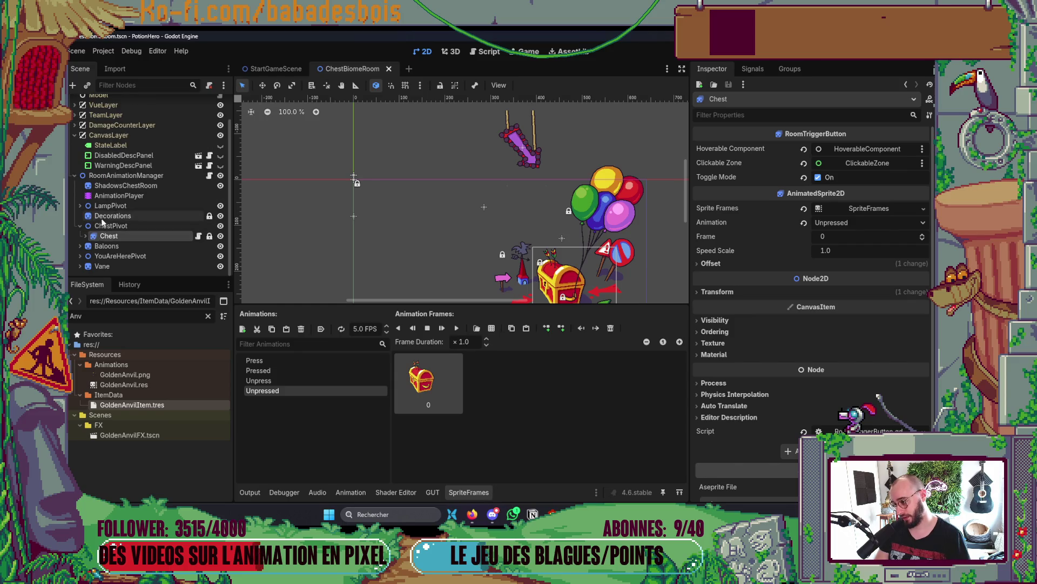
{"action": "left_click", "coordinate": [477, 491]}
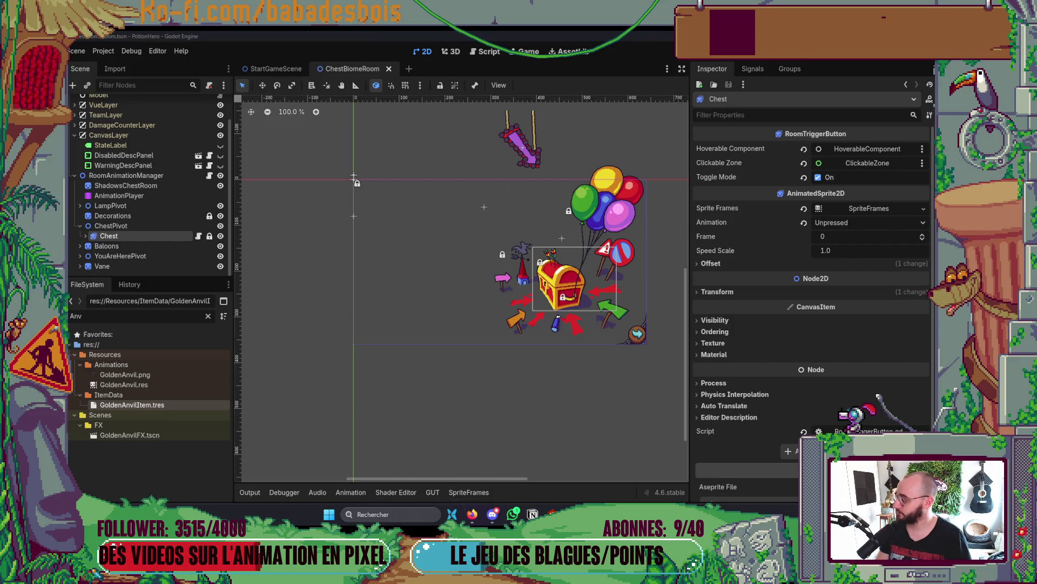
{"action": "scroll", "coordinate": [423, 367], "scroll_direction": "down", "scroll_amount": 2}
{"action": "key", "text": "alt+Tab"}
{"action": "key", "text": "alt+Tab"}
{"action": "key", "text": "alt+Tab"}
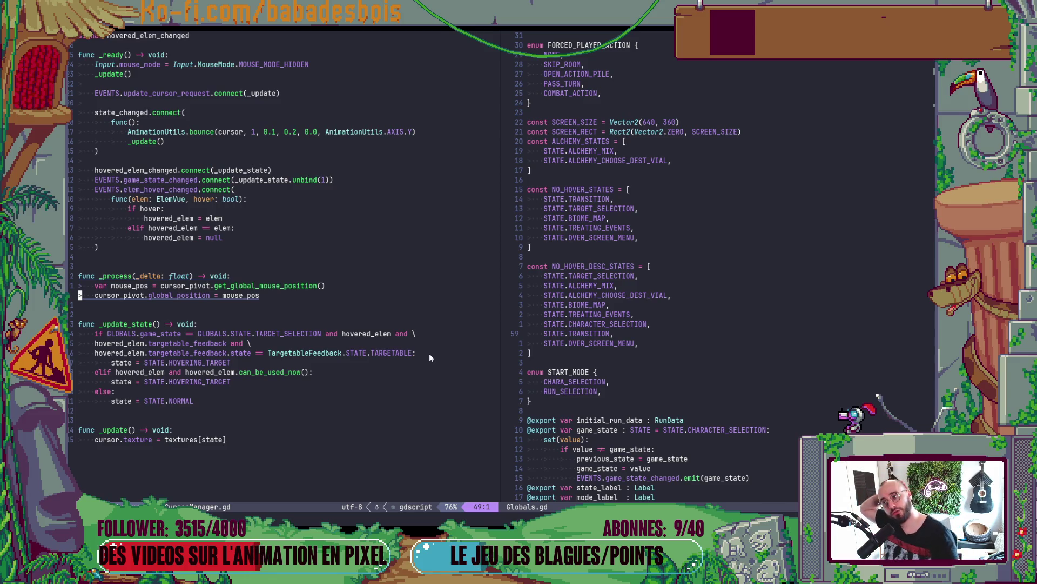
{"action": "scroll", "coordinate": [410, 261], "scroll_direction": "up", "scroll_amount": 7}
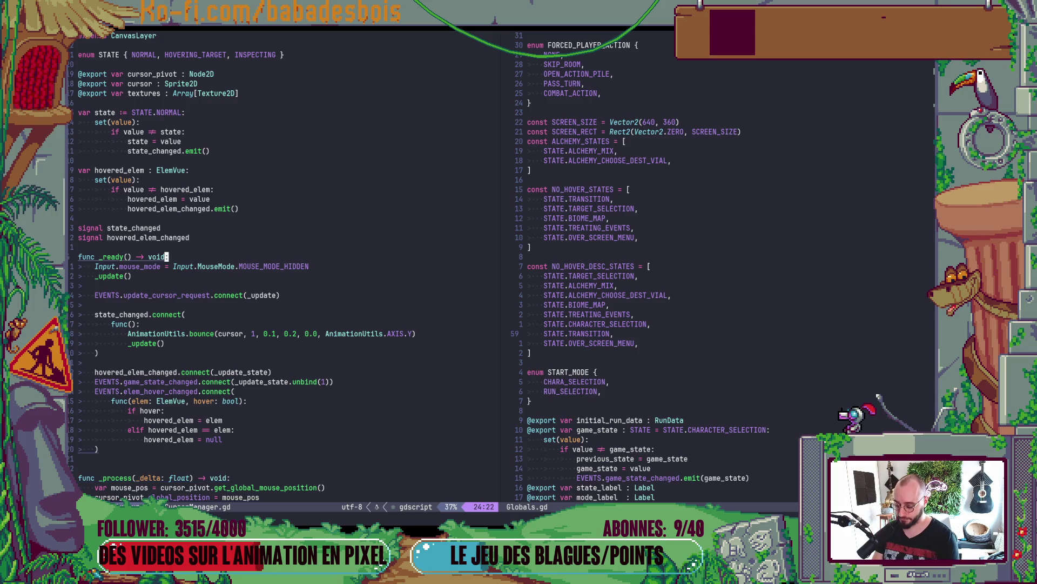
{"action": "scroll", "coordinate": [301, 139], "scroll_direction": "down", "scroll_amount": 13}
{"action": "scroll", "coordinate": [301, 138], "scroll_direction": "up", "scroll_amount": 13}
{"action": "left_click", "coordinate": [140, 179]}
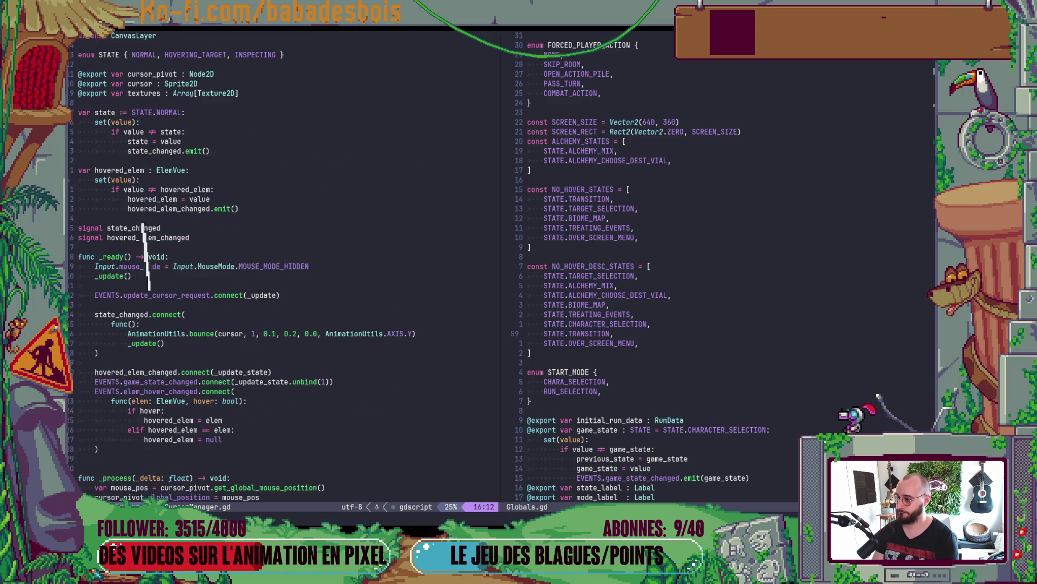
{"action": "scroll", "coordinate": [162, 267], "scroll_direction": "down", "scroll_amount": 5}
{"action": "left_click", "coordinate": [162, 266]}
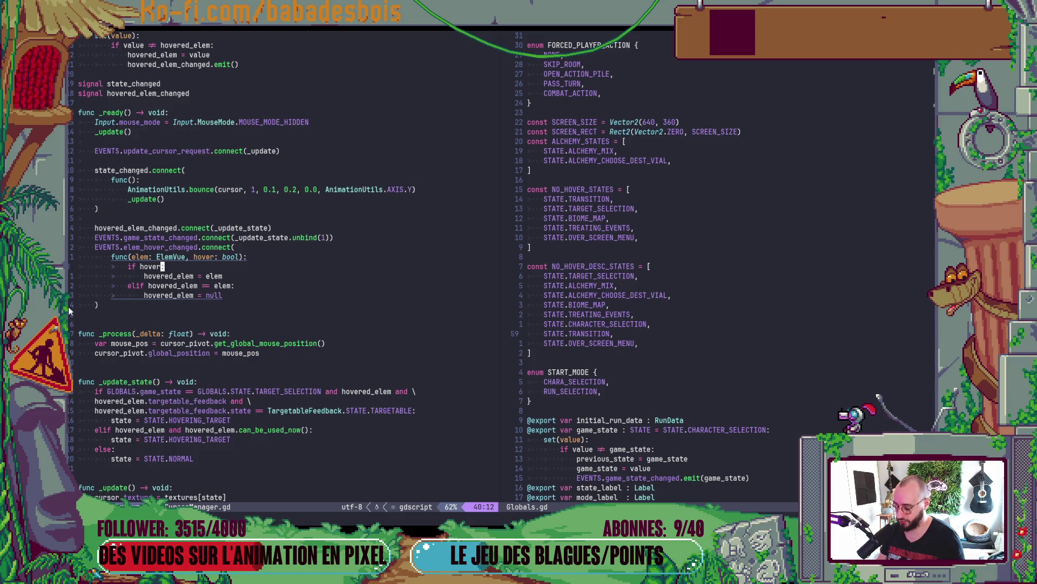
{"action": "key", "text": "alt+Tab"}
{"action": "key", "text": "alt+Tab"}
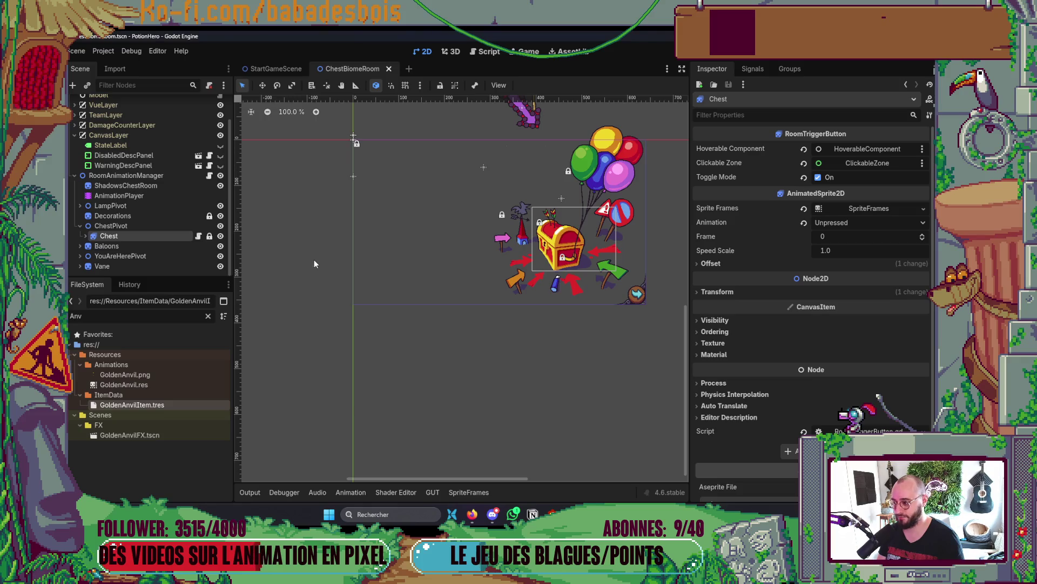
{"action": "left_click", "coordinate": [492, 514]}
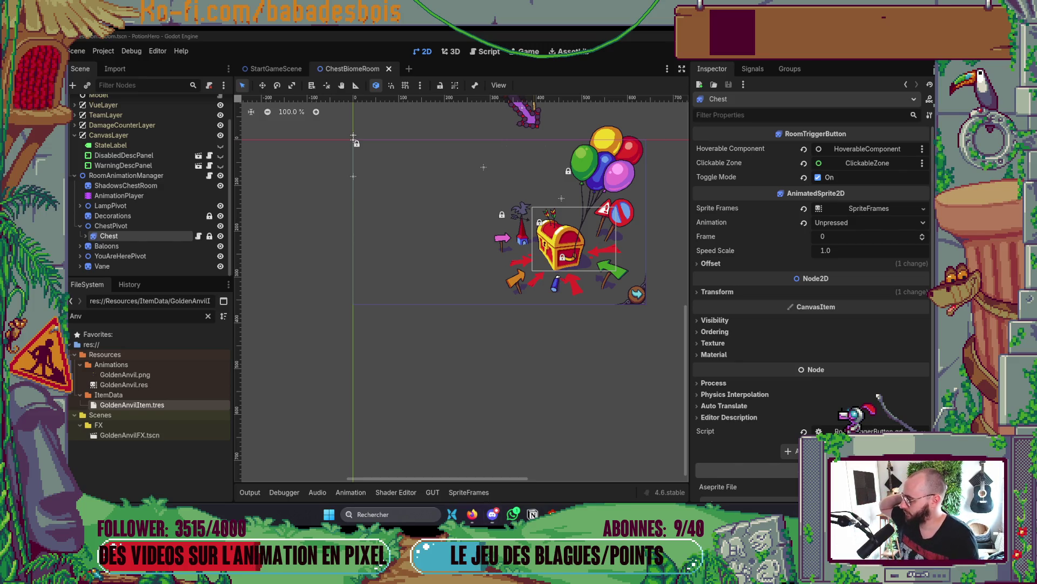
{"action": "left_click_drag", "start_coordinate": [353, 136], "coordinate": [321, 202]}
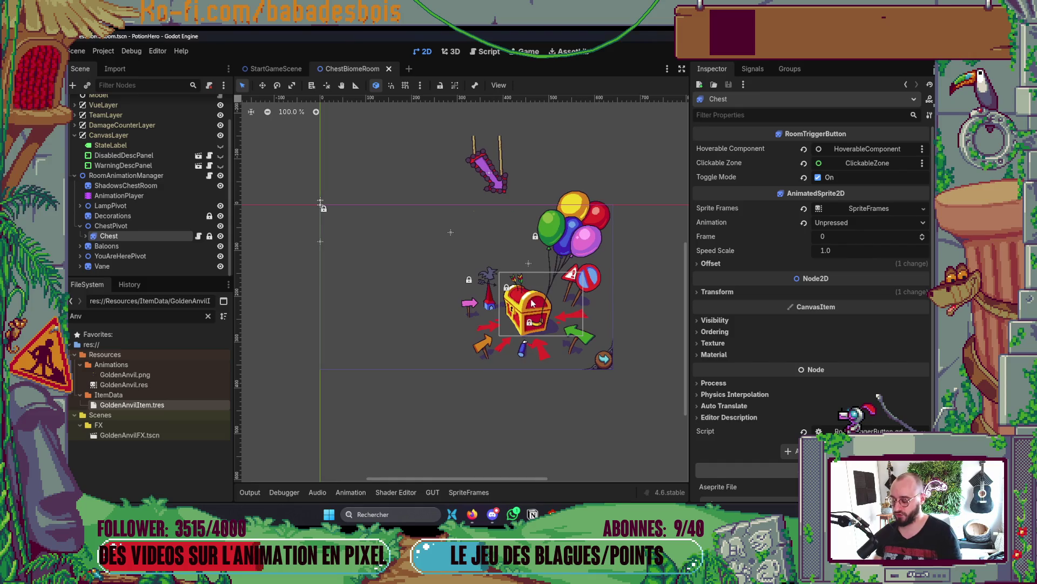
{"action": "key", "text": "alt+Tab"}
{"action": "key", "text": "alt+Tab"}
{"action": "key", "text": "alt+Tab"}
{"action": "scroll", "coordinate": [219, 161], "scroll_direction": "up", "scroll_amount": 5}
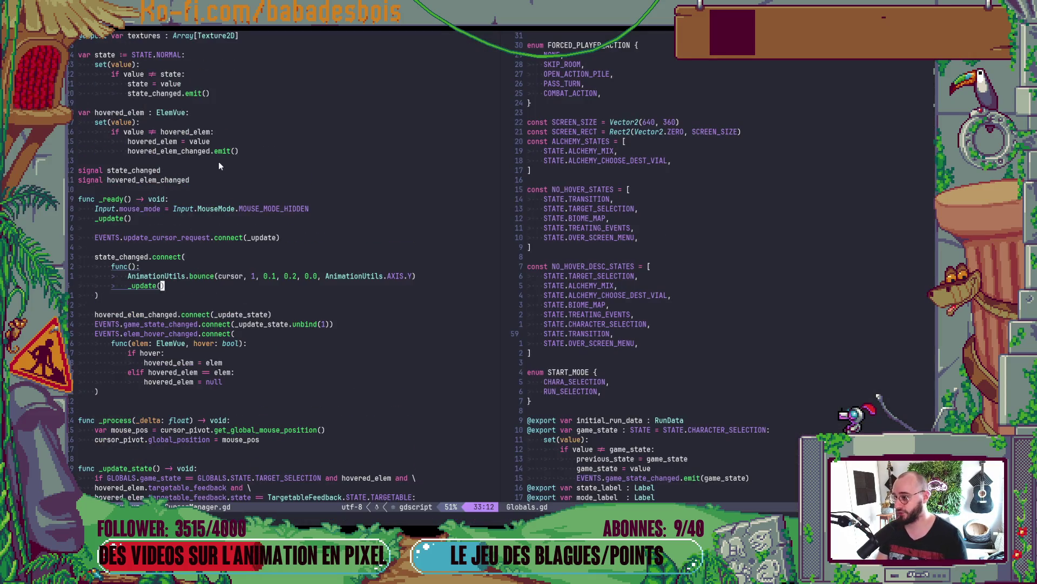
{"action": "left_click", "coordinate": [174, 208]}
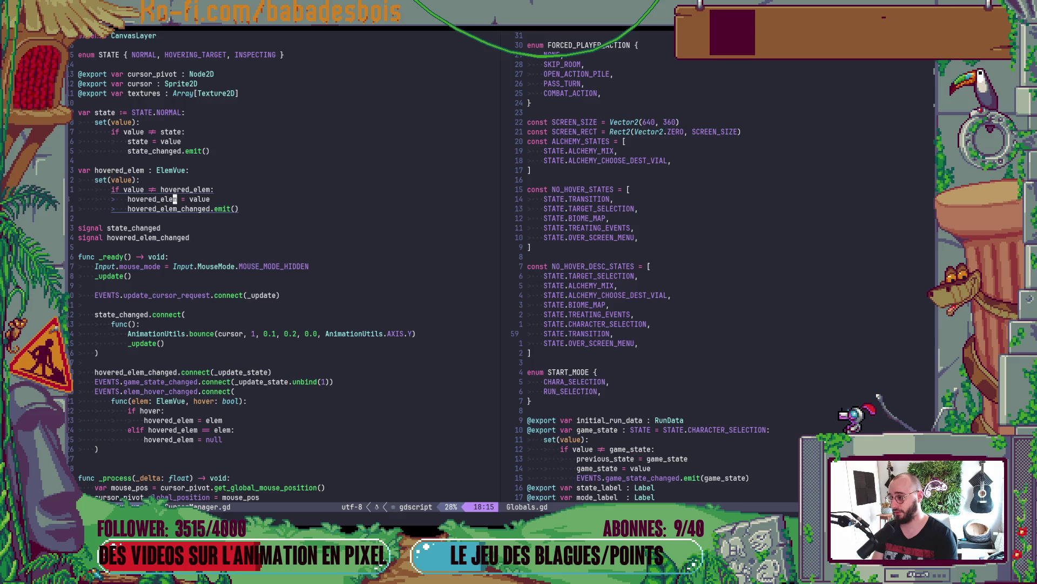
- Add the line 'var hovered_button : Button' below the hovered_elem setter
{"action": "key", "text": "o"}
{"action": "key", "text": "Return"}
{"action": "key", "text": "BackSpace"}
{"action": "key", "text": "BackSpace"}
{"action": "key", "text": "BackSpace"}
{"action": "type", "text": "vq"}
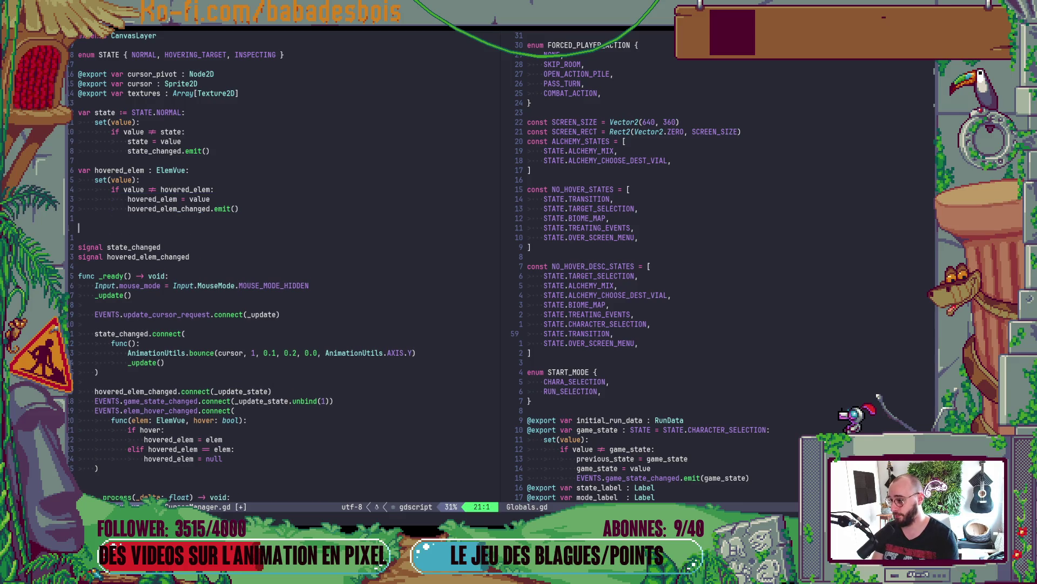
{"action": "key", "text": "BackSpace"}
{"action": "type", "text": "ar hiove"}
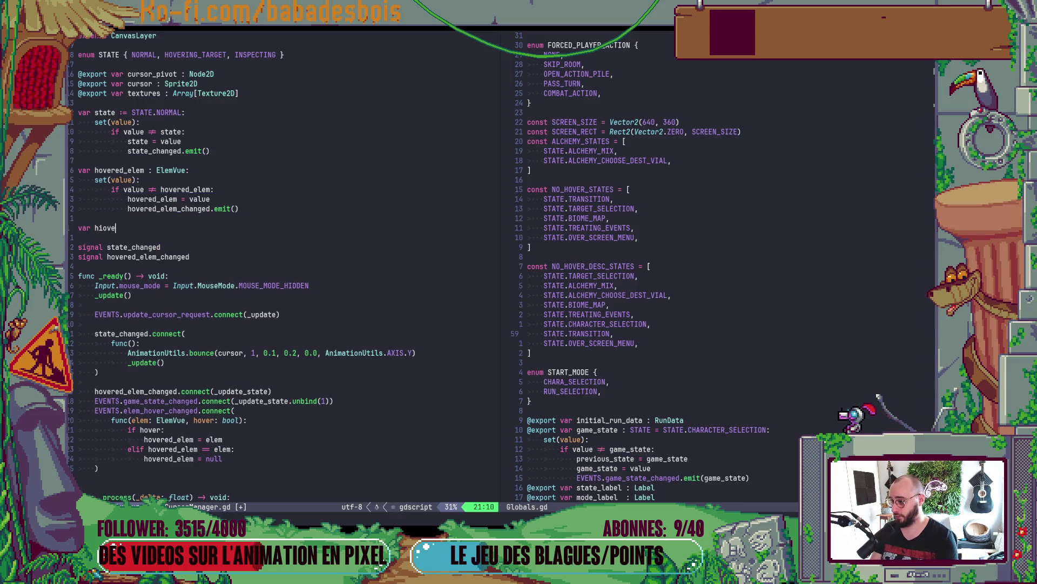
{"action": "key", "text": "BackSpace"}
{"action": "key", "text": "BackSpace"}
{"action": "type", "text": "ov"}
{"action": "type", "text": "ered"}
{"action": "type", "text": "_button"}
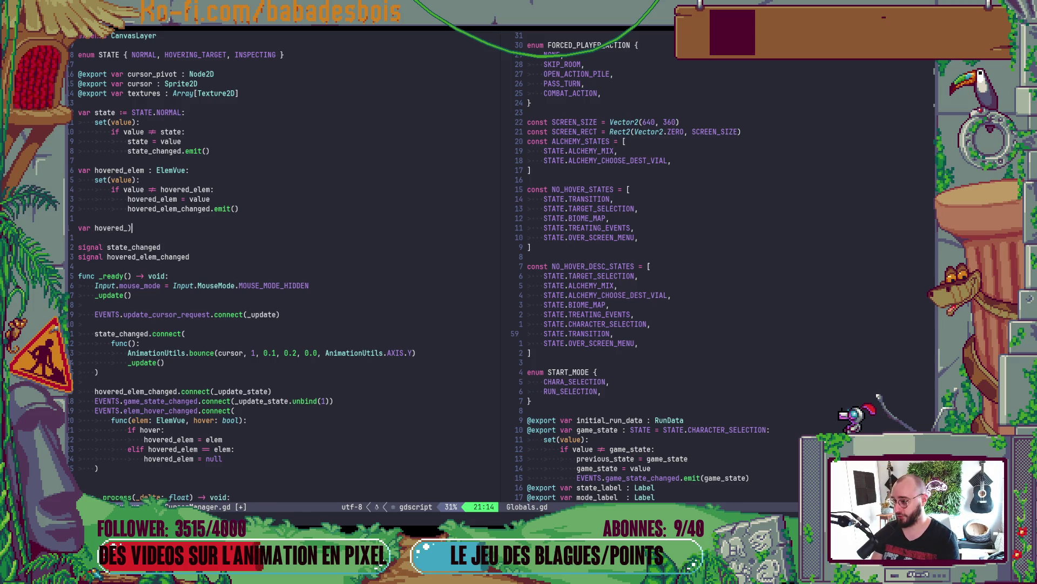
{"action": "type", "text": " :"}
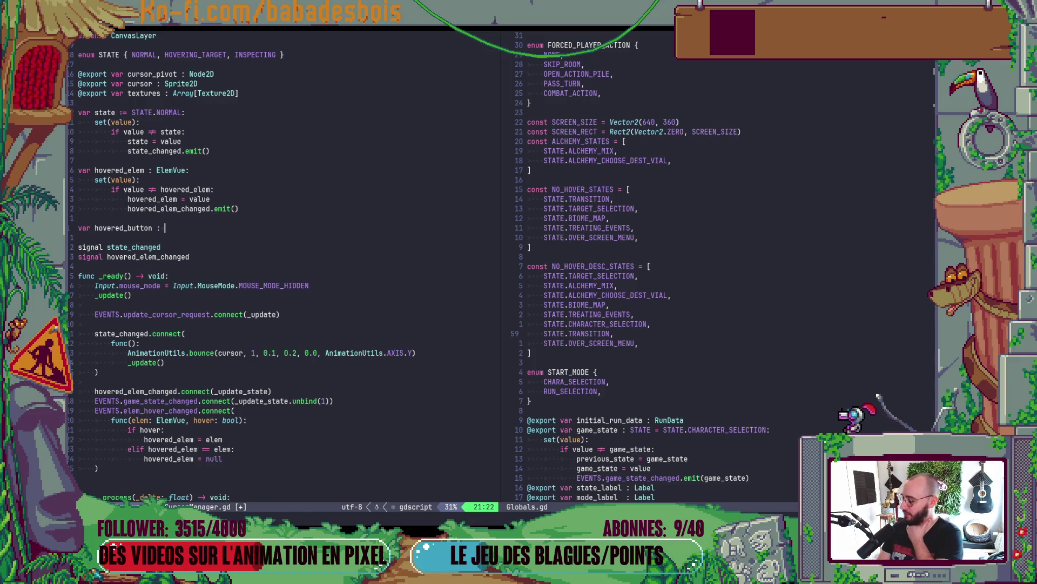
{"action": "type", "text": "H"}
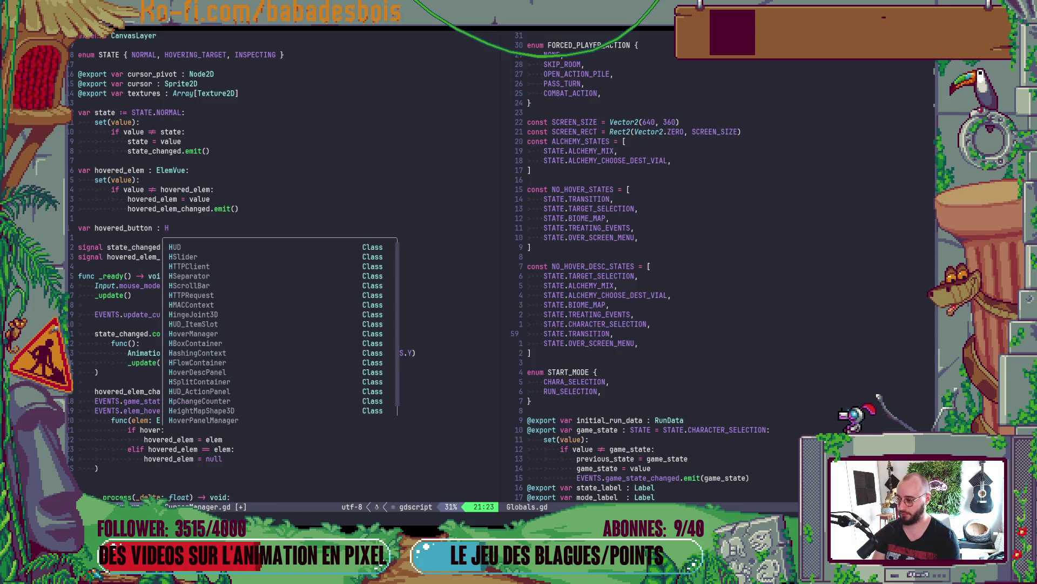
{"action": "key", "text": "BackSpace"}
{"action": "type", "text": "Button"}
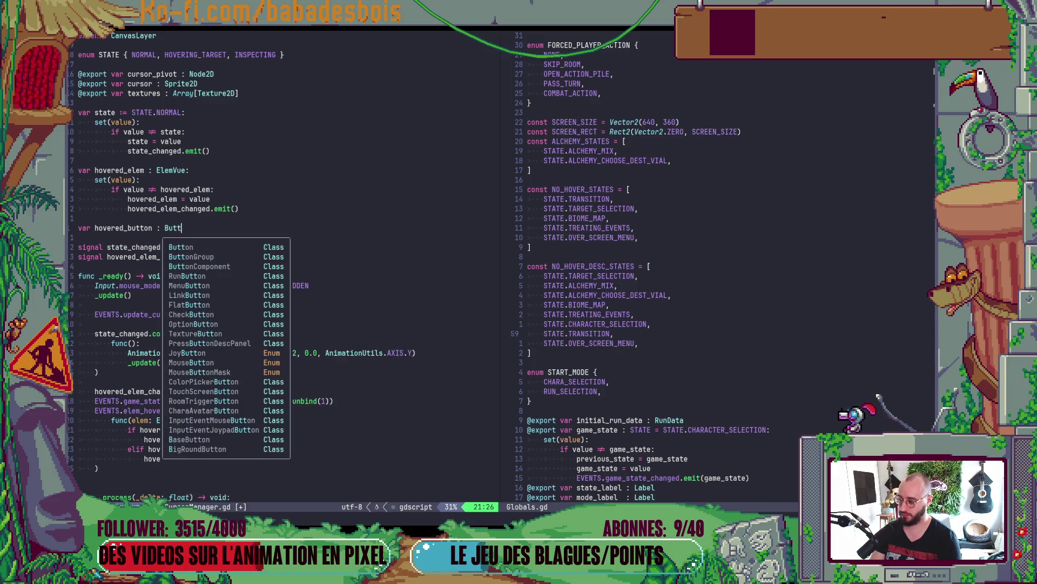
- Leave insert mode and save the script with :w
{"action": "key", "text": "Escape"}
{"action": "type", "text": ":w"}
{"action": "key", "text": "Return"}
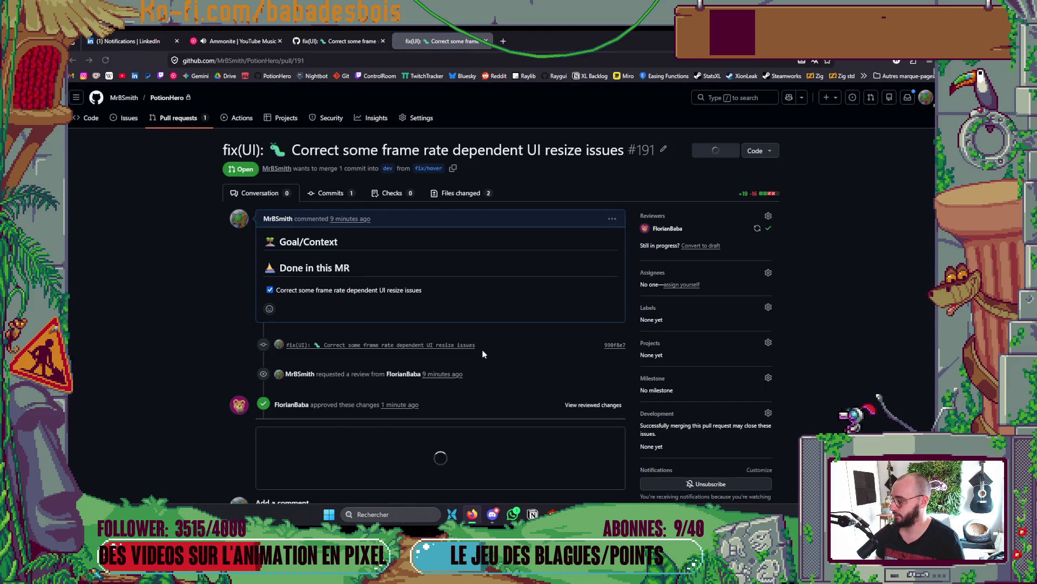
- Merge pull request #191 into dev, then return to the Neovim window
{"action": "scroll", "coordinate": [439, 409], "scroll_direction": "down", "scroll_amount": 3}
{"action": "left_click", "coordinate": [291, 415]}
{"action": "left_click", "coordinate": [290, 465]}
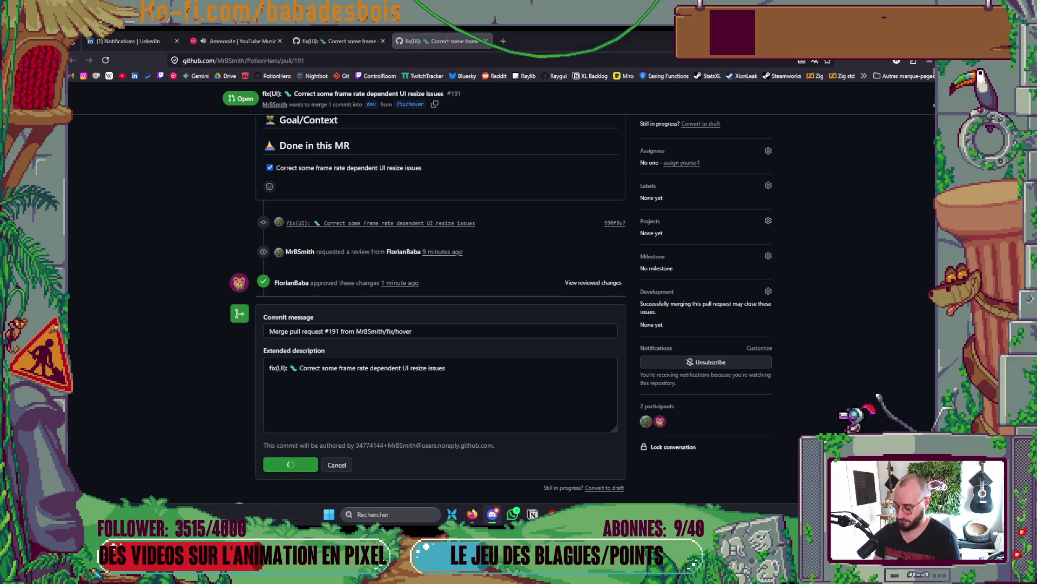
{"action": "key", "text": "alt+Tab"}
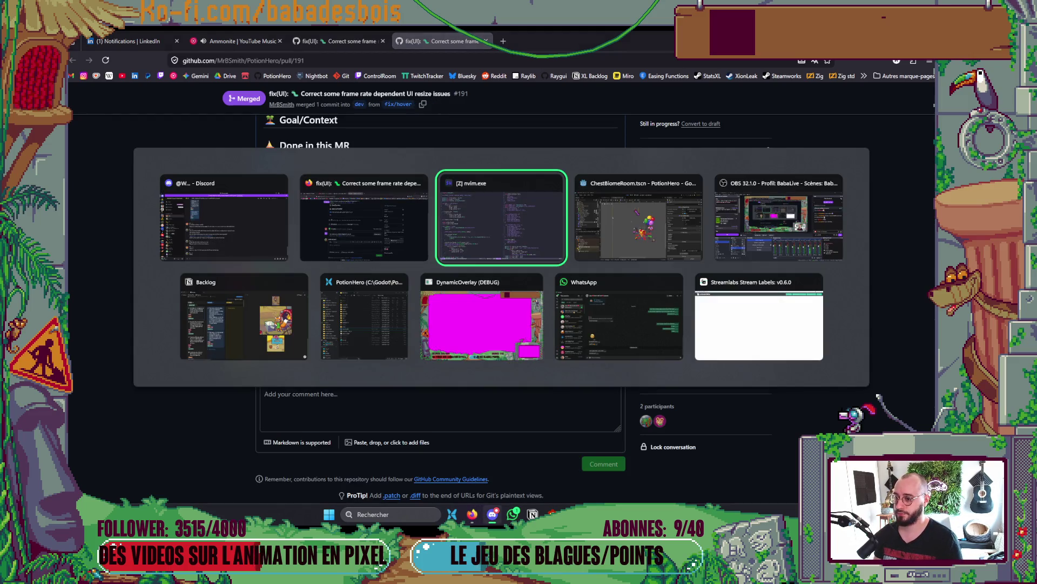
{"action": "key", "text": "Escape"}
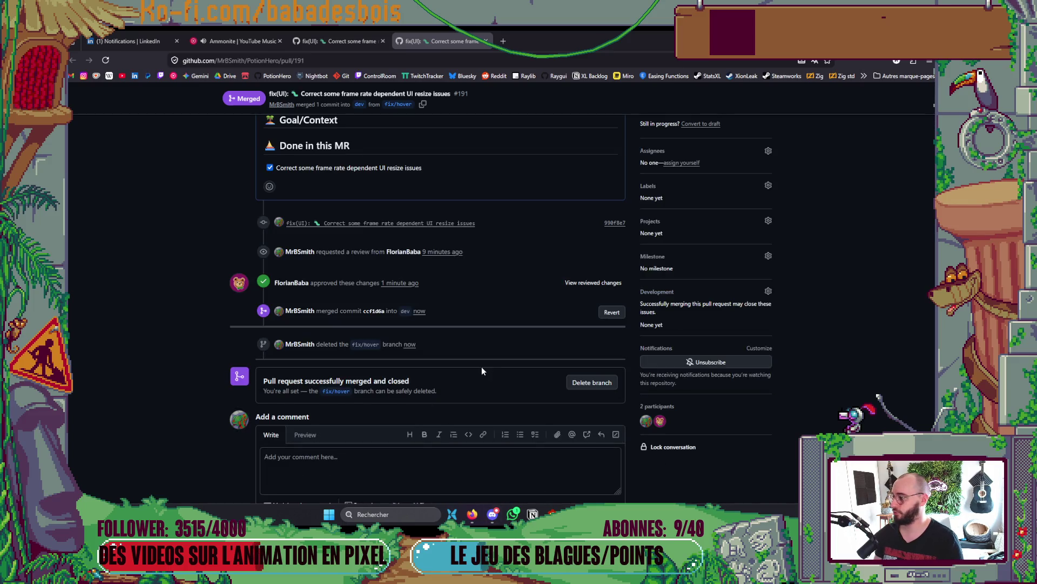
{"action": "key", "text": "alt+Tab"}
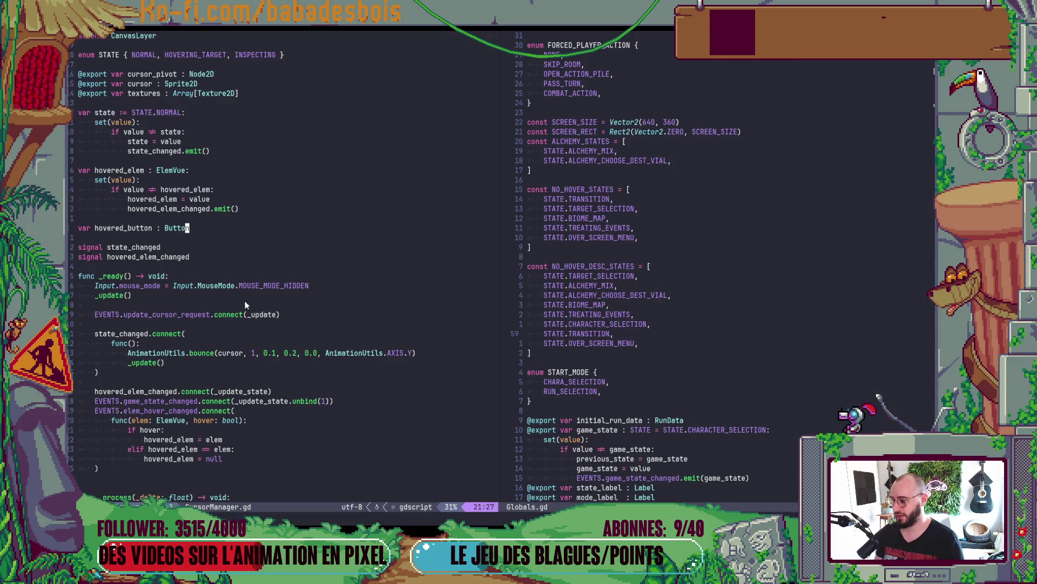
- Add a get_tree() call on a new line after the mouse_pos assignment in _process
{"action": "scroll", "coordinate": [245, 300], "scroll_direction": "down", "scroll_amount": 3}
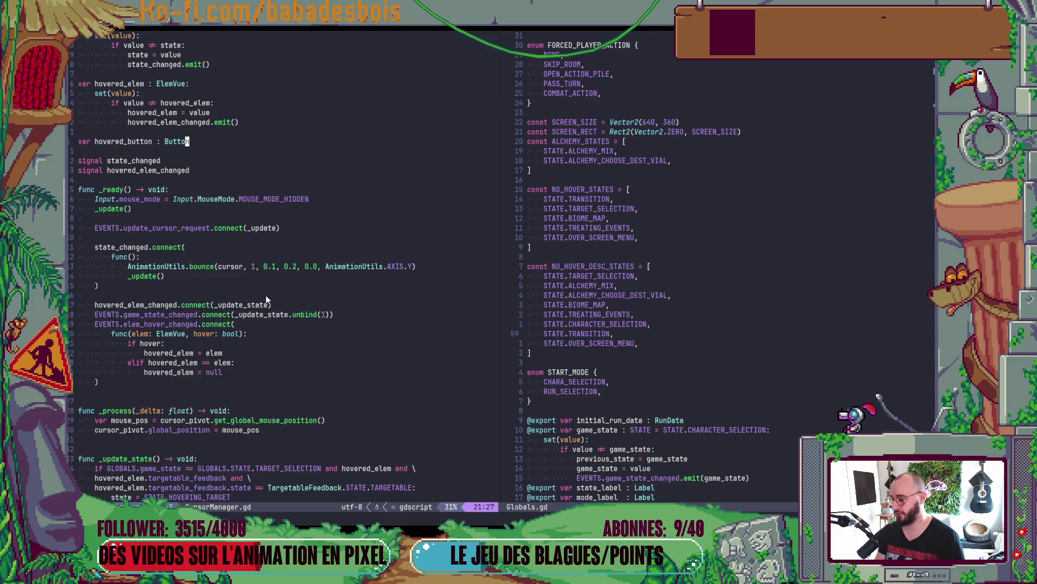
{"action": "scroll", "coordinate": [266, 297], "scroll_direction": "down", "scroll_amount": 3}
{"action": "left_click", "coordinate": [272, 342]}
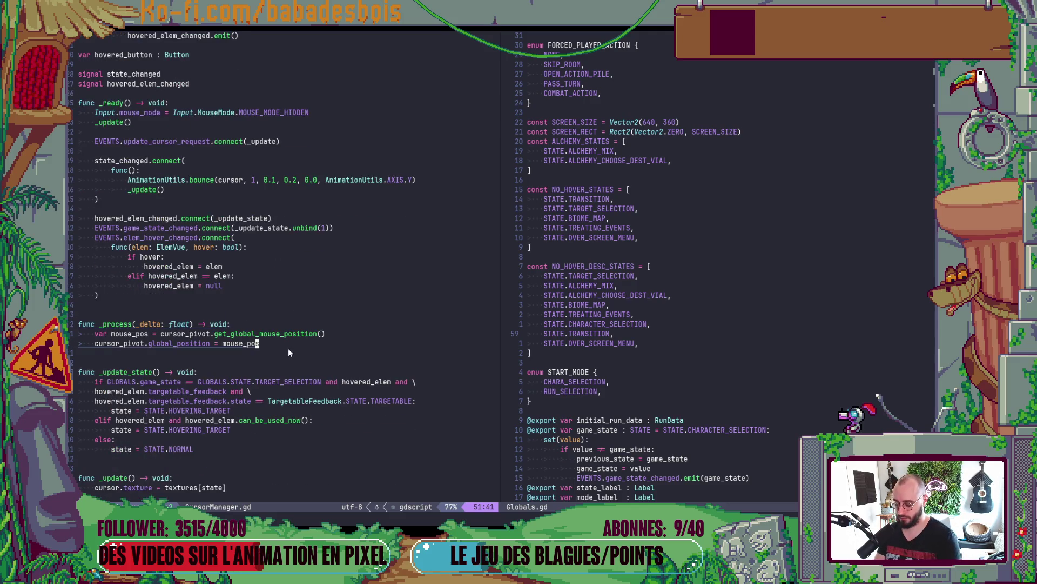
{"action": "key", "text": "o"}
{"action": "key", "text": "Return"}
{"action": "type", "text": "get"}
{"action": "key", "text": "Return"}
- Try method completions after get_tree()., erase them, and switch to the Godot editor
{"action": "type", "text": ".get_ui"}
{"action": "key", "text": "BackSpace"}
{"action": "key", "text": "BackSpace"}
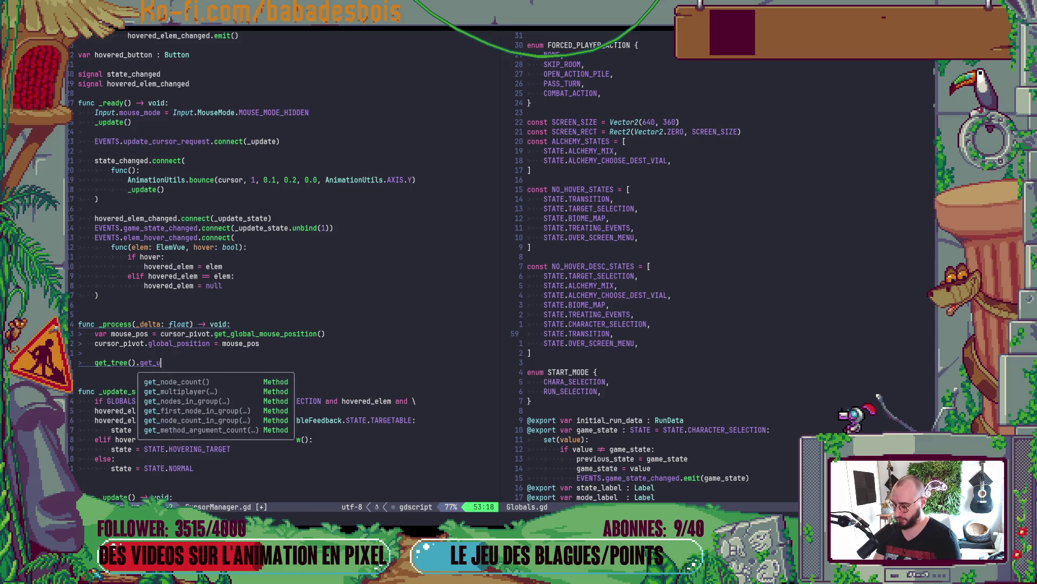
{"action": "type", "text": "con"}
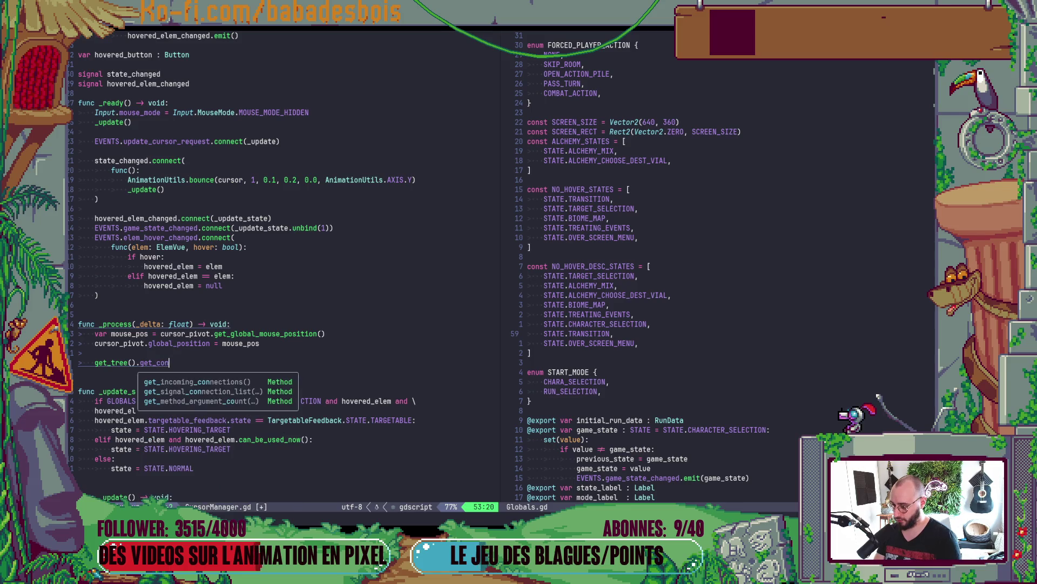
{"action": "key", "text": "BackSpace"}
{"action": "key", "text": "BackSpace"}
{"action": "key", "text": "BackSpace"}
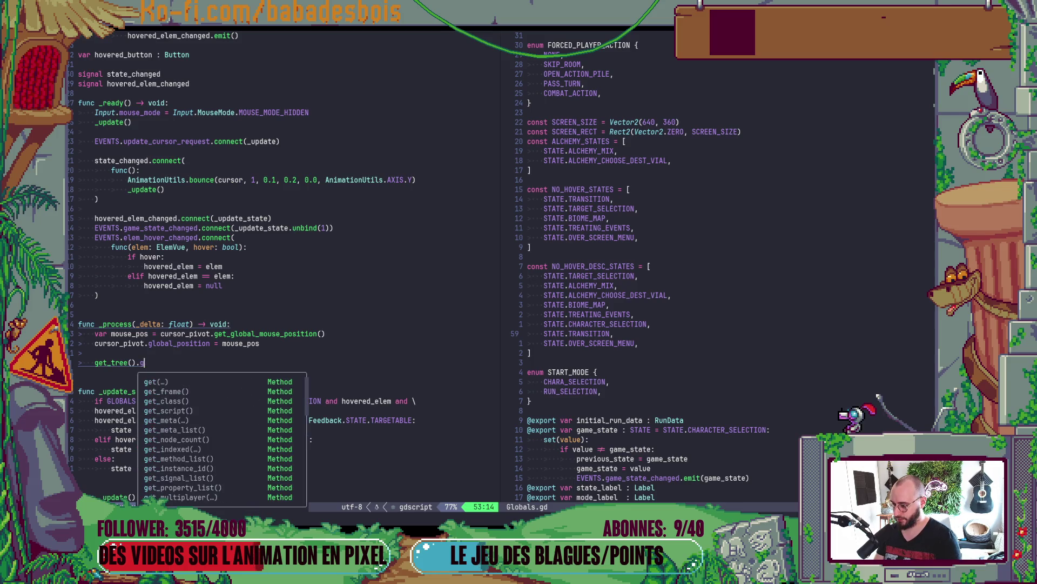
{"action": "key", "text": "alt+Tab"}
{"action": "left_click", "coordinate": [740, 189]}
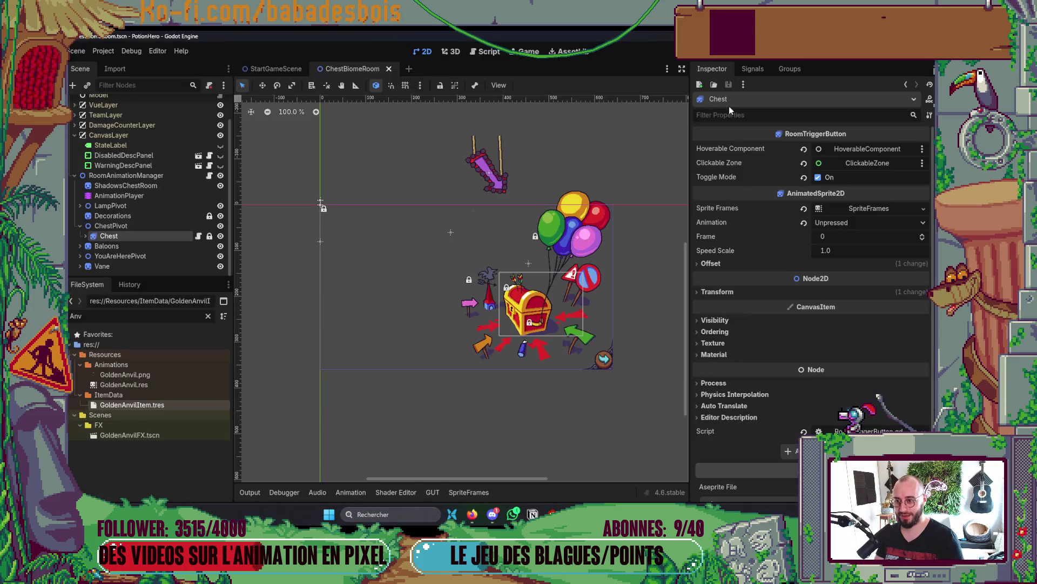
- In the Script workspace, search the built-in help for 'get_focu'
{"action": "left_click", "coordinate": [498, 53]}
{"action": "left_click", "coordinate": [751, 86]}
{"action": "type", "text": "get_cont"}
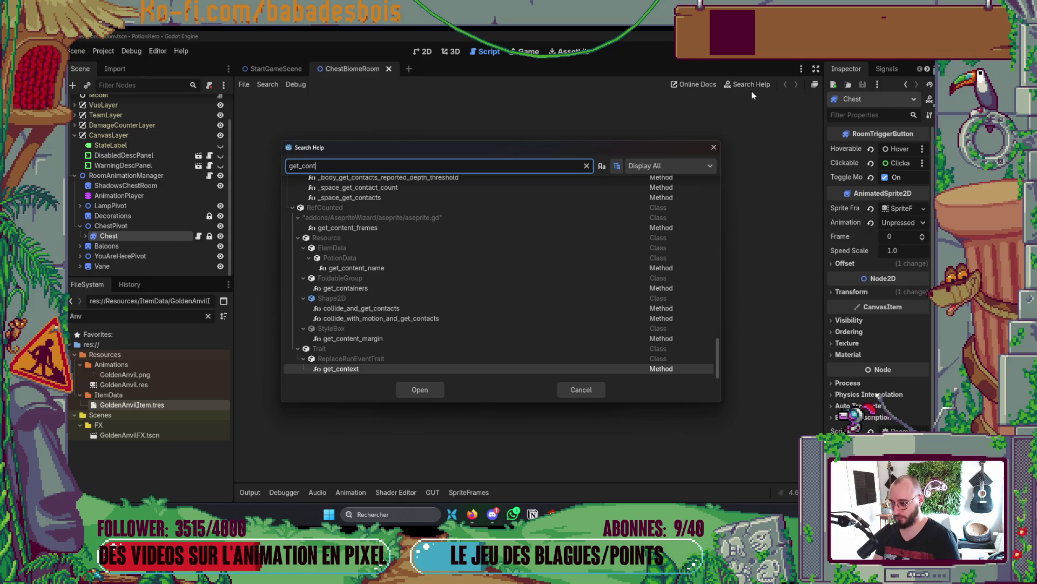
{"action": "type", "text": "ro"}
{"action": "key", "text": "BackSpace"}
{"action": "key", "text": "BackSpace"}
{"action": "key", "text": "BackSpace"}
{"action": "type", "text": "focue"}
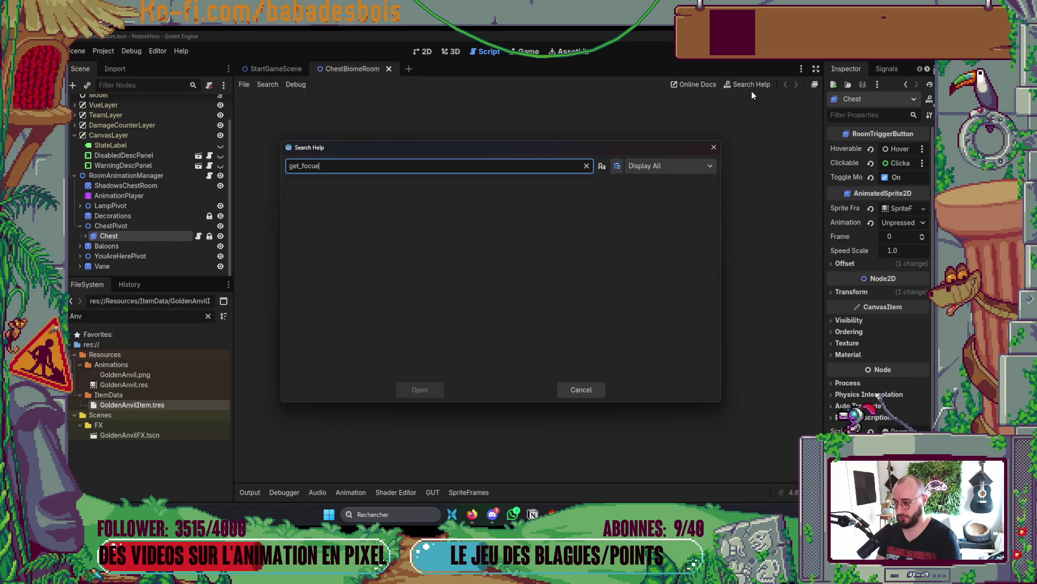
{"action": "key", "text": "BackSpace"}
- Open the gui_get_focus_owner documentation and select the method name
{"action": "key", "text": "Down"}
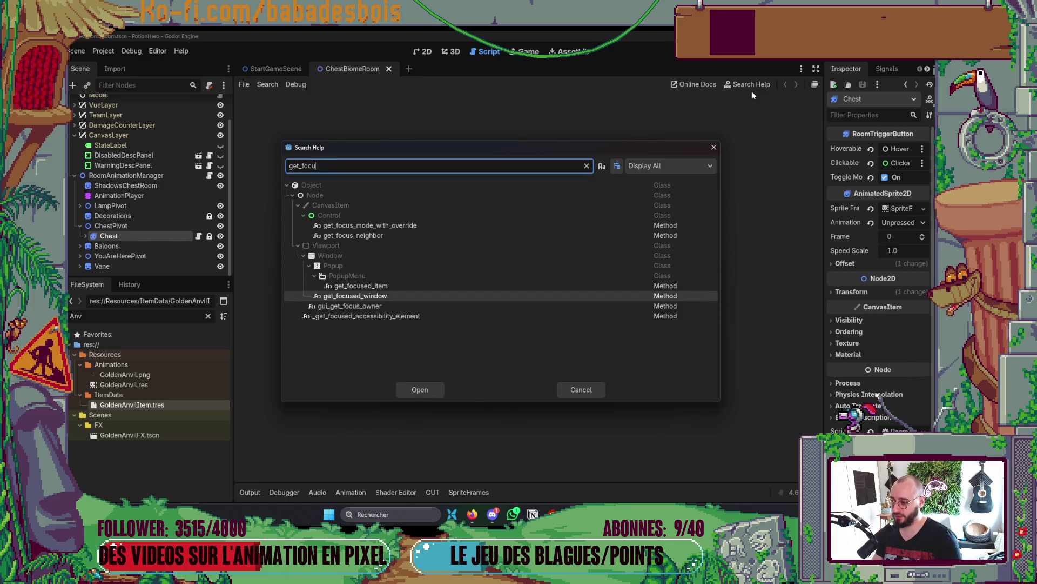
{"action": "key", "text": "Down"}
{"action": "key", "text": "Up"}
{"action": "key", "text": "Up"}
{"action": "key", "text": "Up"}
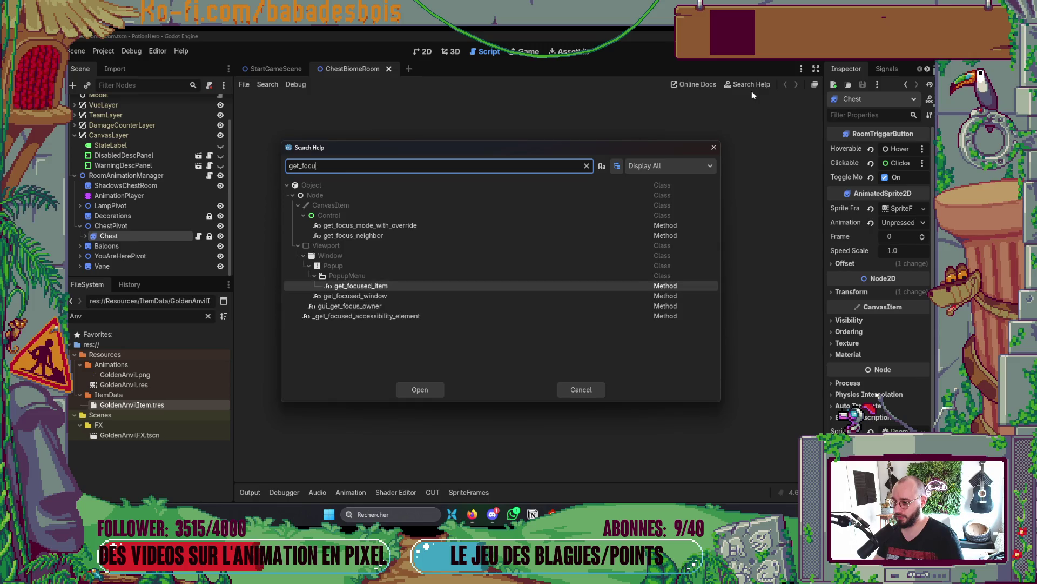
{"action": "key", "text": "Down"}
{"action": "key", "text": "Down"}
{"action": "key", "text": "Down"}
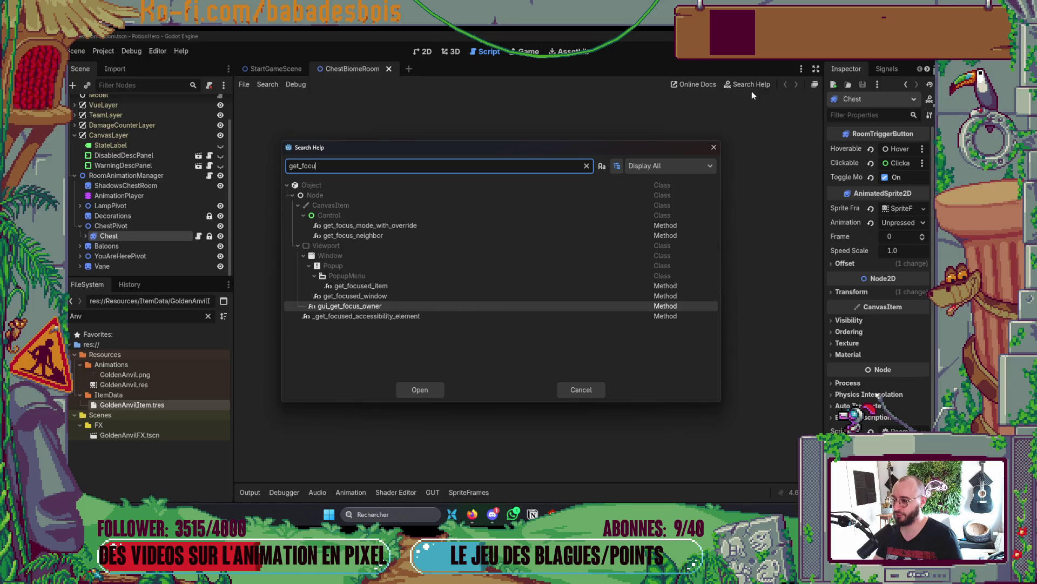
{"action": "key", "text": "Return"}
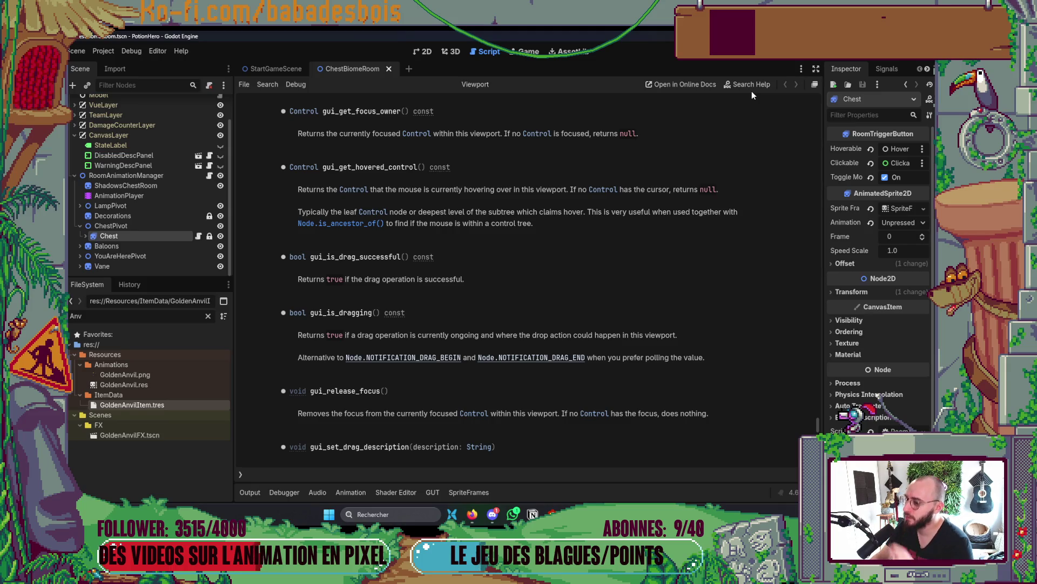
{"action": "double_click", "coordinate": [354, 110]}
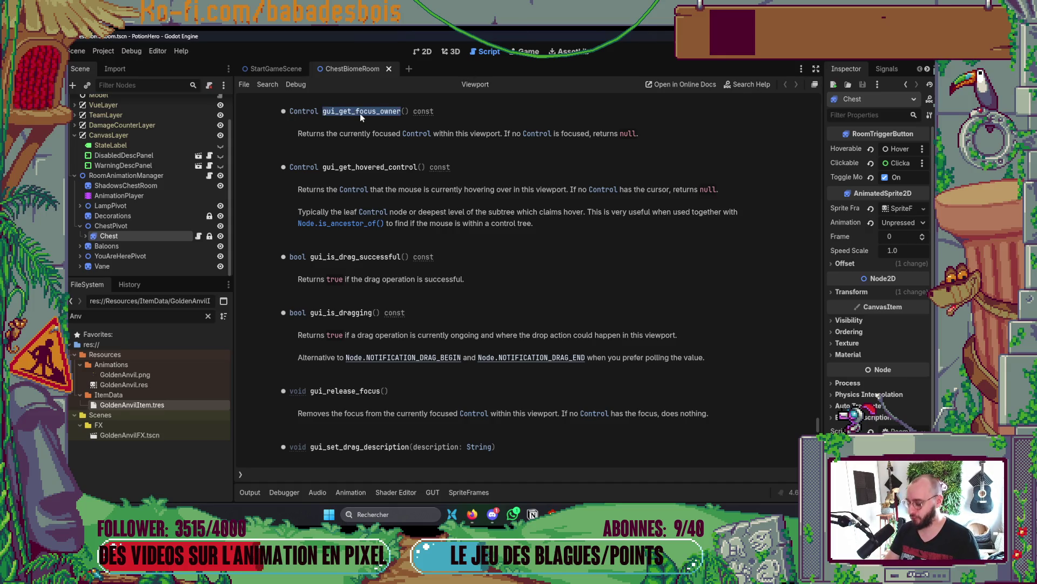
{"action": "key", "text": "alt+Tab"}
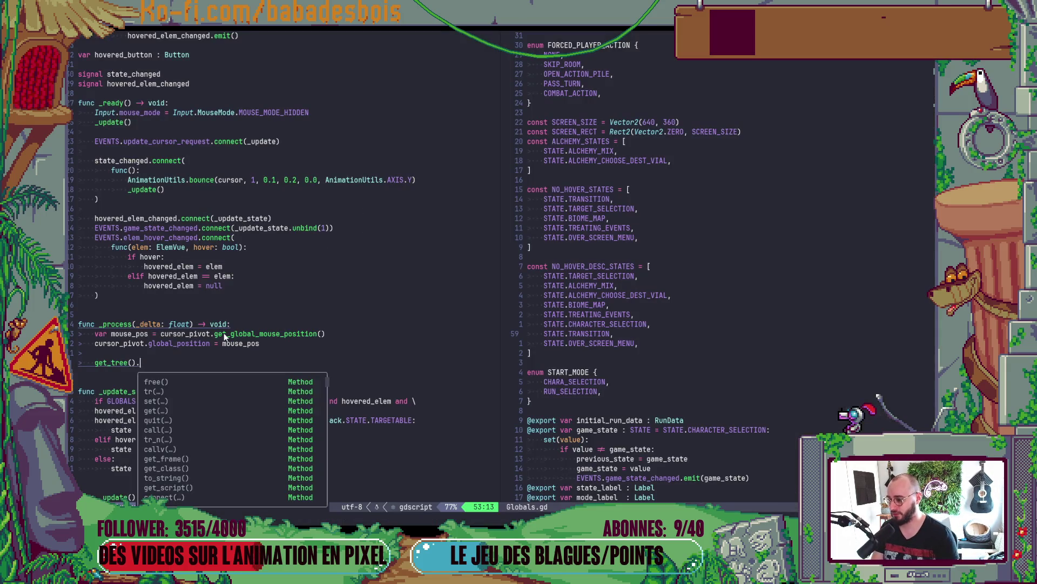
- Extend the call to get_tree().root.gui_get_focus_owner()
{"action": "key", "text": "Escape"}
{"action": "type", "text": "a"}
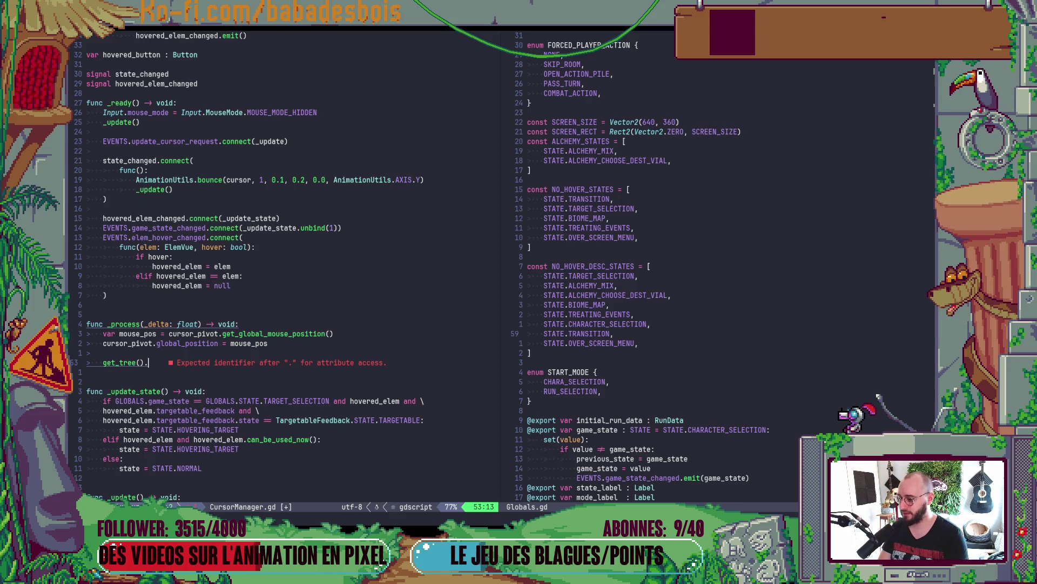
{"action": "type", "text": "root"}
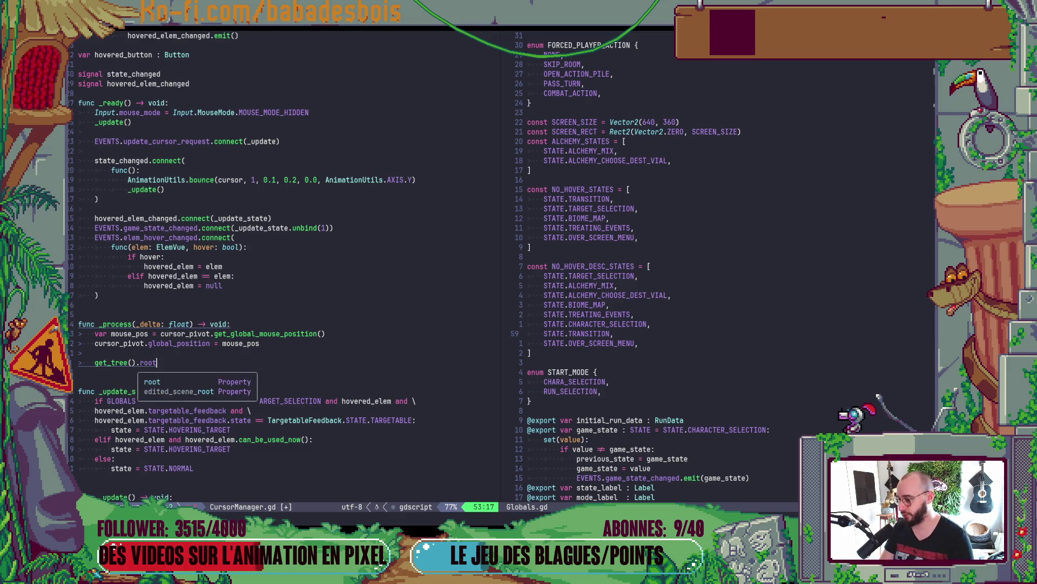
{"action": "type", "text": "."}
{"action": "key", "text": "Escape"}
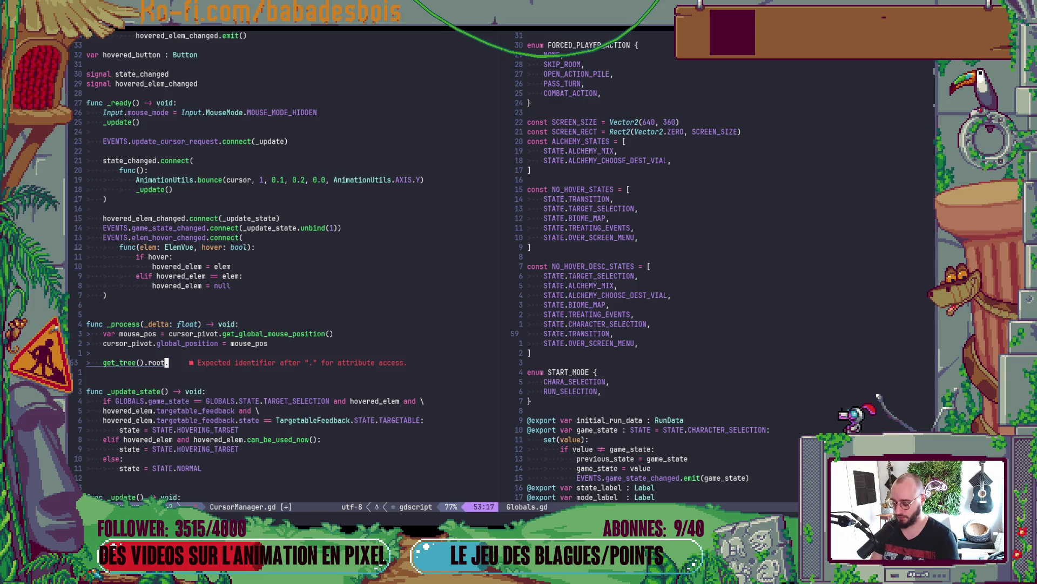
{"action": "type", "text": "agui_get_focus_owner"}
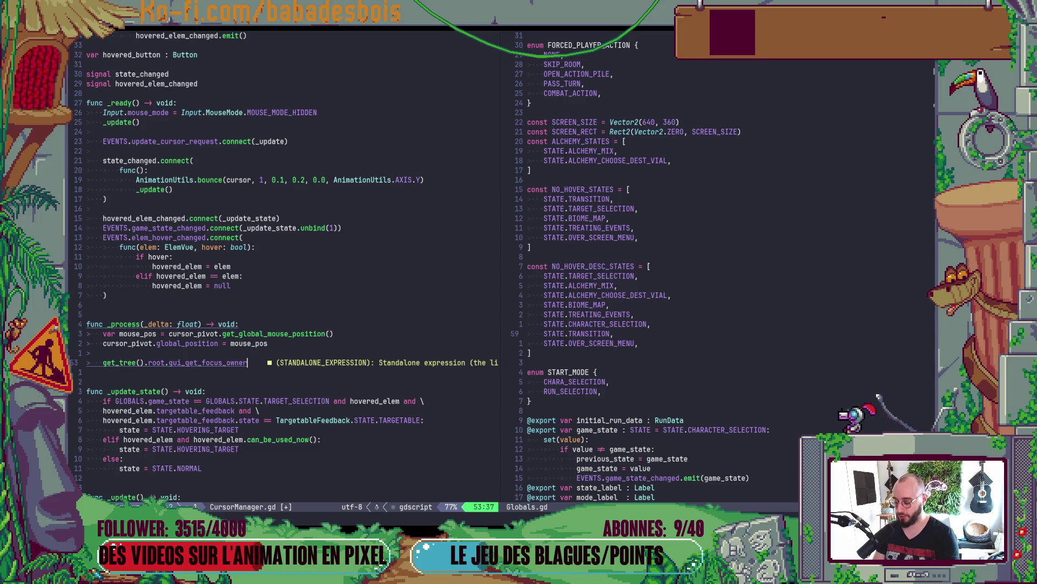
{"action": "type", "text": "()"}
{"action": "key", "text": "Escape"}
{"action": "key", "text": "O"}
{"action": "key", "text": "Escape"}
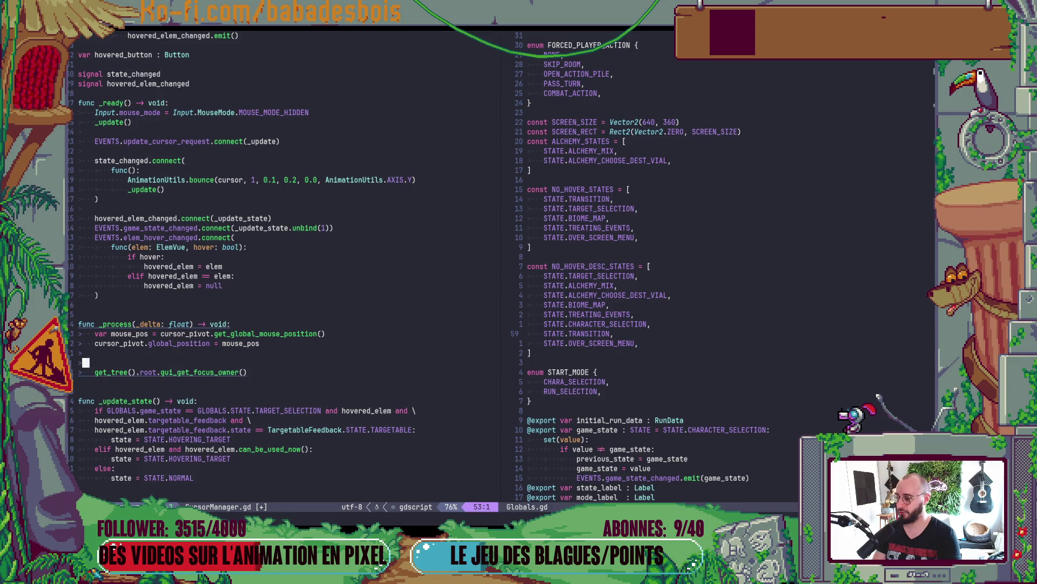
{"action": "key", "text": "d"}
{"action": "key", "text": "d"}
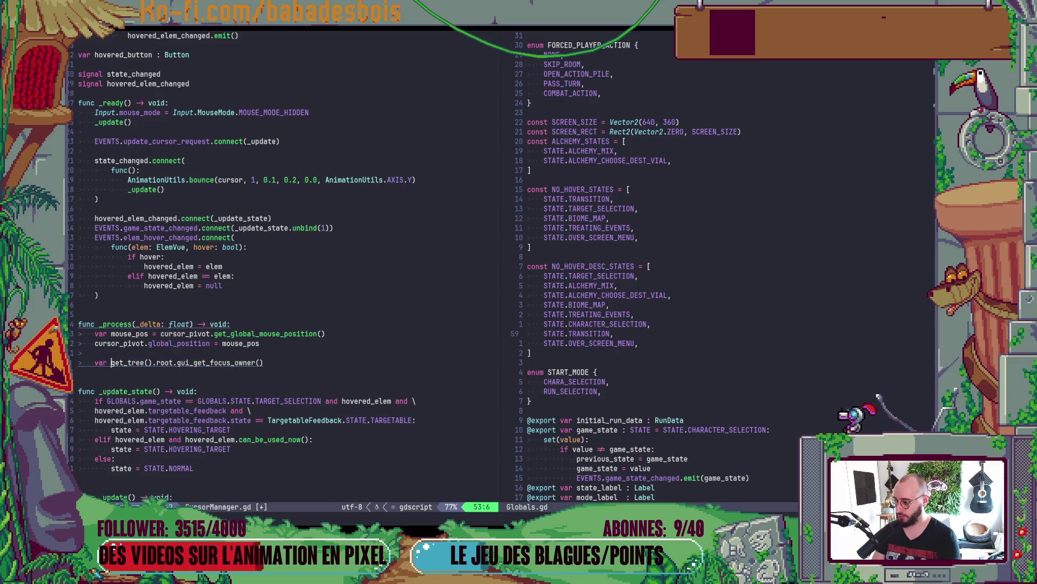
- Prefix the line with 'var focus_owner =' and save CursorManager.gd
{"action": "type", "text": "ivar ff"}
{"action": "type", "text": "ocu"}
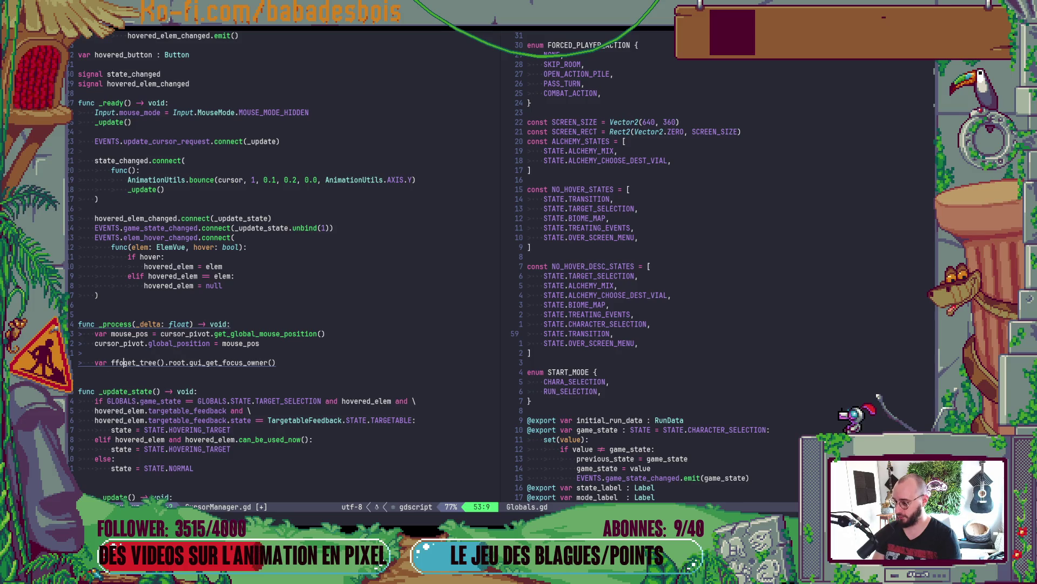
{"action": "type", "text": "s_owne"}
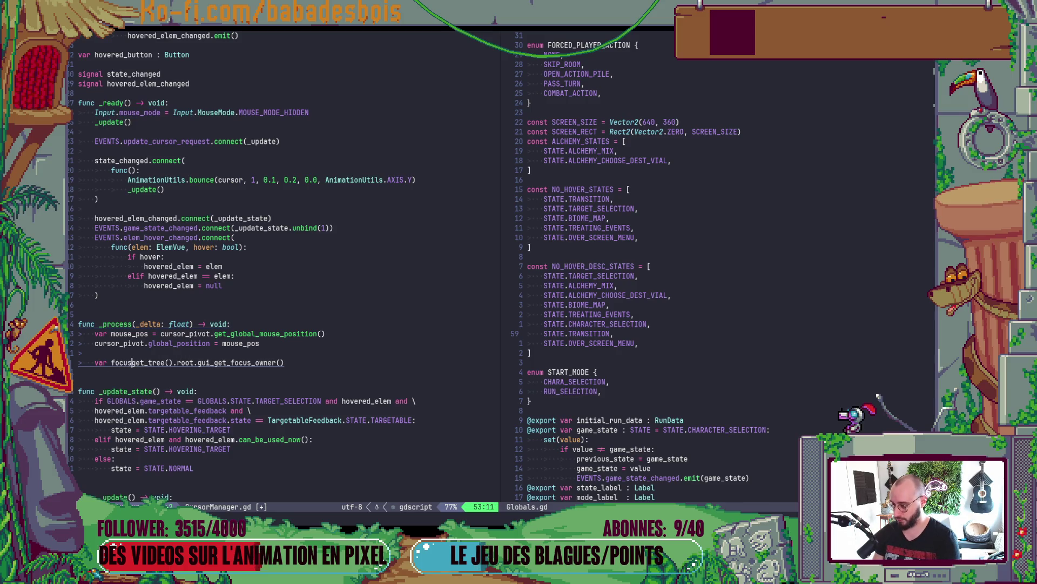
{"action": "type", "text": "r ="}
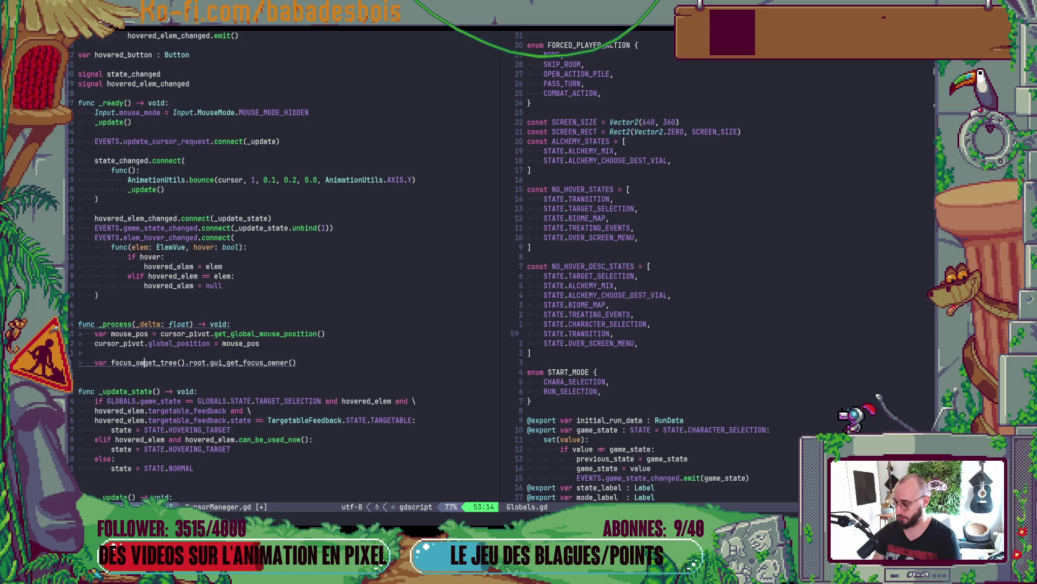
{"action": "key", "text": "Escape"}
{"action": "type", "text": ":w"}
{"action": "key", "text": "Return"}
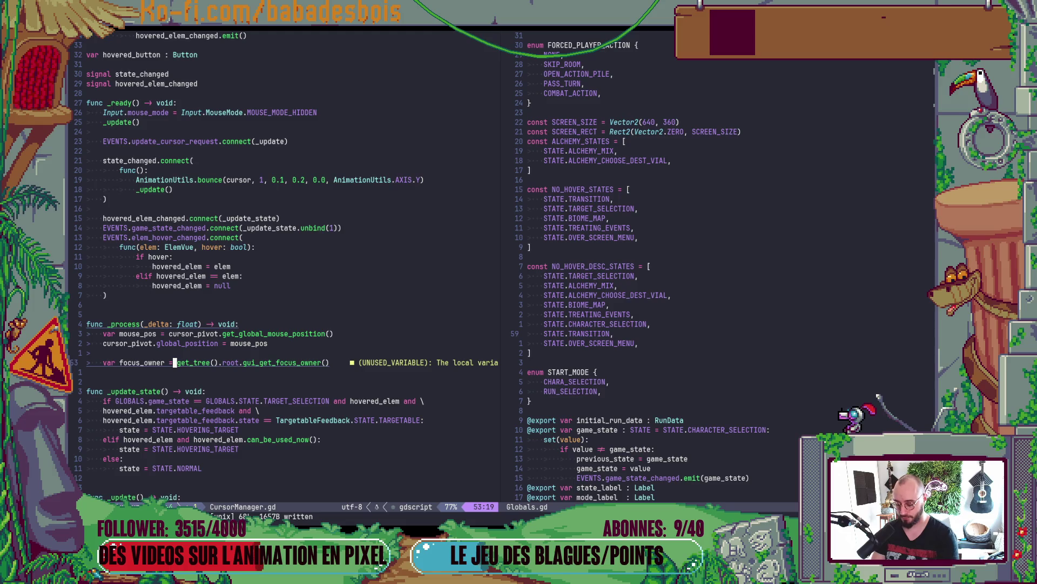
- Comment out the focus_owner line and look up gui_get_hovered_control in the Godot docs
{"action": "type", "text": "I//"}
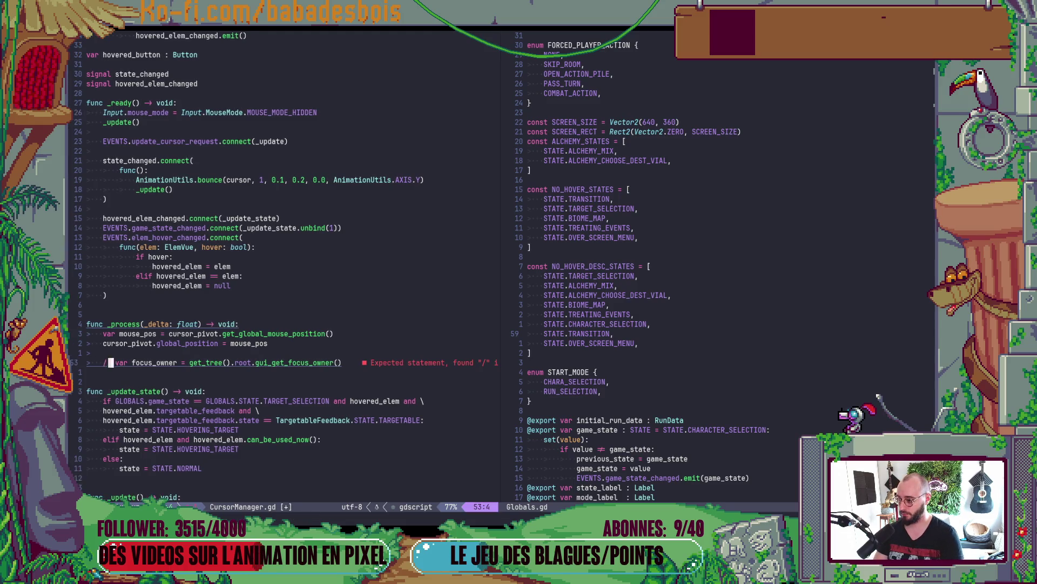
{"action": "key", "text": "BackSpace"}
{"action": "key", "text": "BackSpace"}
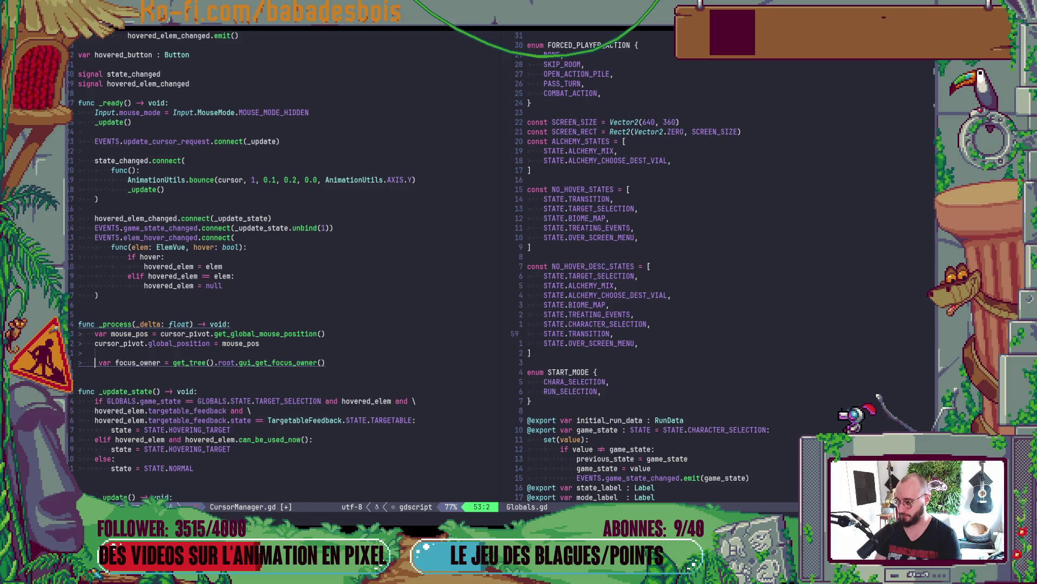
{"action": "key", "text": "ctrl+c"}
{"action": "key", "text": "Escape"}
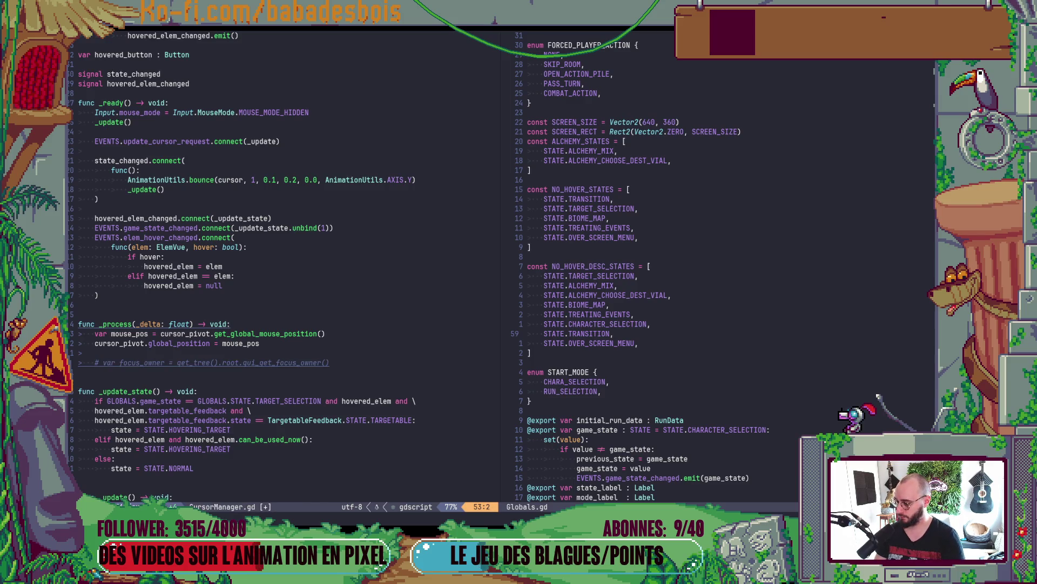
{"action": "key", "text": "alt+Tab"}
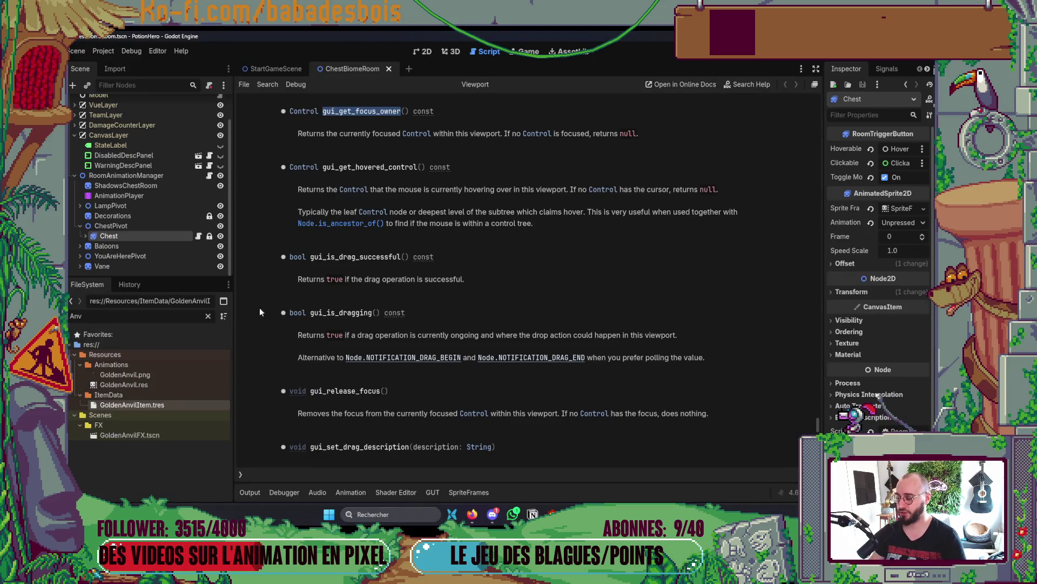
{"action": "double_click", "coordinate": [392, 168]}
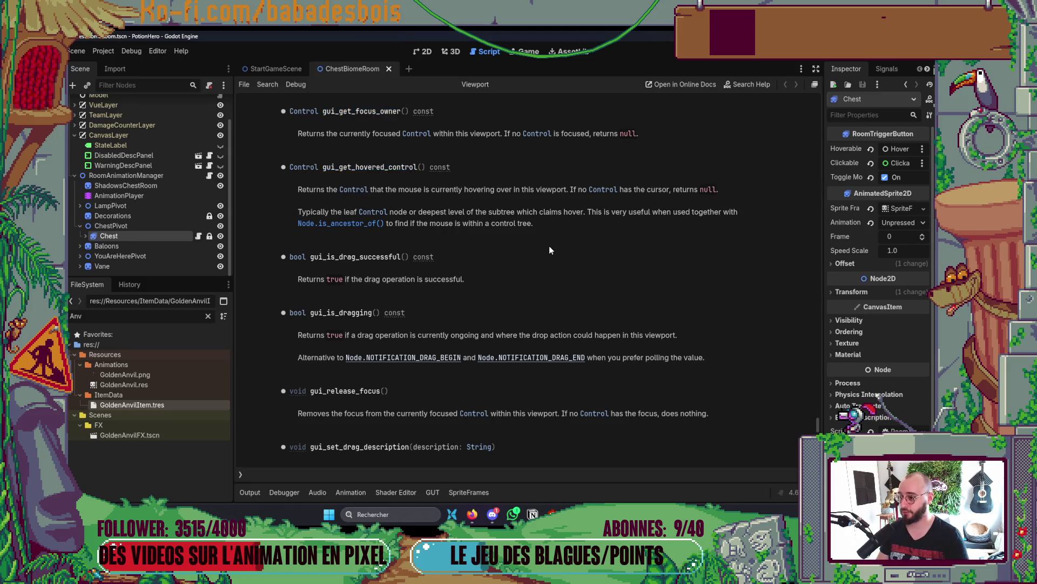
{"action": "key", "text": "alt+Tab"}
- Replace the gui_get_focus_owner call with gui_get_hovered_control() in _process and save
{"action": "key", "text": "g"}
{"action": "key", "text": "c"}
{"action": "key", "text": "c"}
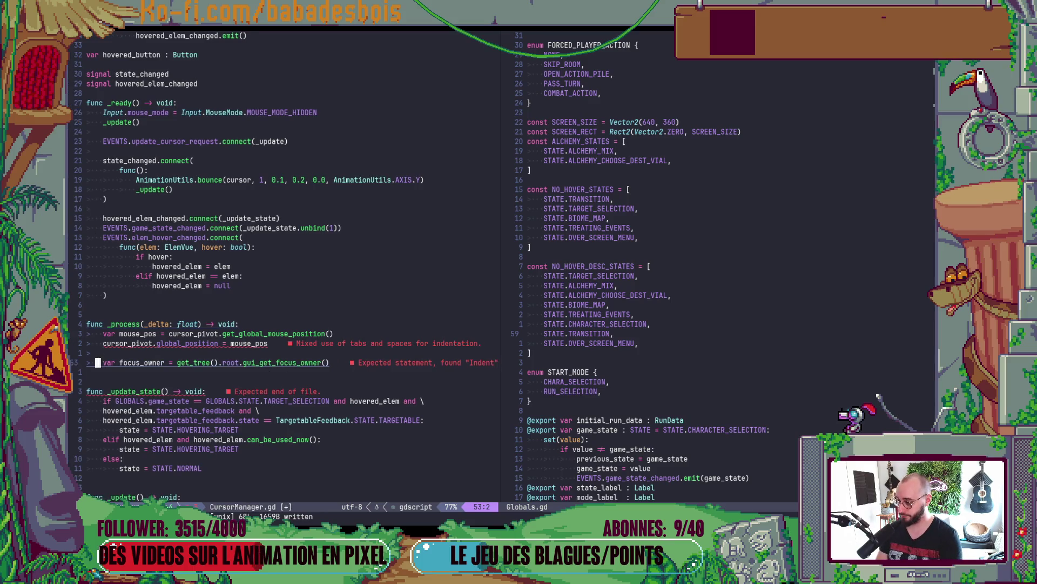
{"action": "key", "text": "$"}
{"action": "key", "text": "T"}
{"action": "key", "text": "period"}
{"action": "type", "text": "C"}
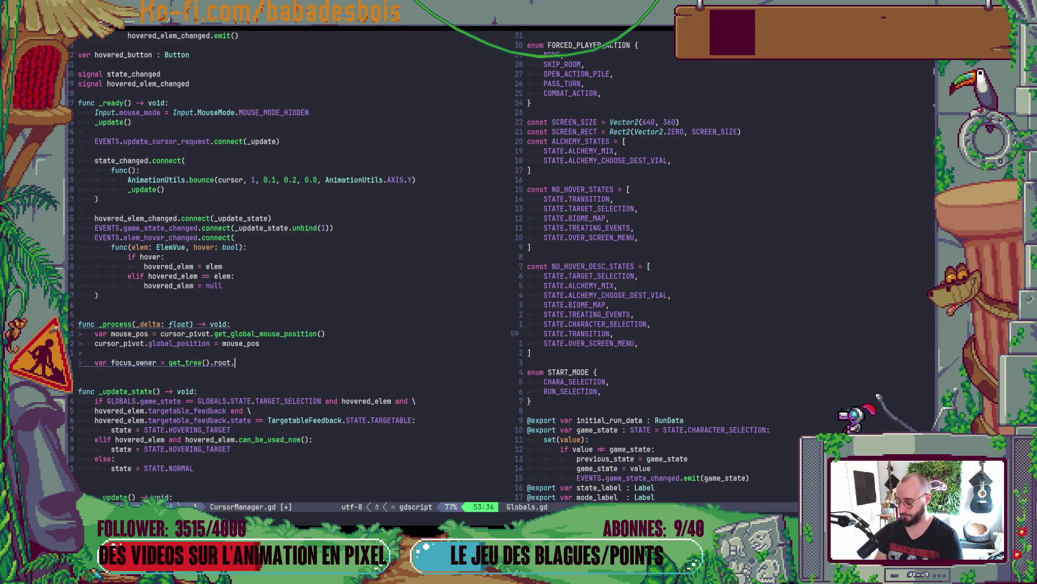
{"action": "type", "text": "get"}
{"action": "type", "text": "_hovere"}
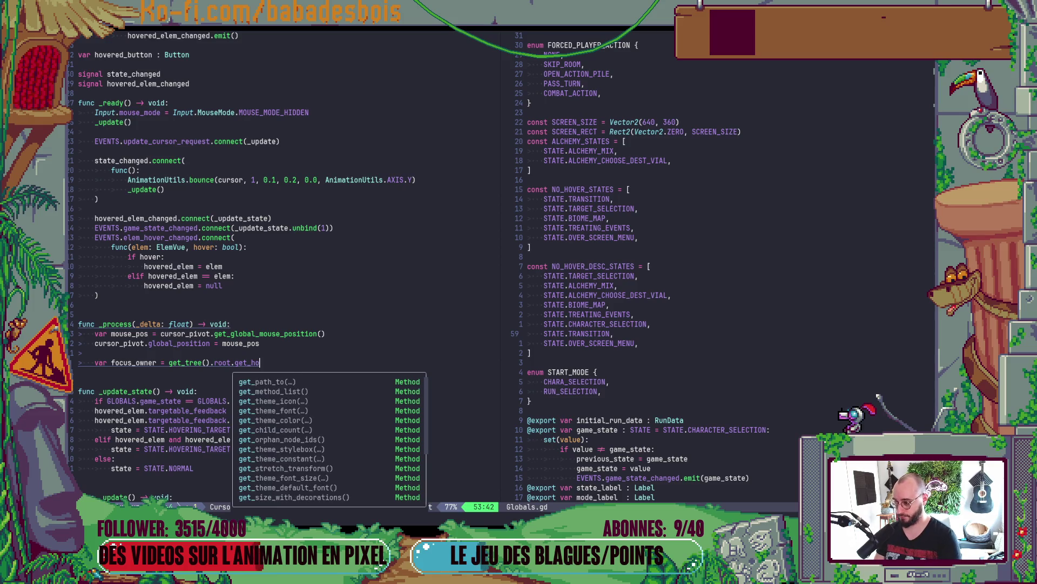
{"action": "key", "text": "Tab"}
{"action": "key", "text": "Return"}
{"action": "key", "text": "Escape"}
{"action": "type", "text": ":w"}
{"action": "key", "text": "Return"}
- Rename the fetched variable to hovered_control
{"action": "key", "text": "F"}
{"action": "key", "text": "equal"}
{"action": "type", "text": "b"}
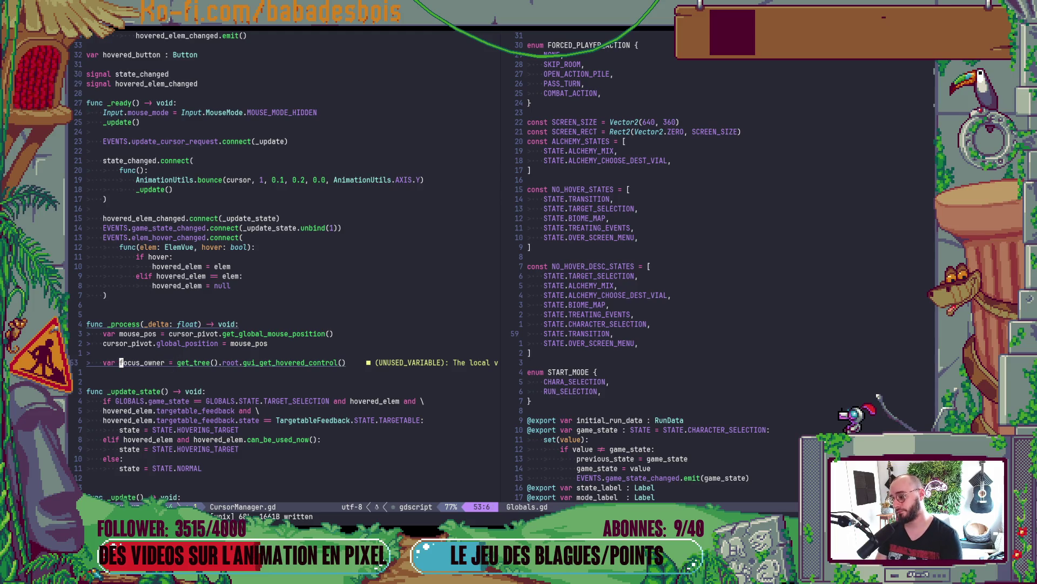
{"action": "type", "text": "ciwhovered_cont"}
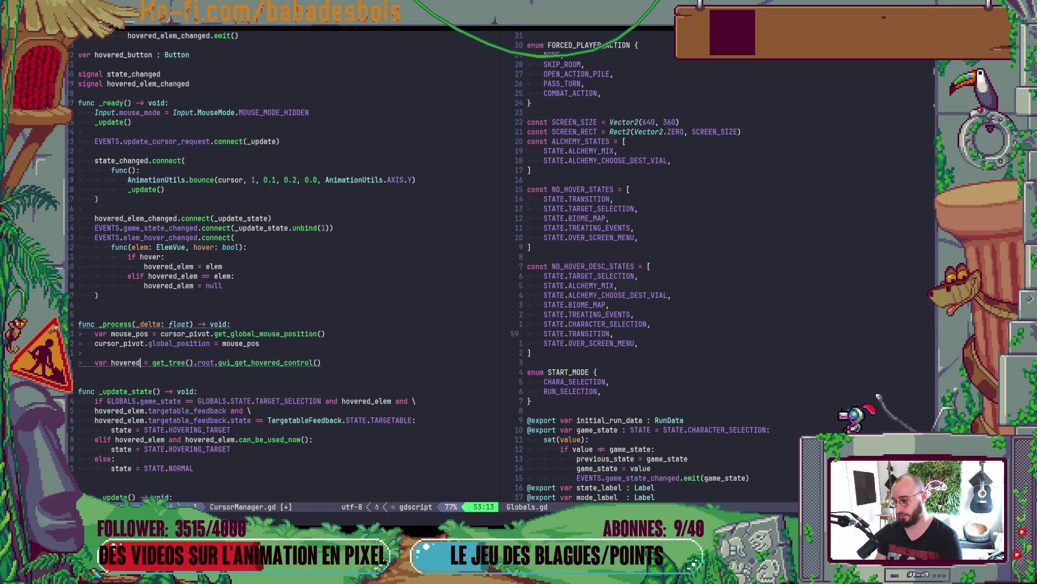
{"action": "type", "text": "rol"}
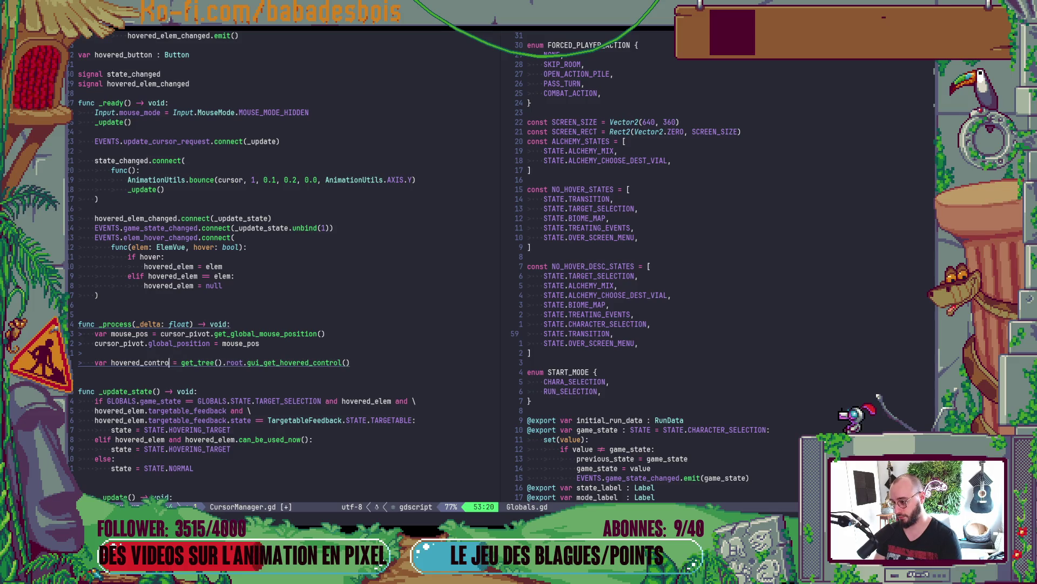
{"action": "key", "text": "Escape"}
- Add 'if hovered_control is ButtonBase:' assigning hovered_button = hovered_control, followed by an else: branch
{"action": "type", "text": "o"}
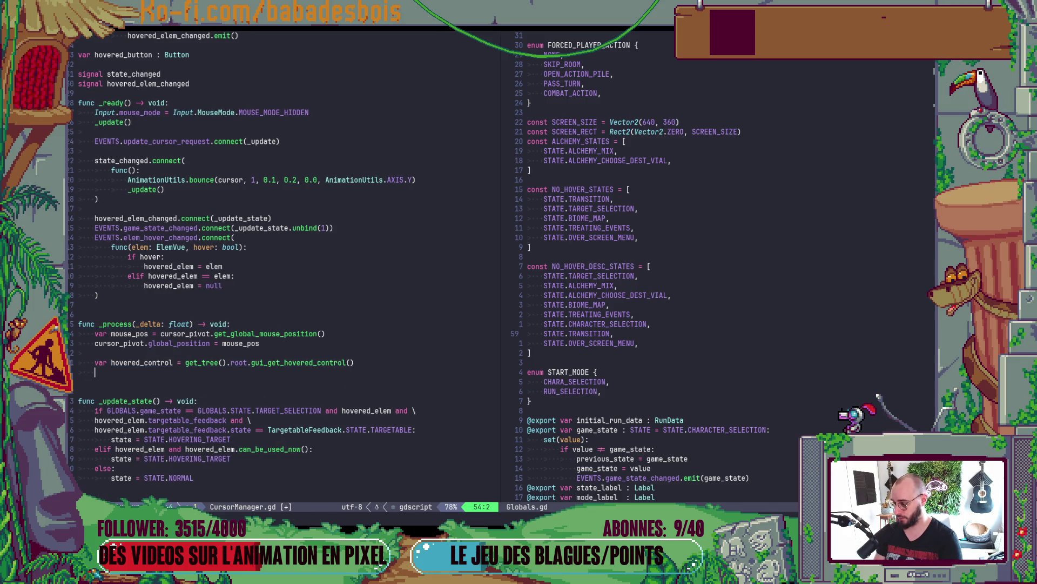
{"action": "type", "text": "if hovered_control"}
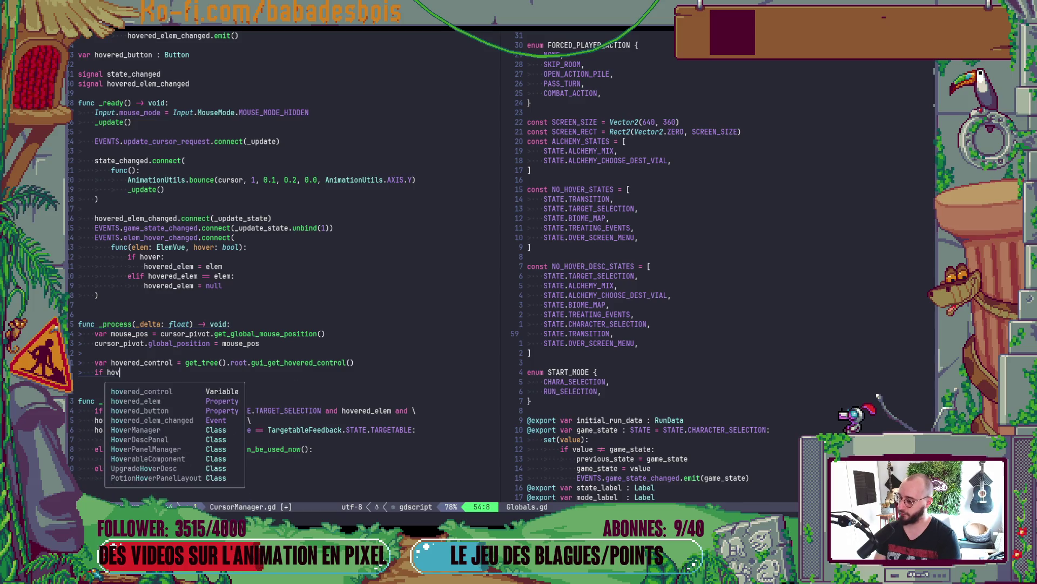
{"action": "key", "text": "End"}
{"action": "type", "text": "is "}
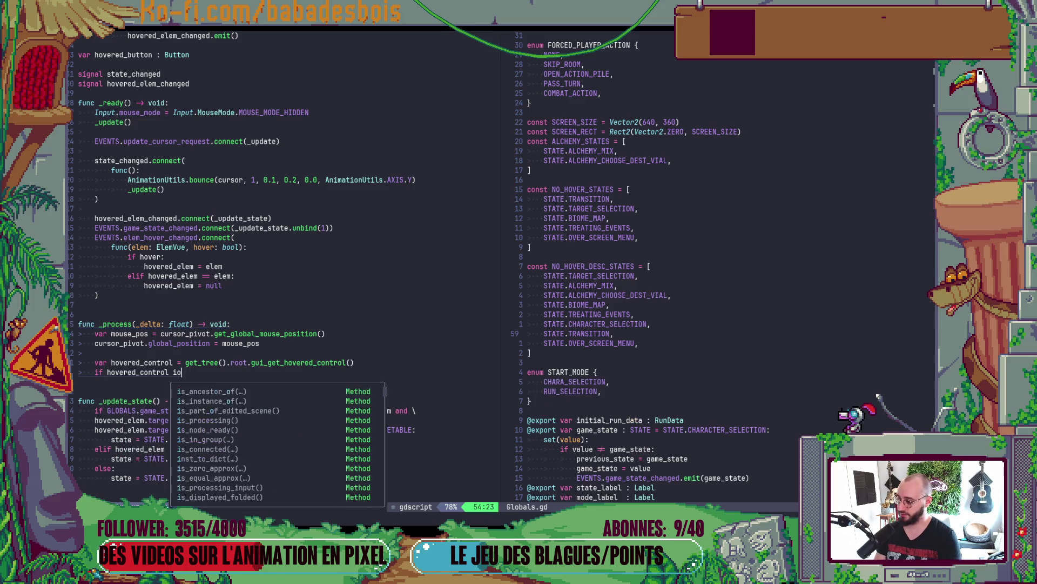
{"action": "type", "text": "Bu"}
{"action": "key", "text": "Tab"}
{"action": "key", "text": "Tab"}
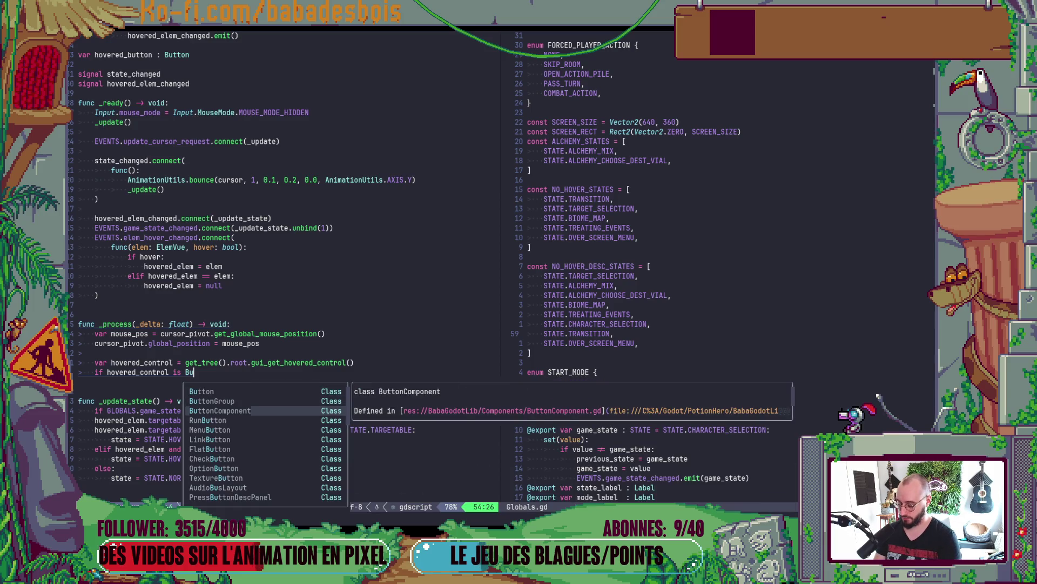
{"action": "type", "text": "tton"}
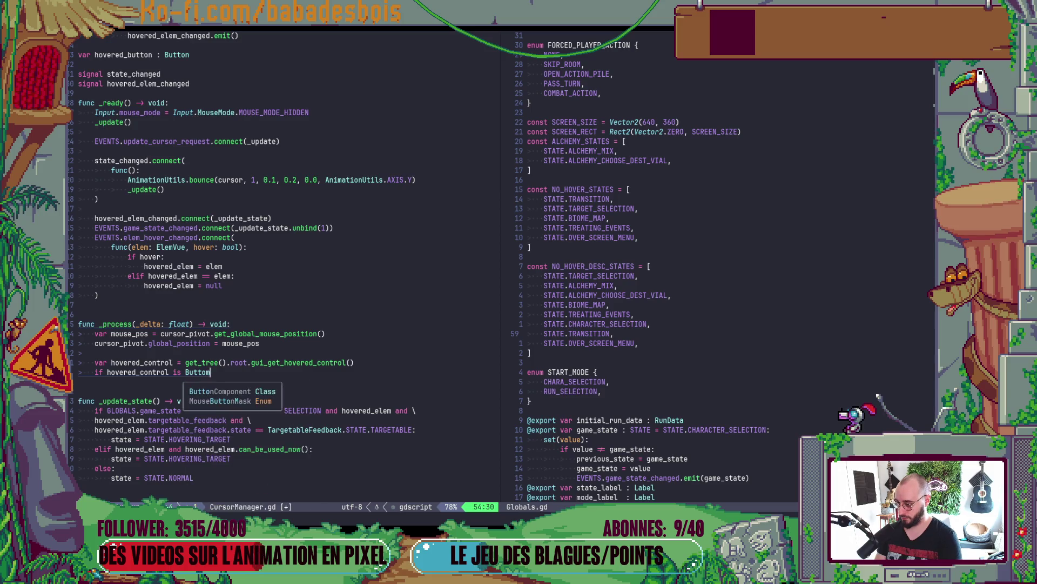
{"action": "type", "text": "Base:"}
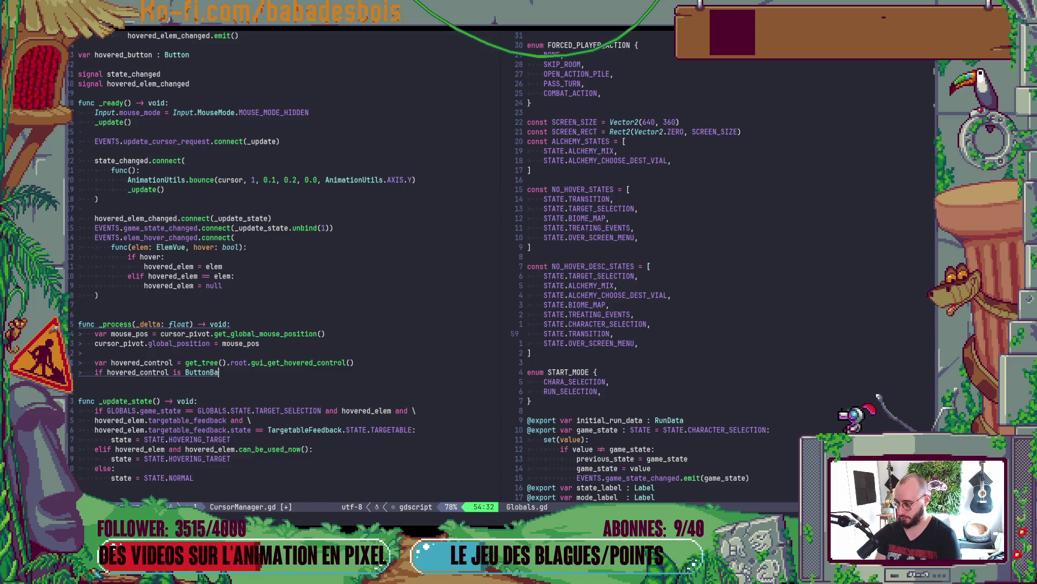
{"action": "key", "text": "Return"}
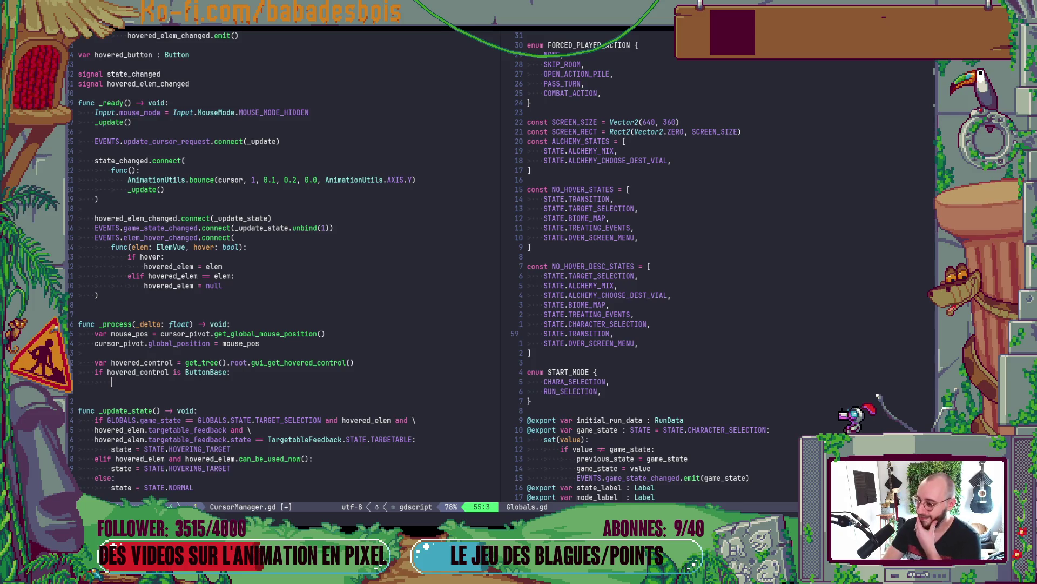
{"action": "type", "text": "hovered_button = "}
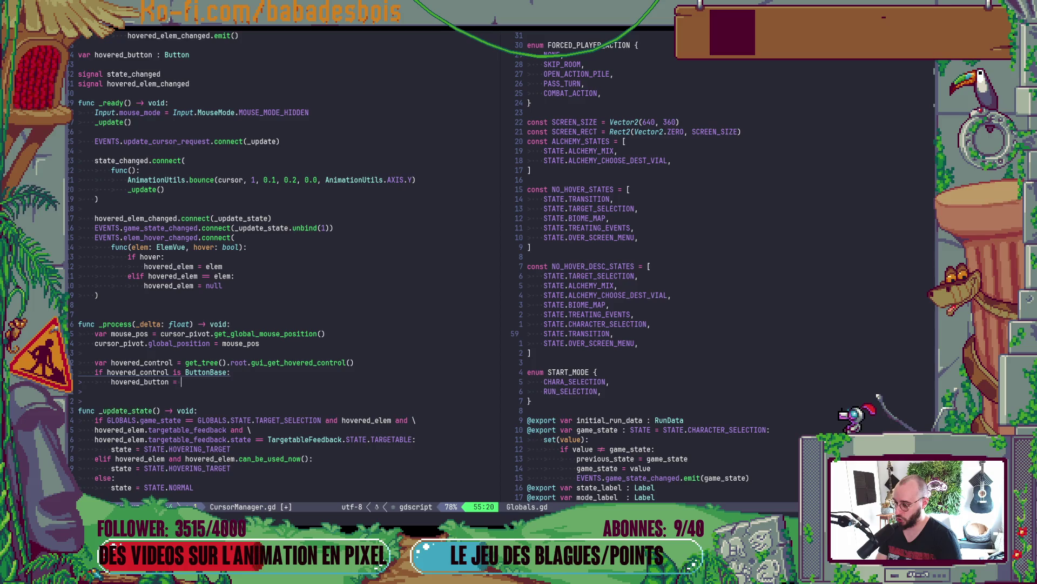
{"action": "type", "text": "hovered_control"}
{"action": "key", "text": "Return"}
{"action": "key", "text": "BackSpace"}
{"action": "type", "text": "else:"}
{"action": "key", "text": "Return"}
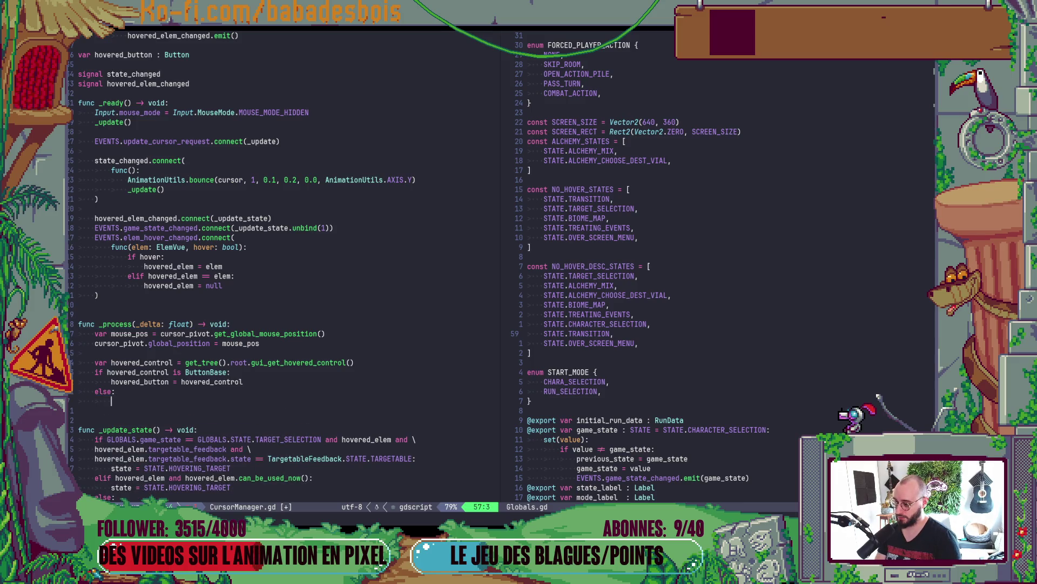
- Set hovered_button = null in the else branch and save CursorManager.gd
{"action": "type", "text": "bu"}
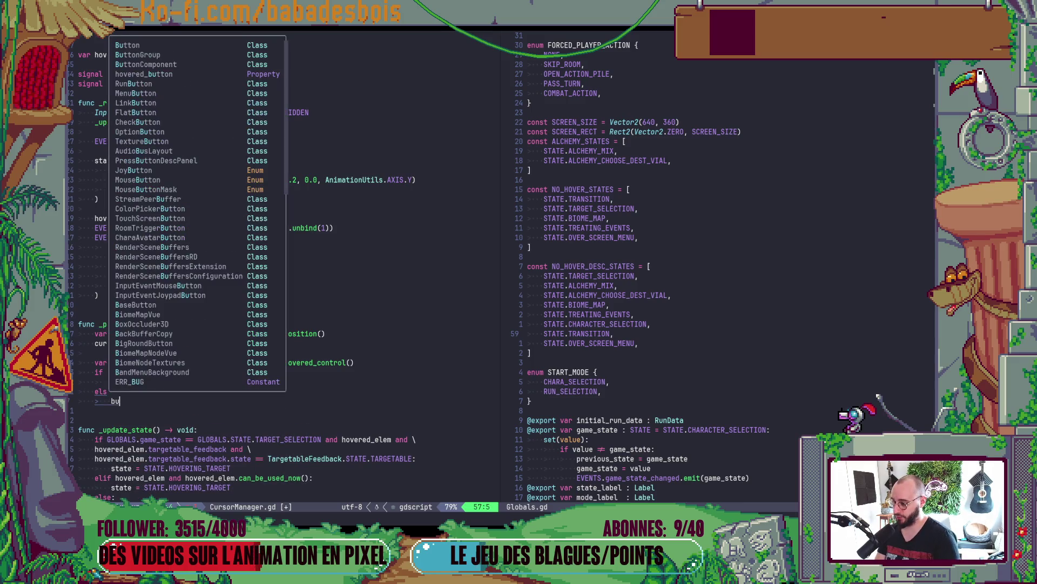
{"action": "key", "text": "BackSpace"}
{"action": "key", "text": "BackSpace"}
{"action": "type", "text": "hove"}
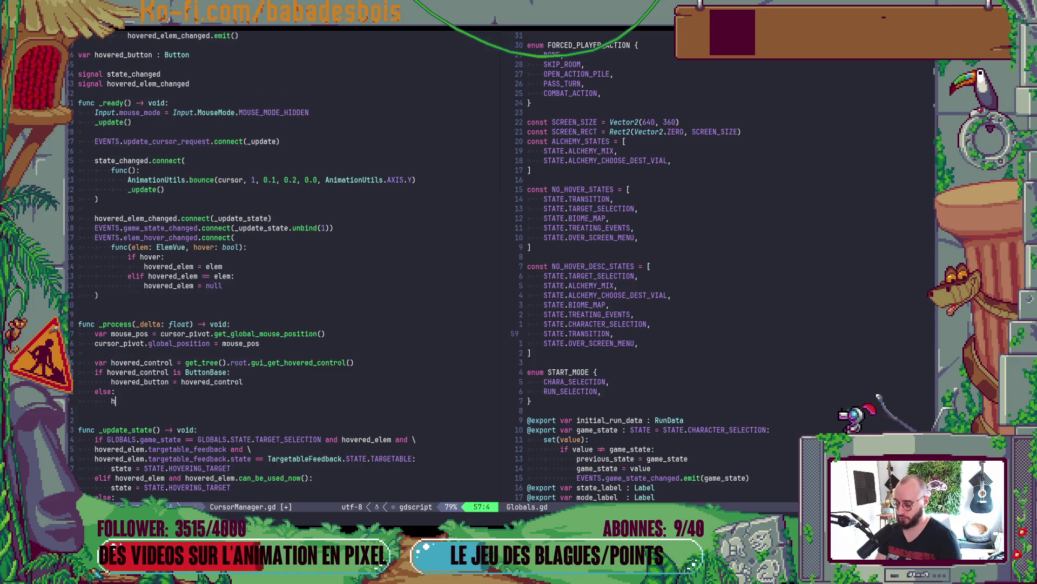
{"action": "key", "text": "Down"}
{"action": "key", "text": "Return"}
{"action": "type", "text": "= null"}
{"action": "key", "text": "Escape"}
{"action": "type", "text": ":w"}
{"action": "key", "text": "Return"}
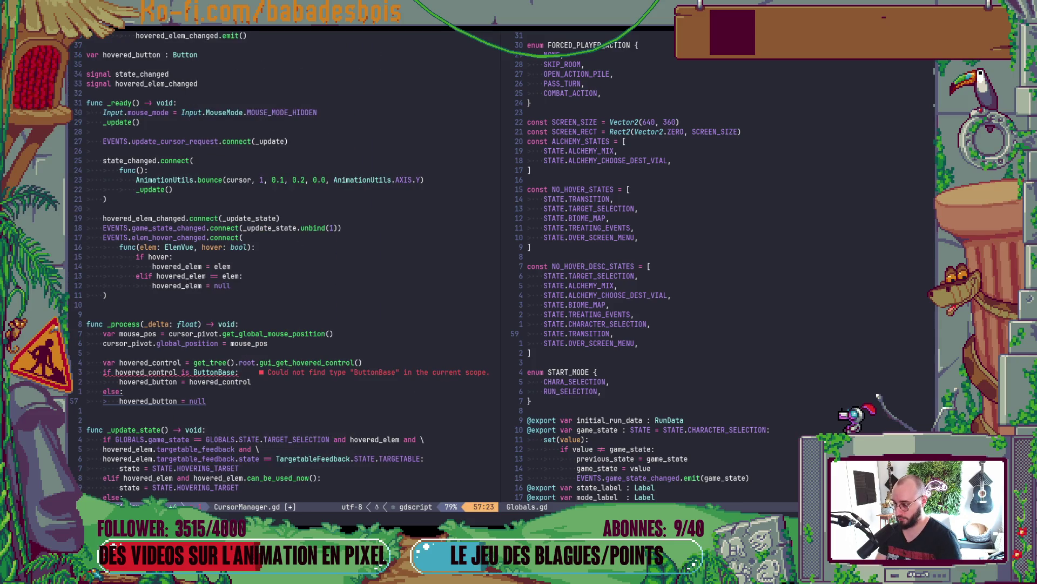
{"action": "key", "text": "k"}
{"action": "key", "text": "k"}
{"action": "key", "text": "k"}
{"action": "key", "text": "h"}
{"action": "key", "text": "h"}
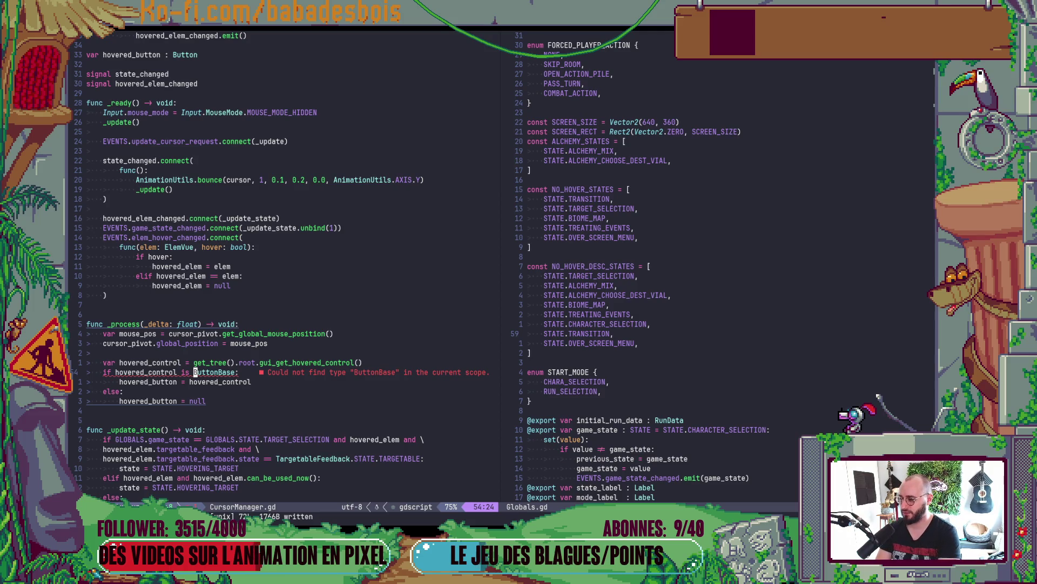
- Look up Button in Godot's help search, then return to Neovim
{"action": "key", "text": "alt+Tab"}
{"action": "left_click", "coordinate": [751, 91]}
{"action": "type", "text": "Buton"}
{"action": "key", "text": "BackSpace"}
{"action": "key", "text": "BackSpace"}
{"action": "type", "text": "tonBa"}
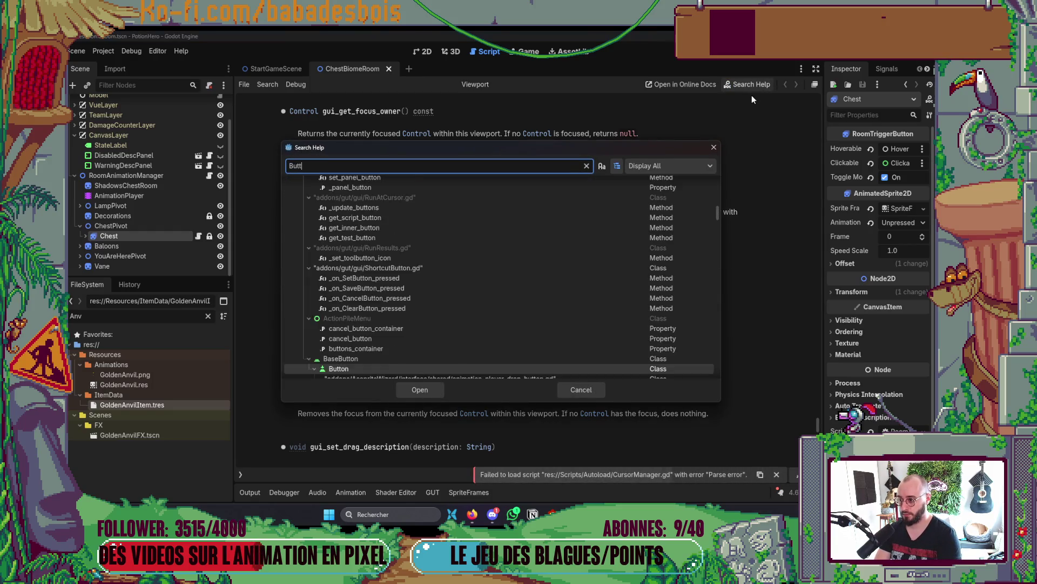
{"action": "key", "text": "BackSpace"}
{"action": "key", "text": "BackSpace"}
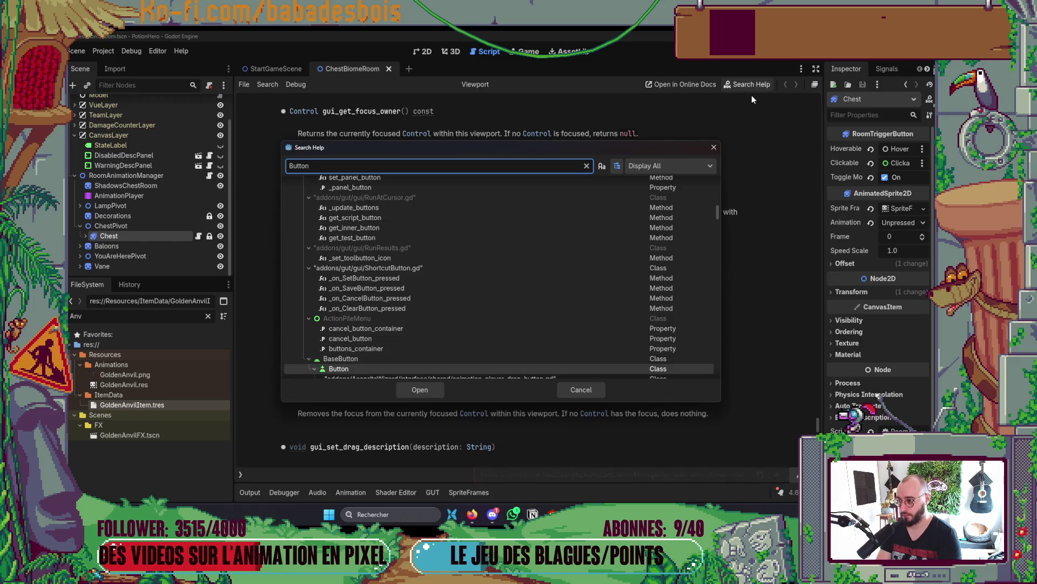
{"action": "key", "text": "alt+Tab"}
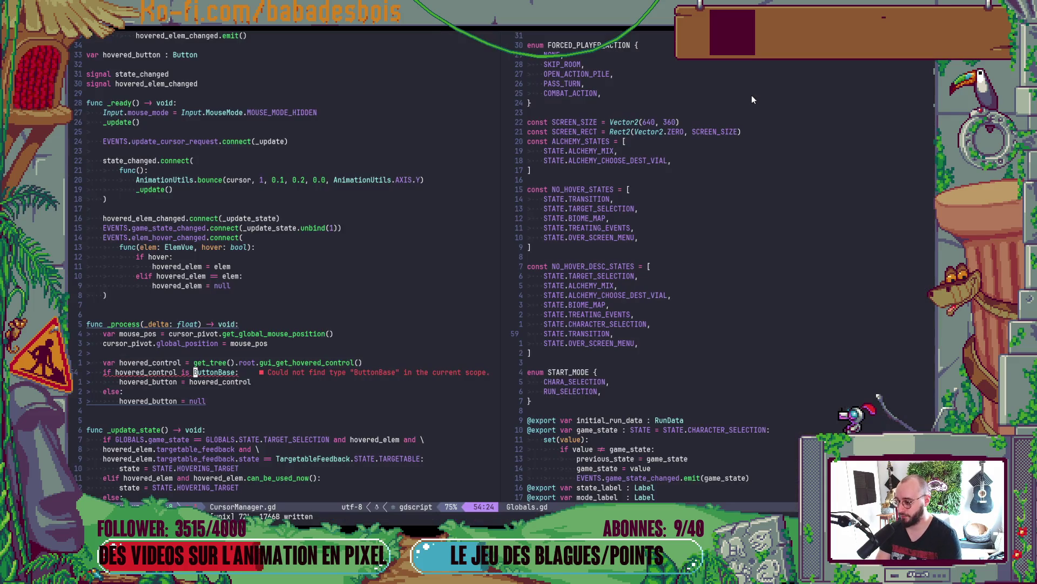
- Change ButtonBase to BaseButton in the hovered_control type check and save
{"action": "key", "text": "l"}
{"action": "key", "text": "l"}
{"action": "key", "text": "l"}
{"action": "type", "text": "deb"}
{"action": "type", "text": "iBase"}
{"action": "key", "text": "Escape"}
{"action": "type", "text": ":w"}
{"action": "key", "text": "Return"}
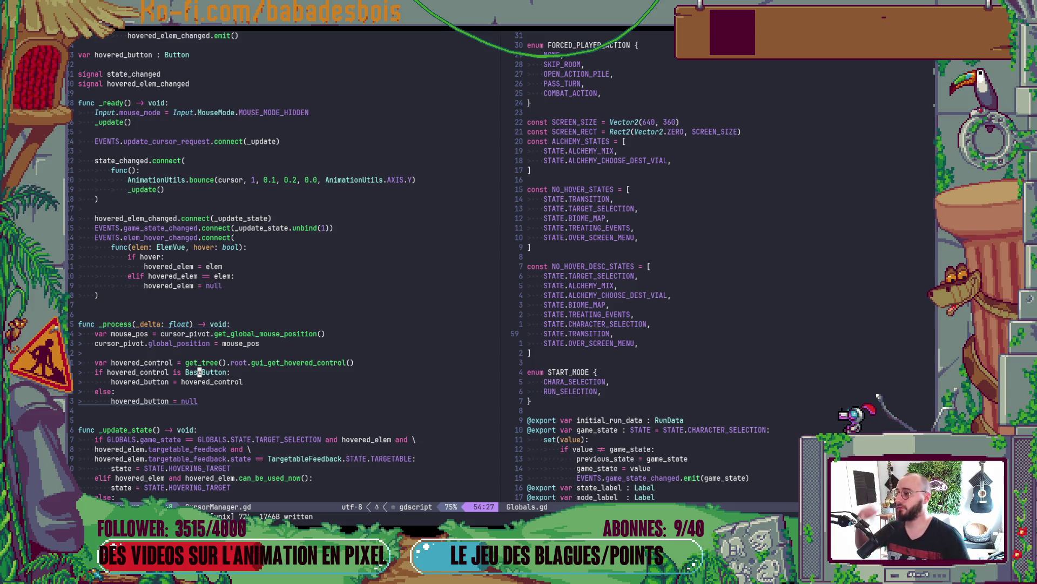
- Check the state logic in _update_state, then go back to the hovered_button declaration
{"action": "left_click", "coordinate": [114, 56]}
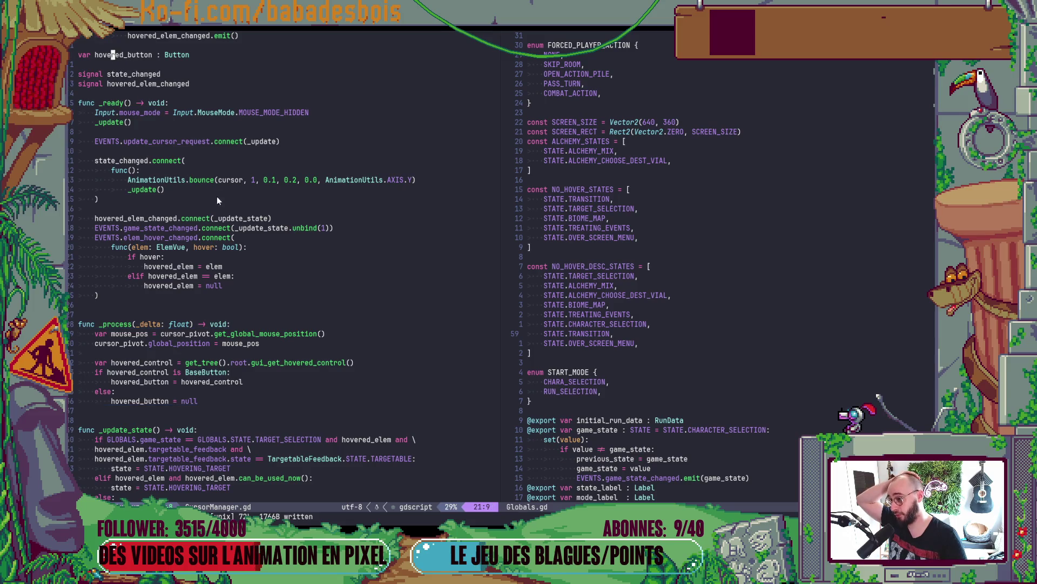
{"action": "scroll", "coordinate": [222, 219], "scroll_direction": "down", "scroll_amount": 6}
{"action": "left_click", "coordinate": [240, 268]}
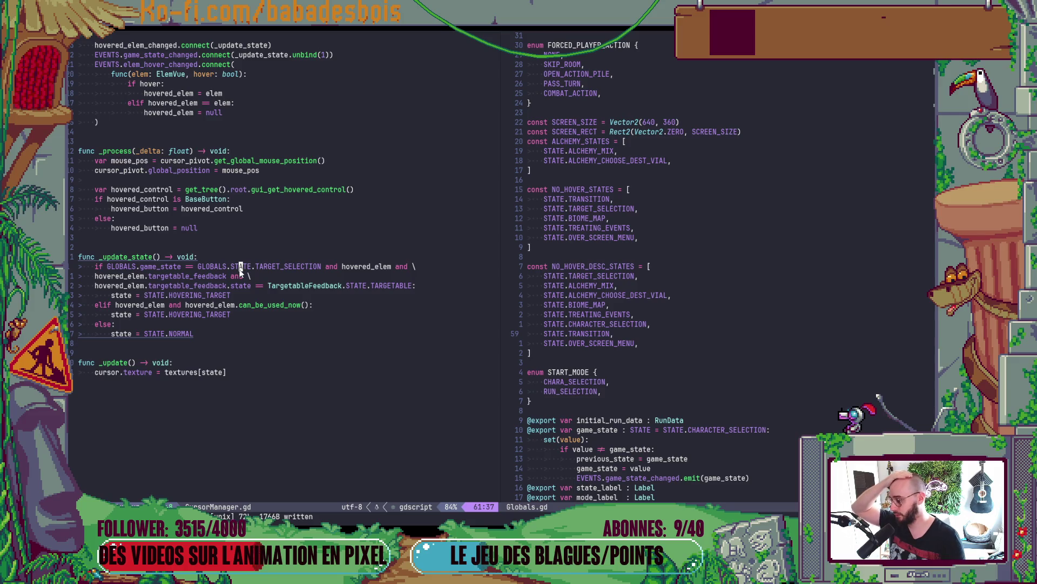
{"action": "scroll", "coordinate": [174, 274], "scroll_direction": "up", "scroll_amount": 6}
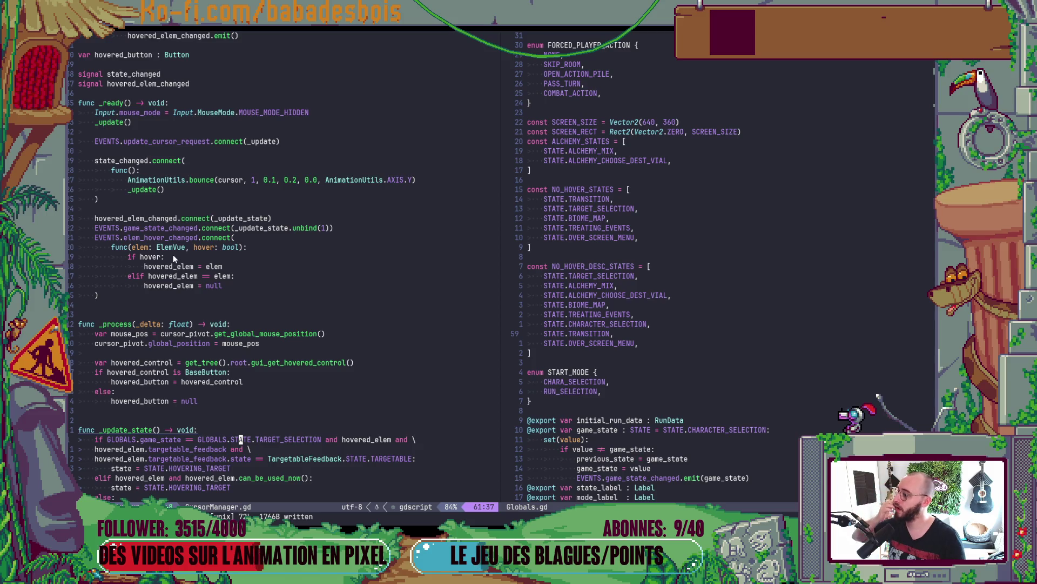
{"action": "scroll", "coordinate": [173, 243], "scroll_direction": "up", "scroll_amount": 3}
{"action": "left_click", "coordinate": [135, 141]}
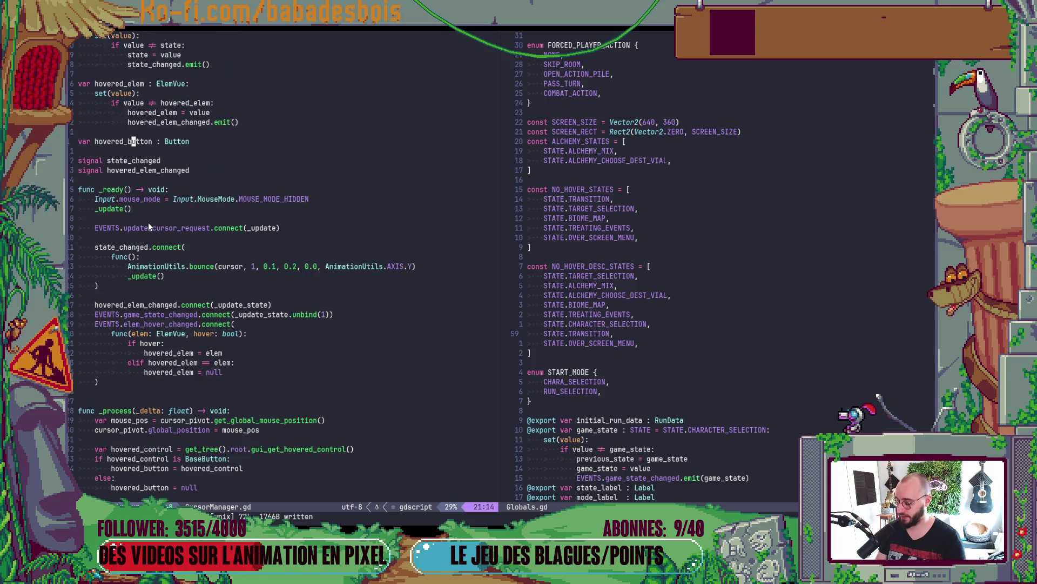
- Undo the added hovered_button setter and delete the hovered_elem setter block
{"action": "key", "text": "Tab"}
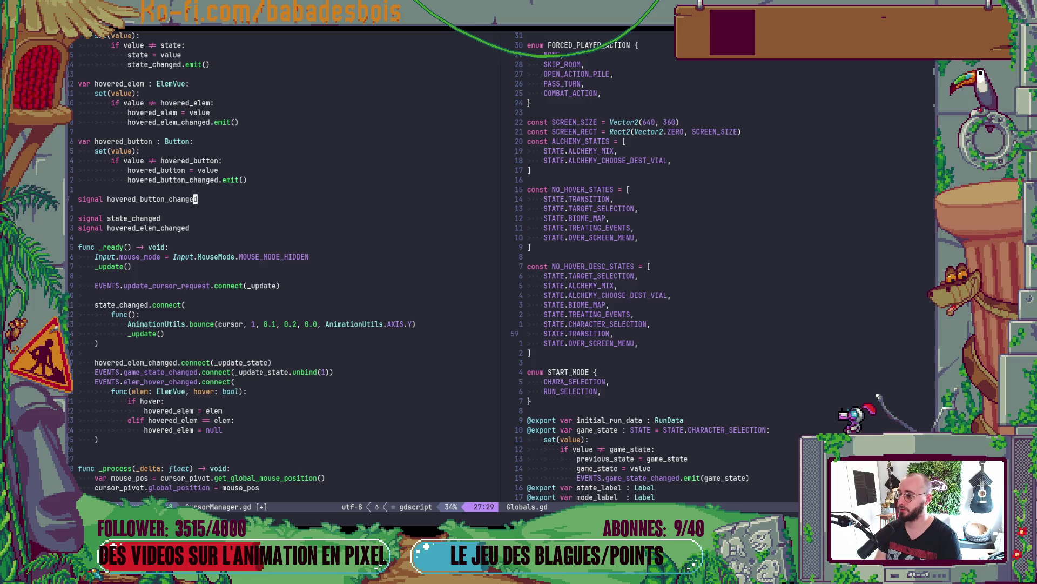
{"action": "key", "text": "u"}
{"action": "key", "text": "u"}
{"action": "key", "text": "k"}
{"action": "key", "text": "k"}
{"action": "key", "text": "k"}
{"action": "key", "text": "x"}
{"action": "key", "text": "j"}
{"action": "key", "text": "V"}
{"action": "key", "text": "j"}
{"action": "key", "text": "j"}
{"action": "key", "text": "j"}
{"action": "key", "text": "d"}
- Remove the hovered_elem_changed connection and signal, and open a new line under hovered_button = null
{"action": "key", "text": "k"}
{"action": "key", "text": "j"}
{"action": "key", "text": "d"}
{"action": "key", "text": "d"}
{"action": "key", "text": "j"}
{"action": "key", "text": "j"}
{"action": "key", "text": "j"}
{"action": "key", "text": "d"}
{"action": "key", "text": "d"}
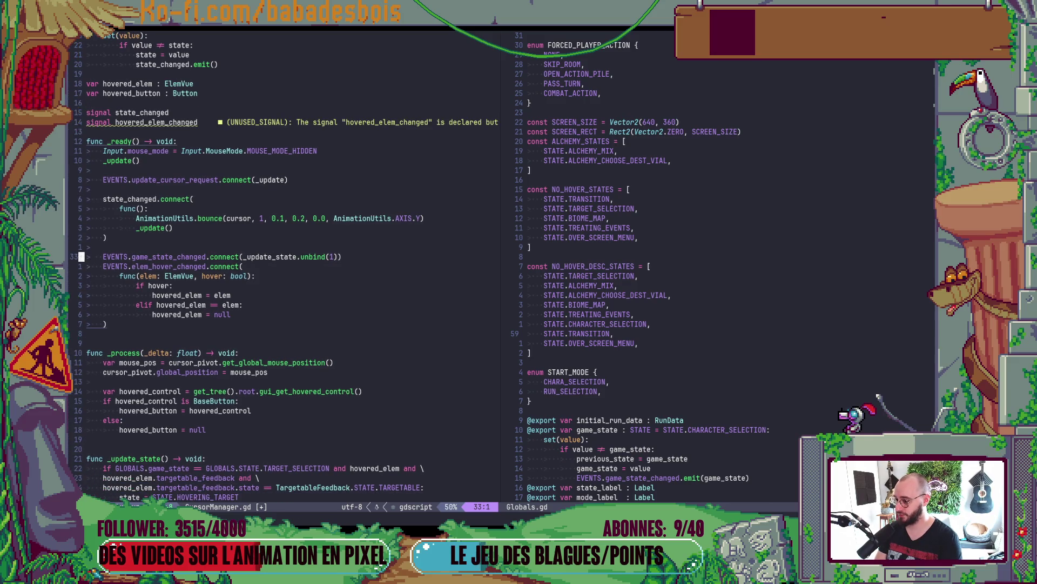
{"action": "key", "text": "k"}
{"action": "key", "text": "k"}
{"action": "key", "text": "k"}
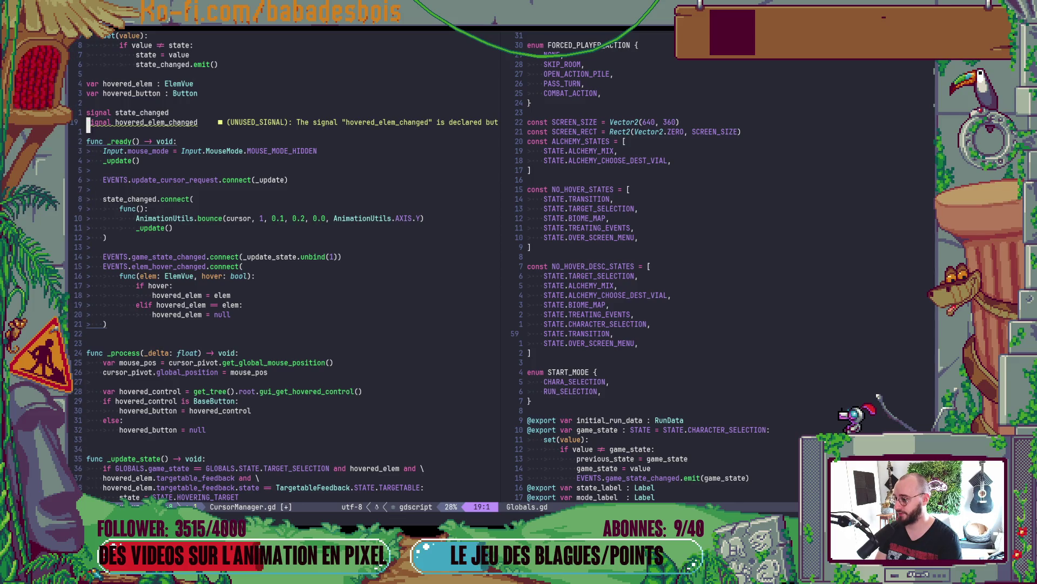
{"action": "key", "text": "d"}
{"action": "key", "text": "d"}
{"action": "key", "text": "j"}
{"action": "key", "text": "j"}
{"action": "key", "text": "j"}
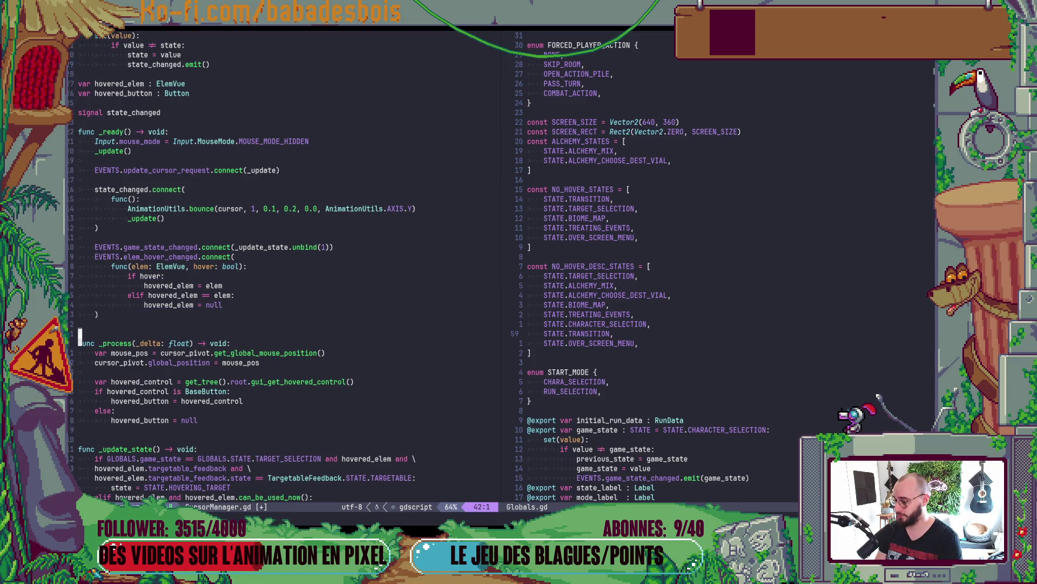
{"action": "key", "text": "o"}
{"action": "key", "text": "Return"}
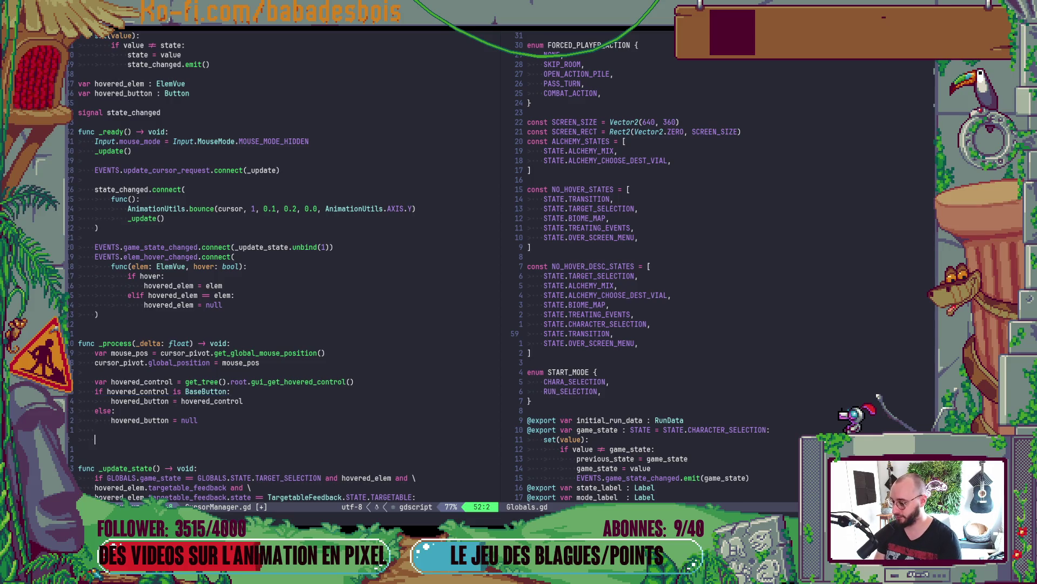
- End _process with an _update_state() call and save CursorManager.gd
{"action": "type", "text": "_update_state()"}
{"action": "key", "text": "Escape"}
{"action": "type", "text": ":w"}
{"action": "key", "text": "Return"}
{"action": "scroll", "coordinate": [390, 223], "scroll_direction": "down", "scroll_amount": 7}
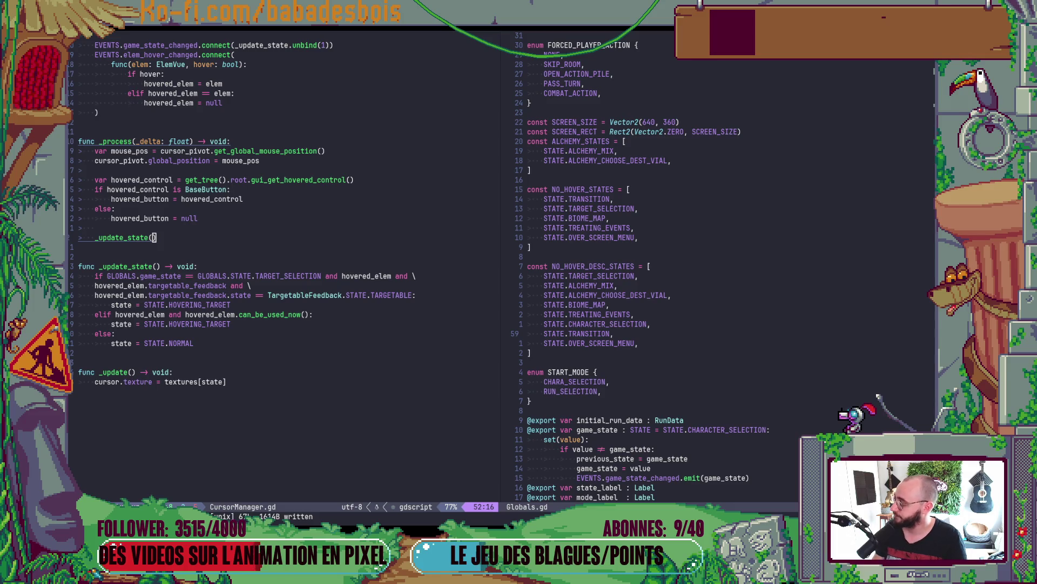
{"action": "left_click", "coordinate": [304, 209]}
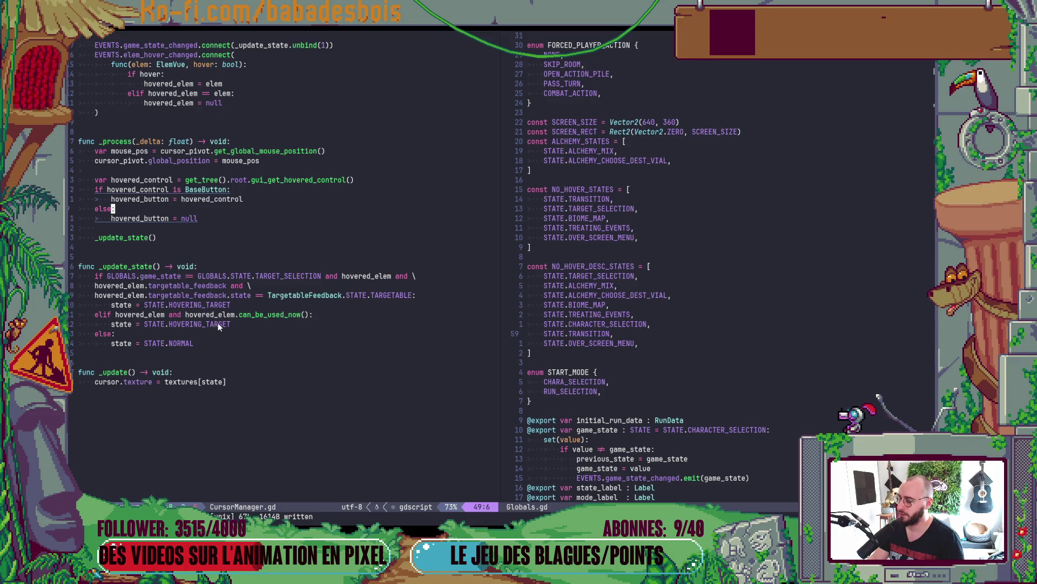
{"action": "left_click", "coordinate": [330, 317]}
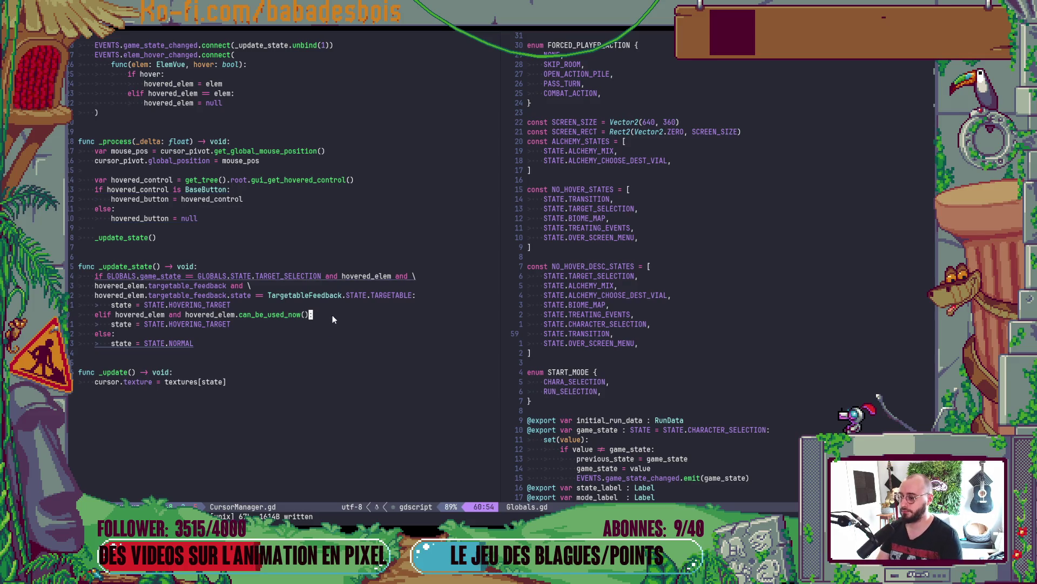
- Wrap the elif condition in parentheses and append 'or (hovered_button and hovered_button.disabled)'
{"action": "left_click", "coordinate": [187, 315]}
{"action": "key", "text": "b"}
{"action": "key", "text": "b"}
{"action": "type", "text": "if ("}
{"action": "key", "text": "Escape"}
{"action": "key", "text": "$"}
{"action": "type", "text": "i"}
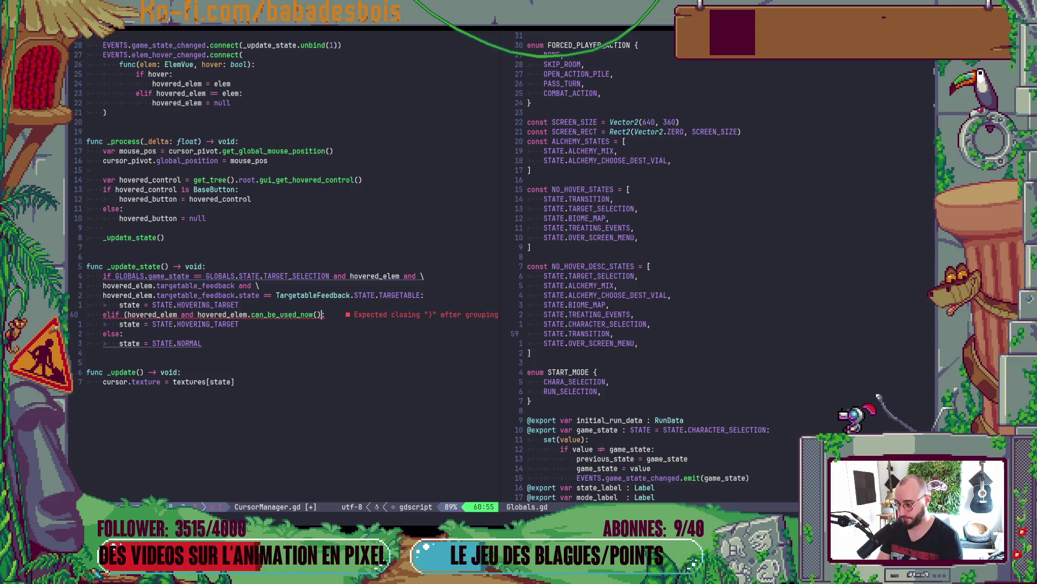
{"action": "type", "text": ")"}
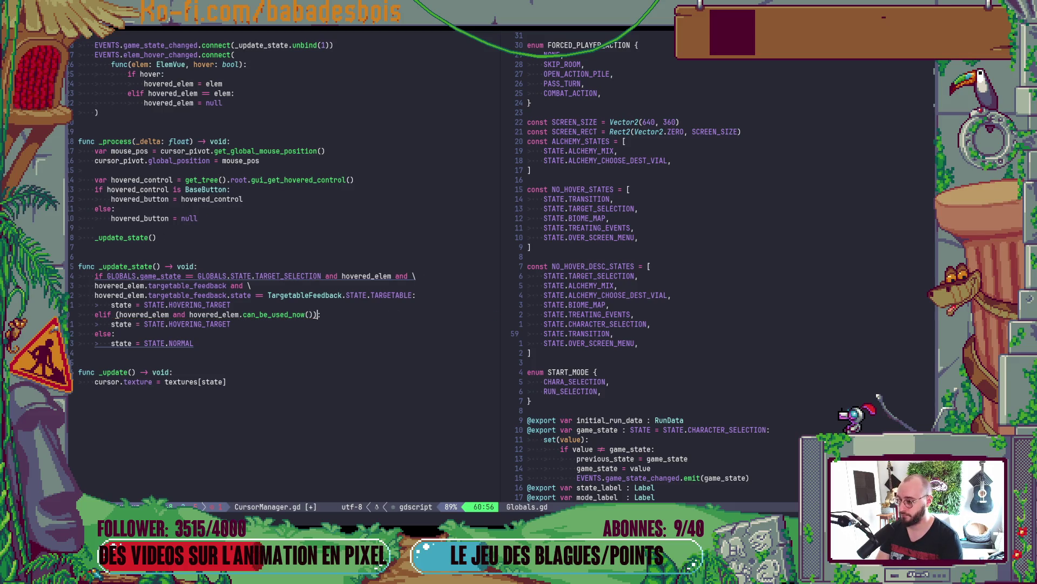
{"action": "type", "text": " or "}
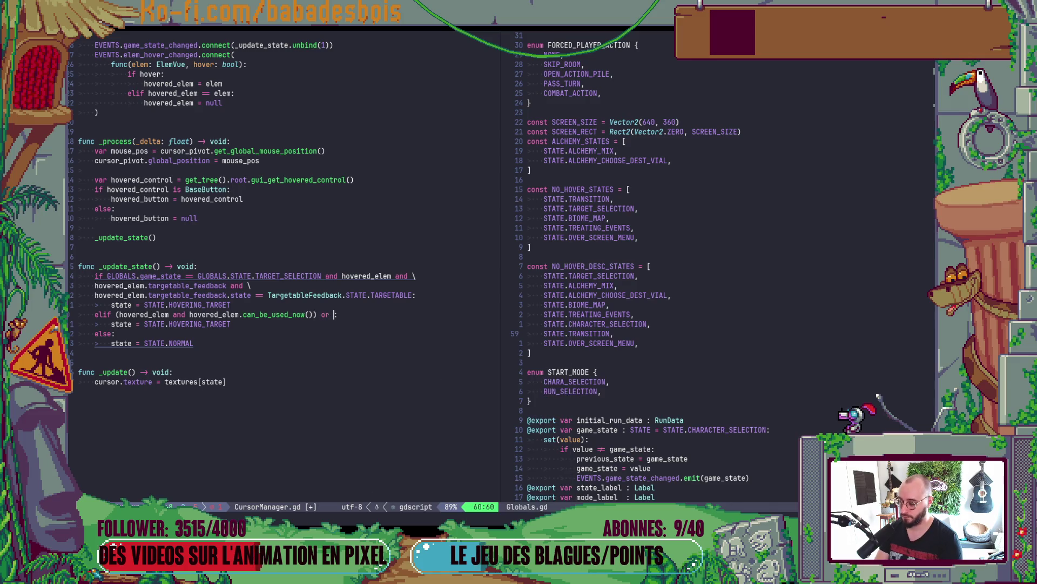
{"action": "type", "text": "("}
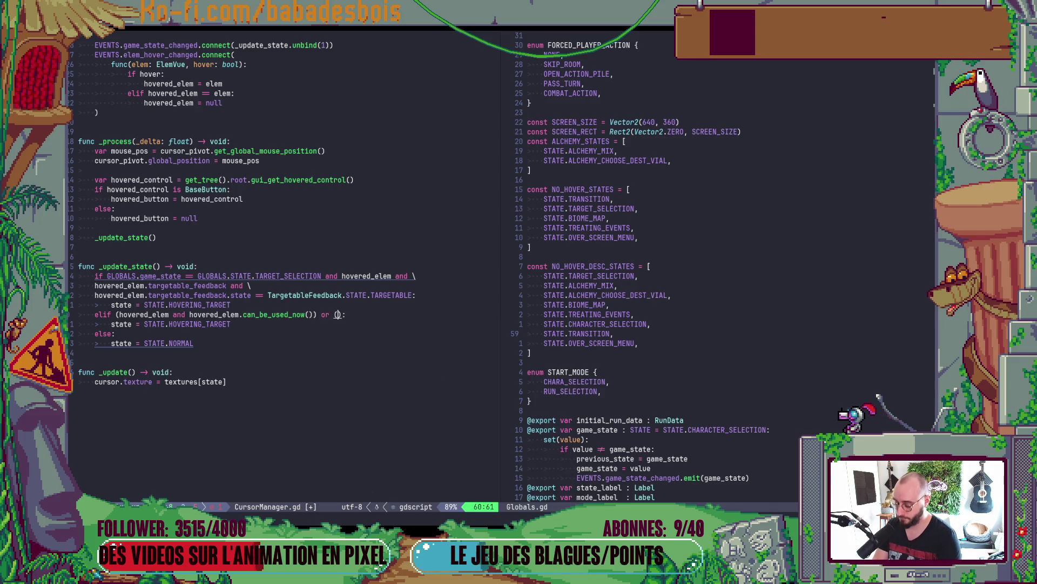
{"action": "type", "text": "bu"}
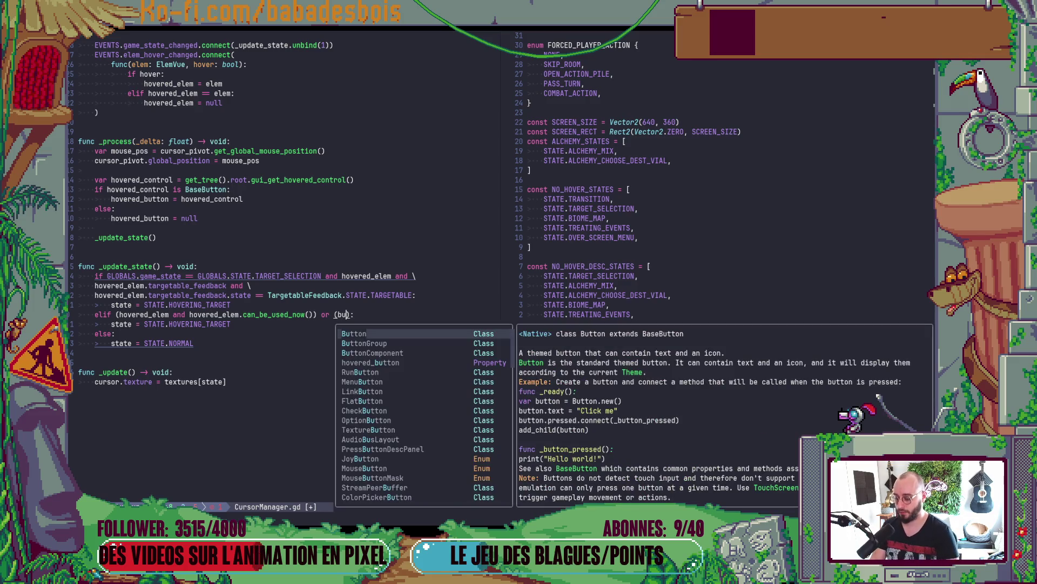
{"action": "key", "text": "BackSpace"}
{"action": "key", "text": "BackSpace"}
{"action": "type", "text": "hov"}
{"action": "key", "text": "Return"}
{"action": "type", "text": "and hov"}
{"action": "key", "text": "Return"}
{"action": "type", "text": "."}
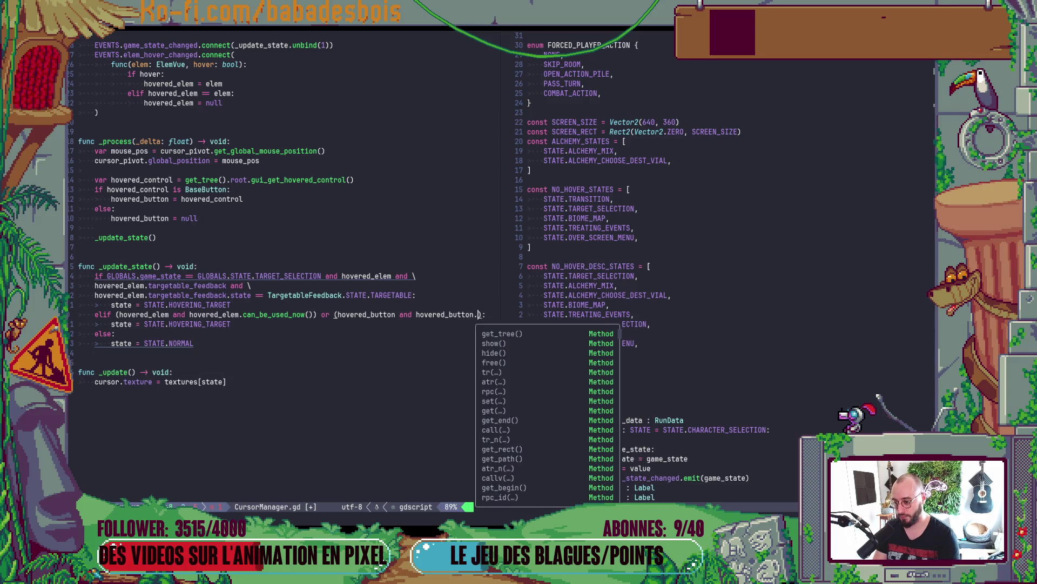
{"action": "type", "text": "di"}
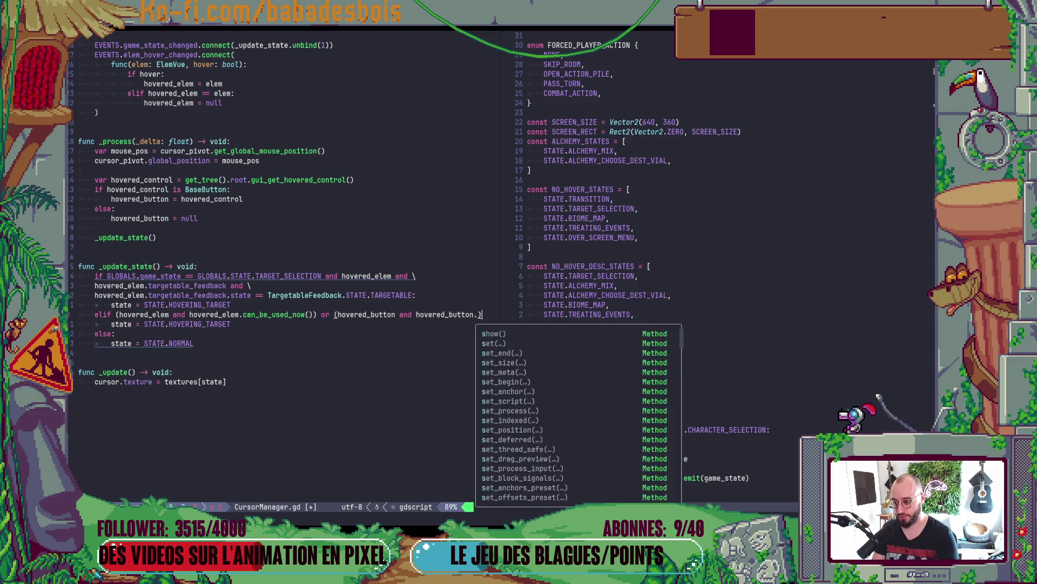
{"action": "key", "text": "Return"}
- Negate the check to !hovered_button.disabled, then return to Godot's Search Help
{"action": "left_click", "coordinate": [406, 315]}
{"action": "key", "text": "Right"}
{"action": "key", "text": "Right"}
{"action": "key", "text": "Right"}
{"action": "type", "text": "!"}
{"action": "key", "text": "alt+Tab"}
{"action": "key", "text": "Tab"}
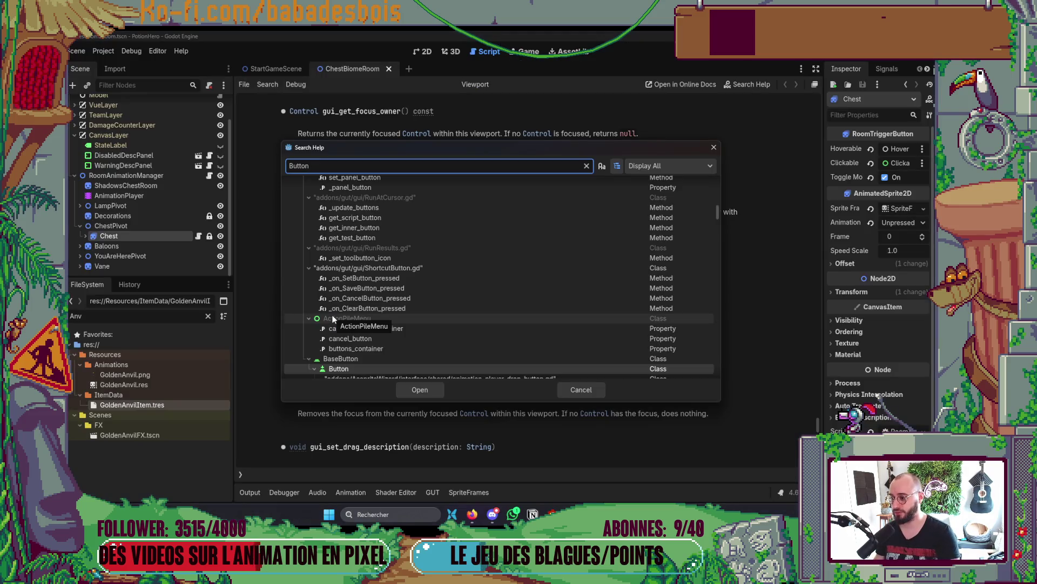
- Run the game, fix the TextureButton error by typing hovered_button as BaseButton, and relaunch
{"action": "key", "text": "Escape"}
{"action": "key", "text": "F5"}
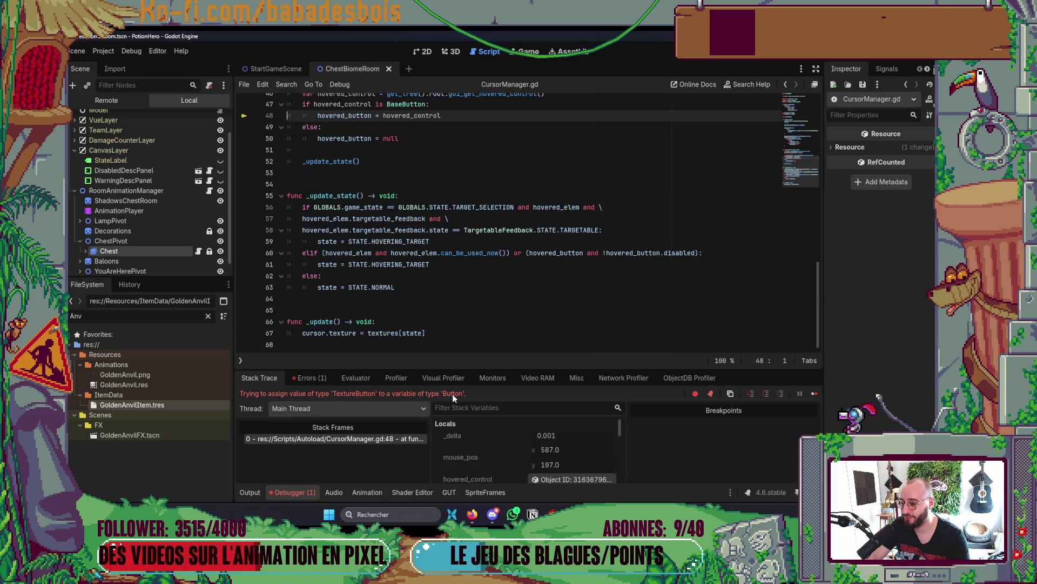
{"action": "scroll", "coordinate": [493, 275], "scroll_direction": "up", "scroll_amount": 15}
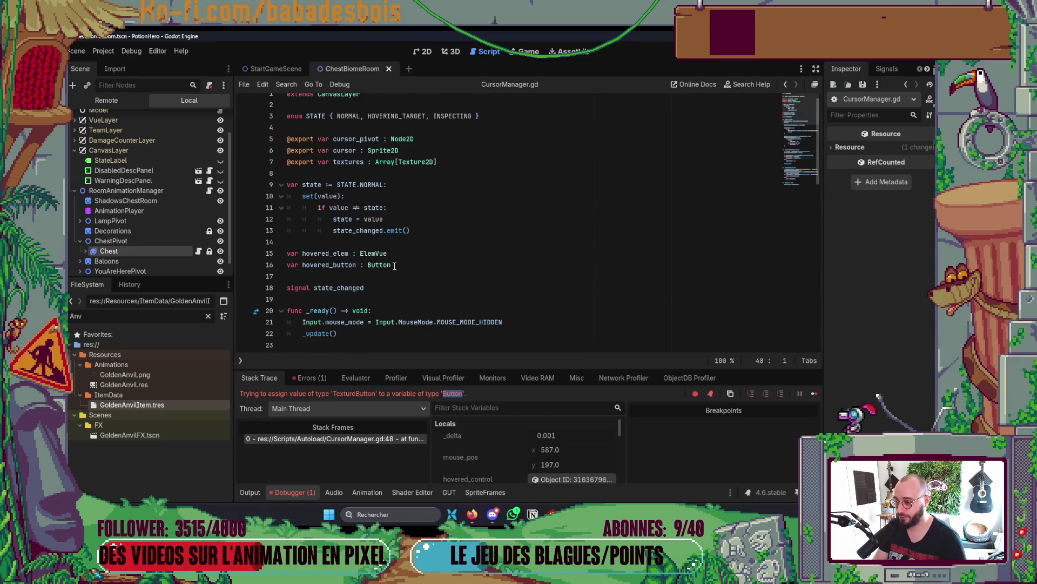
{"action": "left_click", "coordinate": [368, 265]}
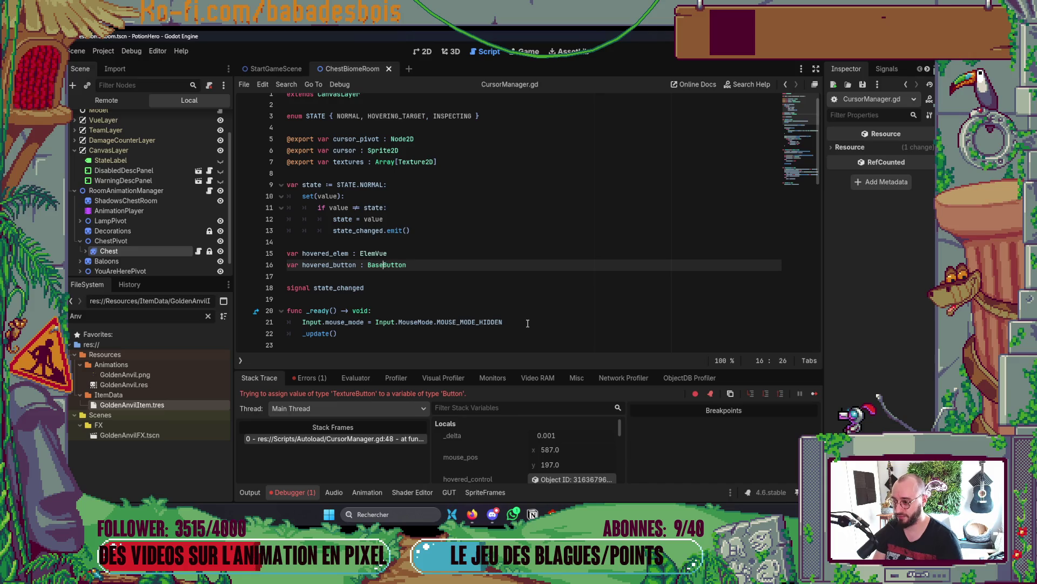
{"action": "key", "text": "F5"}
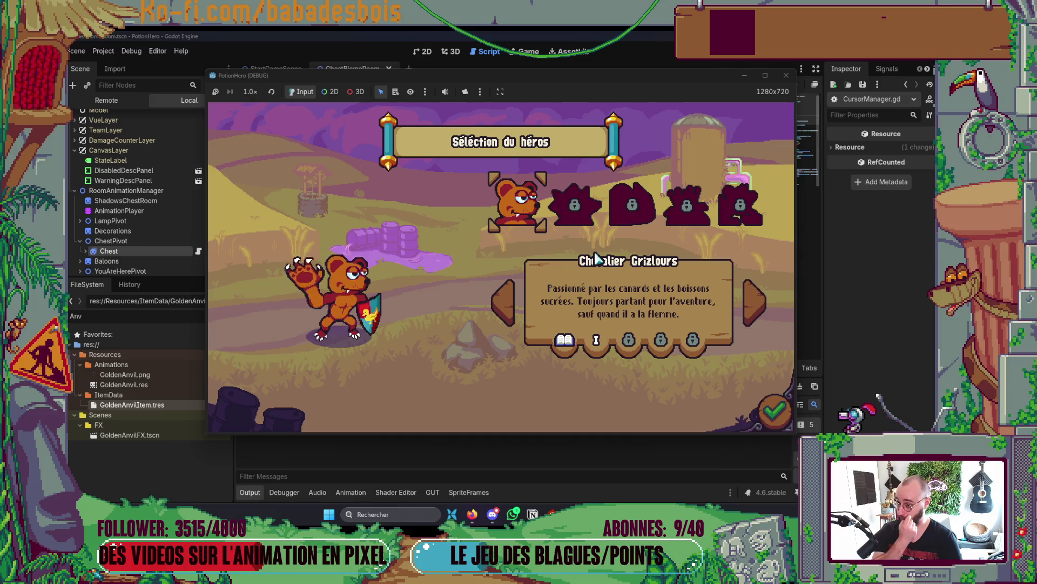
- Pick a hero and confirm through to the adventure selection screen showing Tutoriel
{"action": "left_click", "coordinate": [574, 212]}
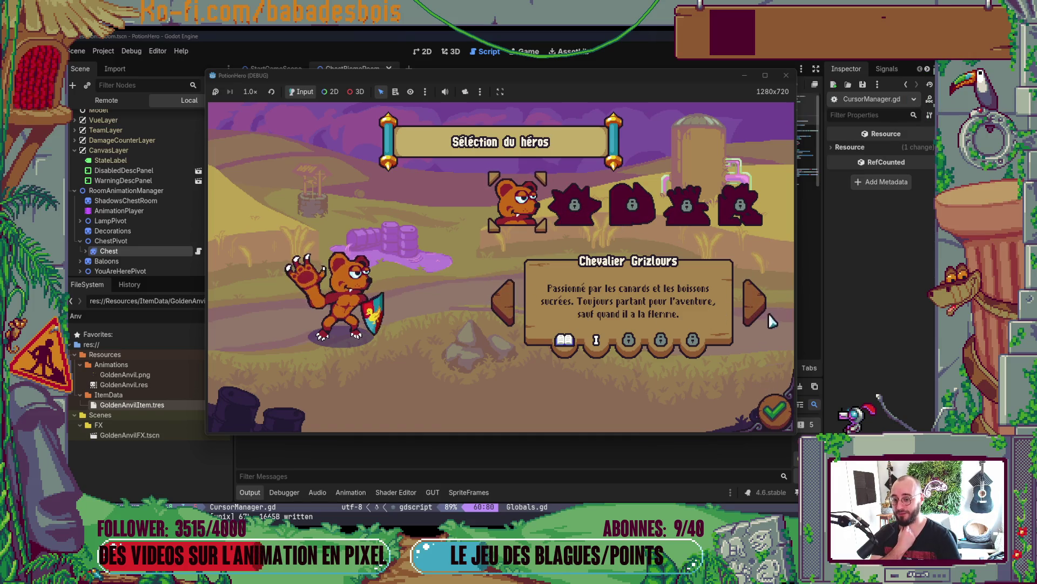
{"action": "left_click", "coordinate": [774, 404]}
{"action": "left_click", "coordinate": [775, 404]}
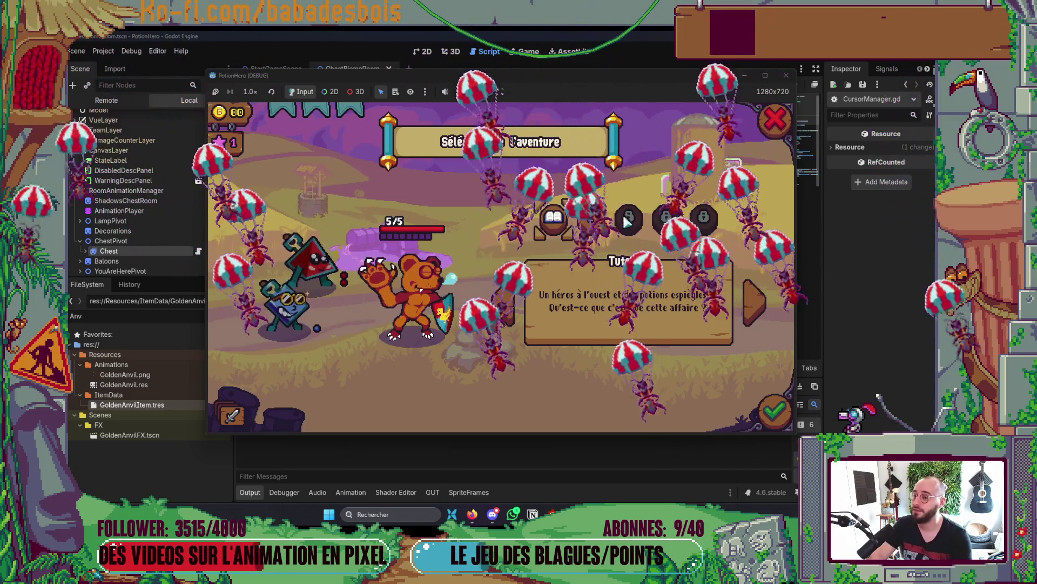
{"action": "mouse_move", "coordinate": [283, 316]}
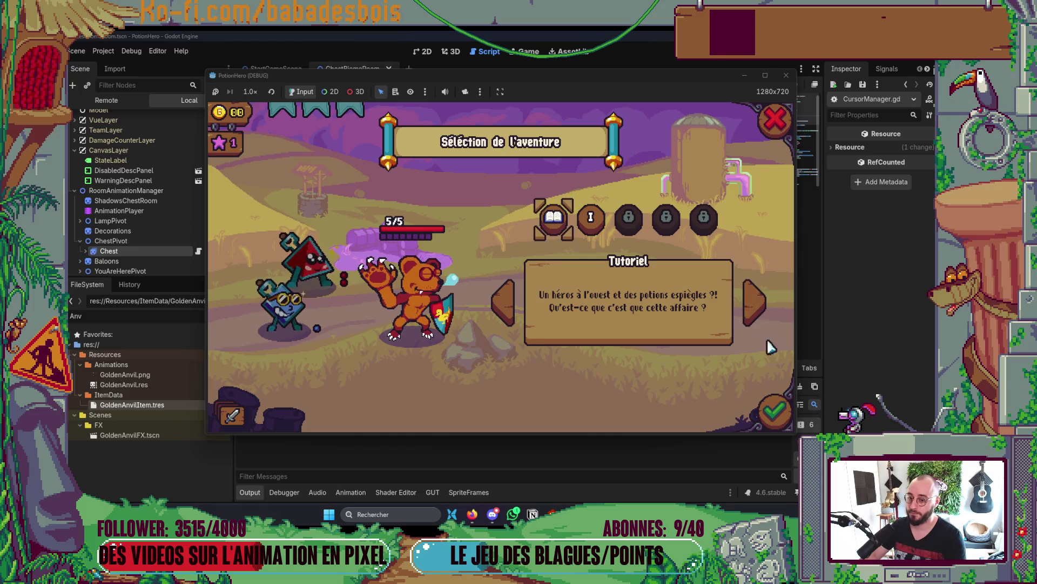
- Select the Réveil de l'ours adventure, start it, and skip the intro dialogue
{"action": "left_click", "coordinate": [756, 307]}
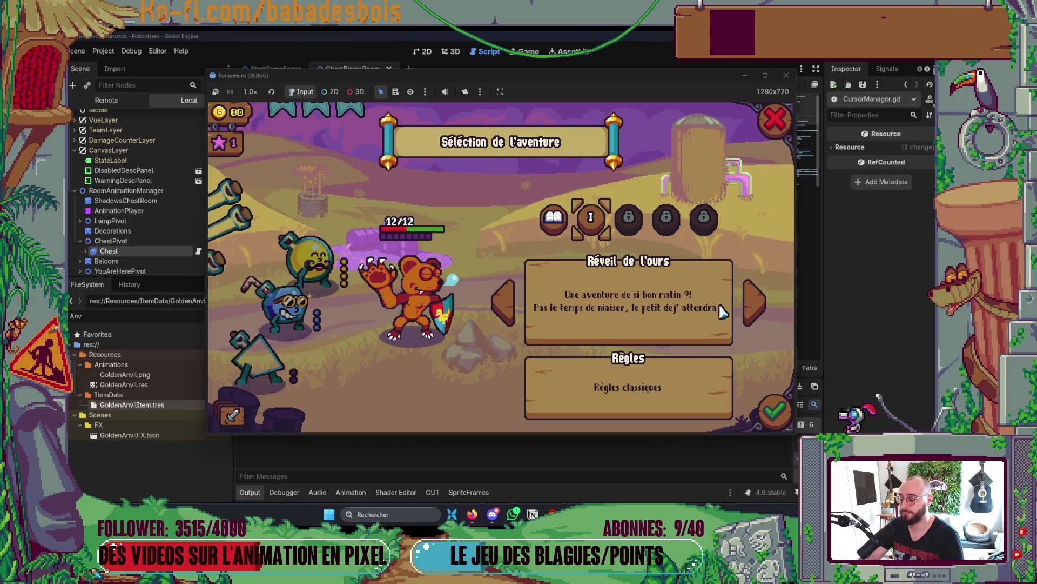
{"action": "left_click", "coordinate": [755, 305]}
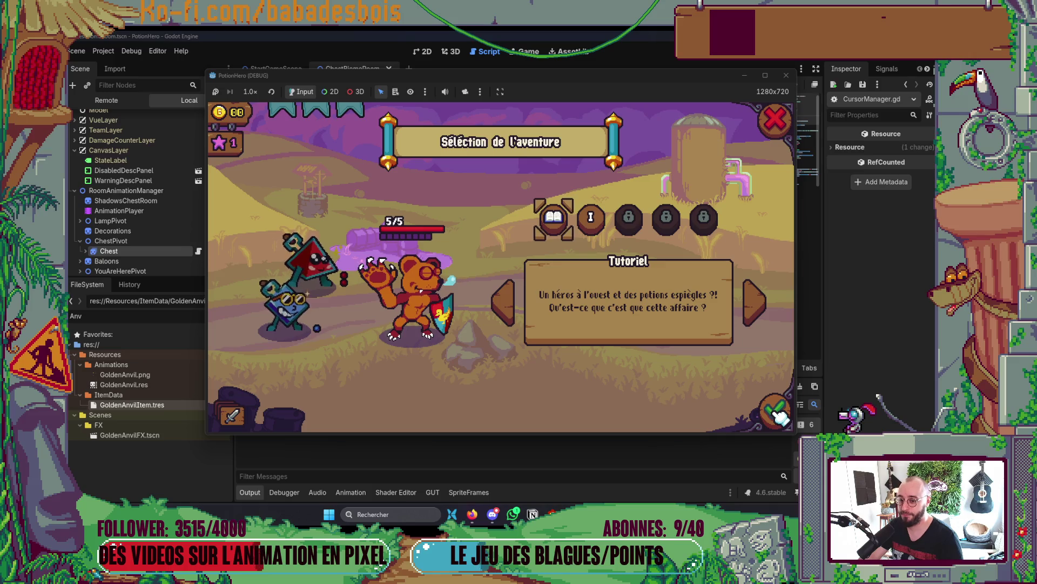
{"action": "key", "text": "Right"}
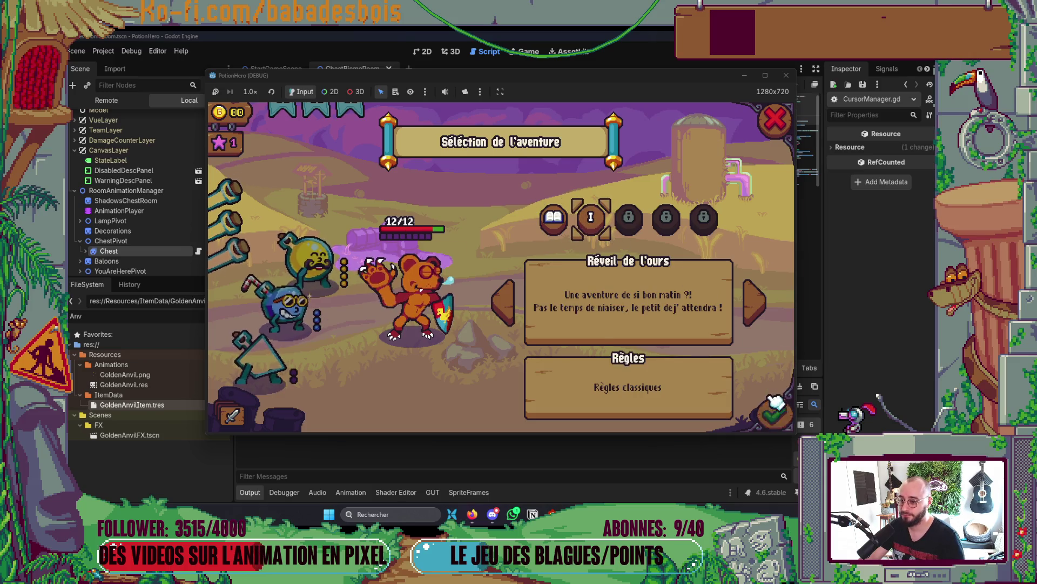
{"action": "left_click", "coordinate": [773, 410]}
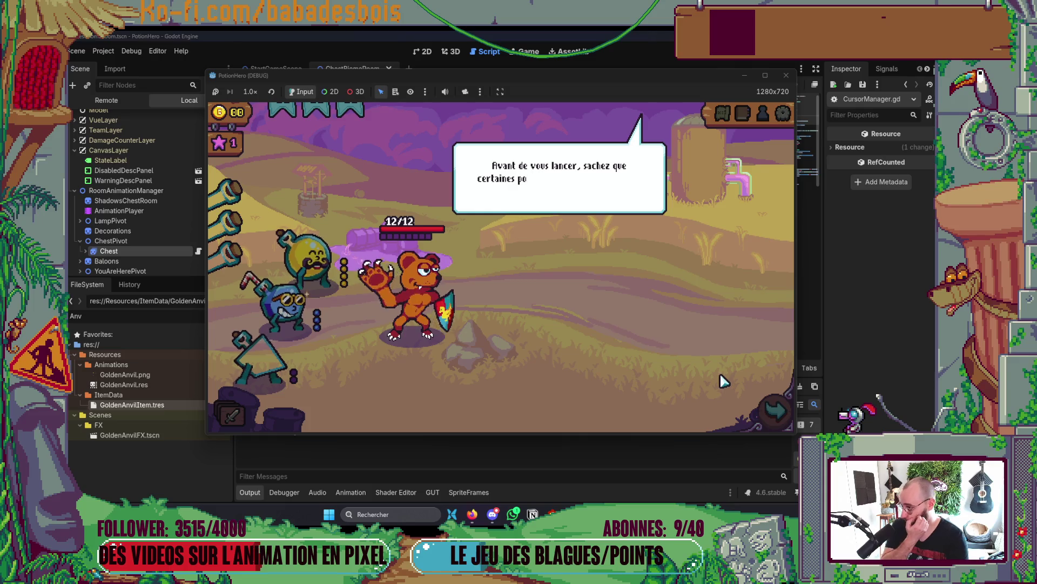
{"action": "left_click", "coordinate": [688, 301]}
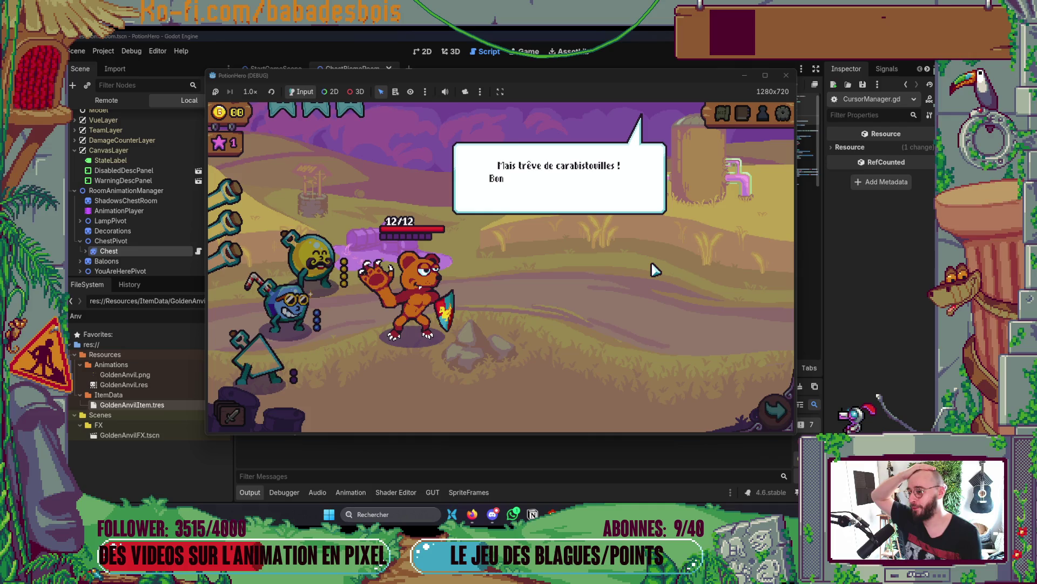
{"action": "left_click", "coordinate": [578, 294]}
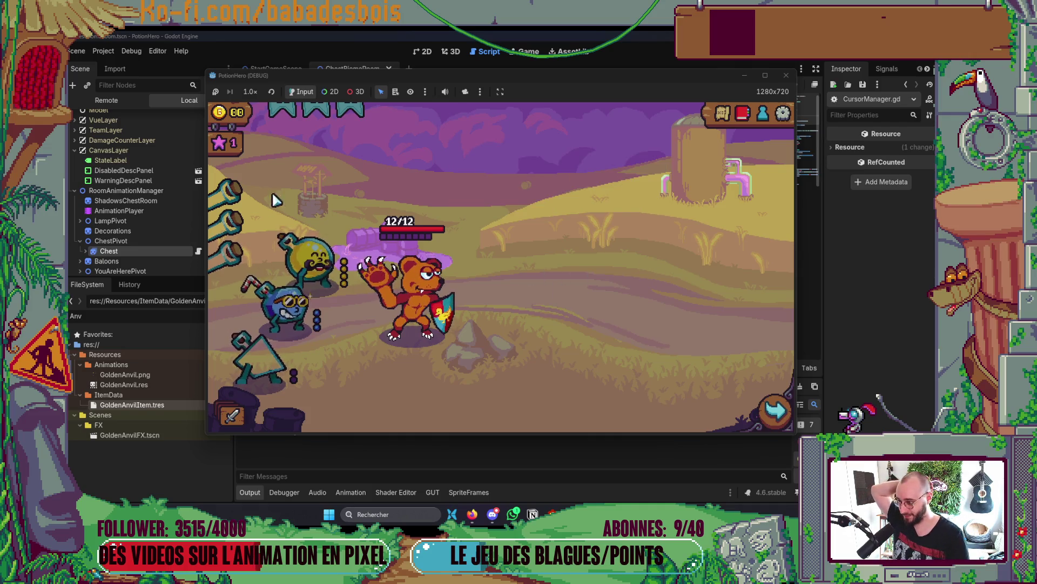
- Check the Enclume dorée item card, travel to the Fontaine room, and stop the game
{"action": "mouse_move", "coordinate": [277, 299]}
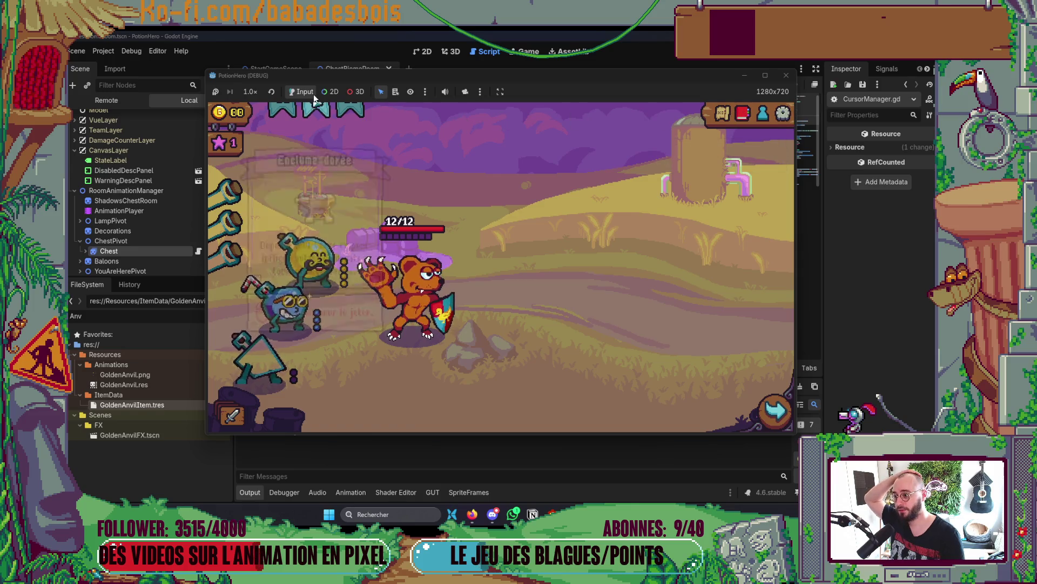
{"action": "mouse_move", "coordinate": [298, 112]}
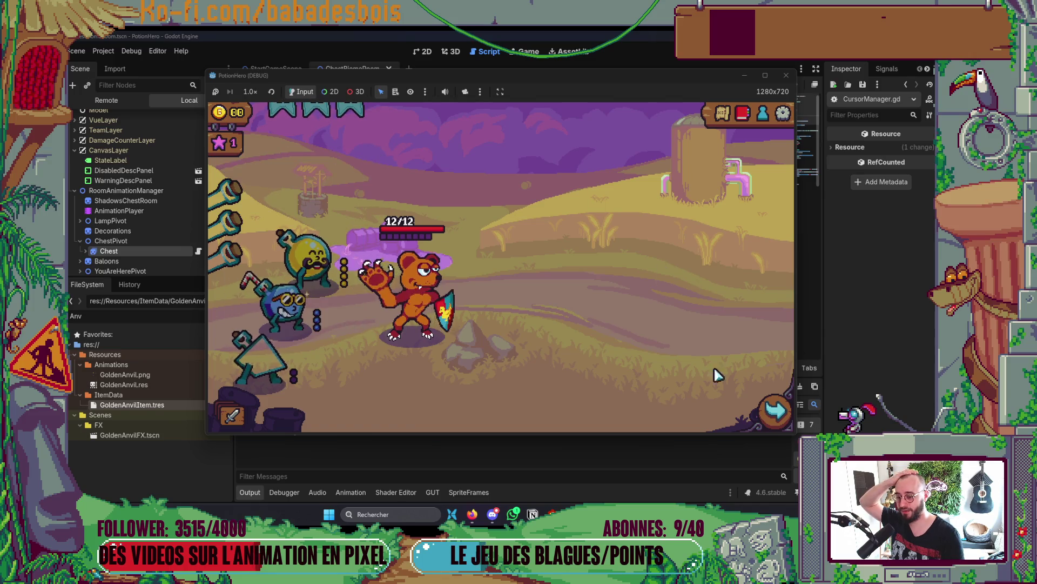
{"action": "left_click", "coordinate": [775, 411]}
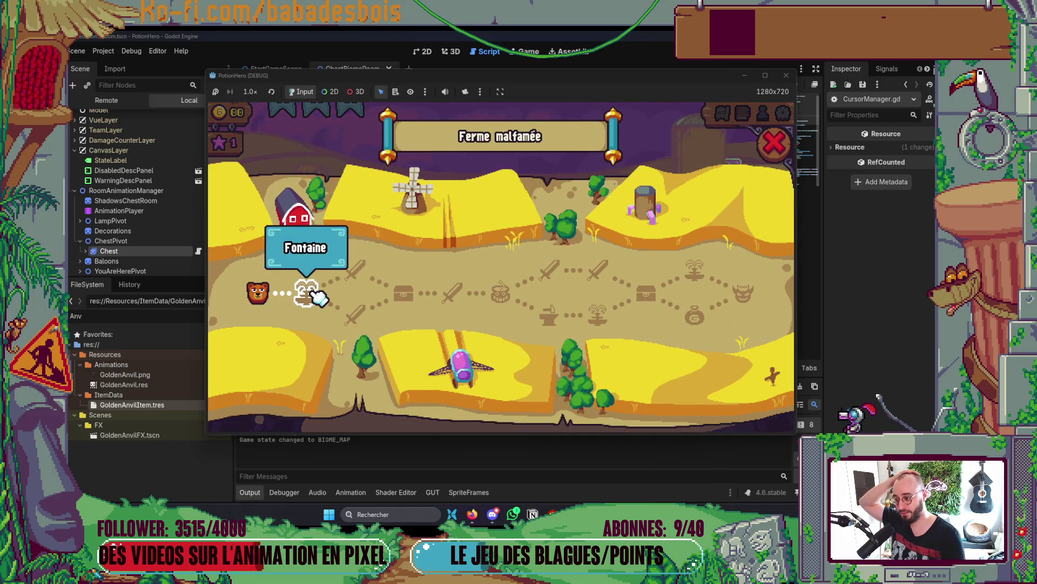
{"action": "left_click", "coordinate": [322, 303]}
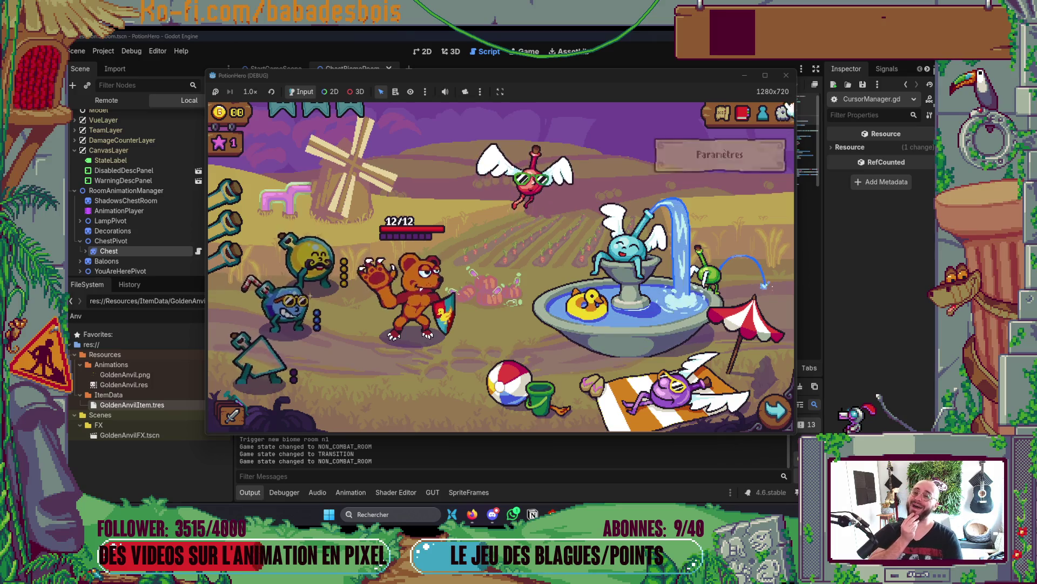
{"action": "left_click", "coordinate": [787, 75]}
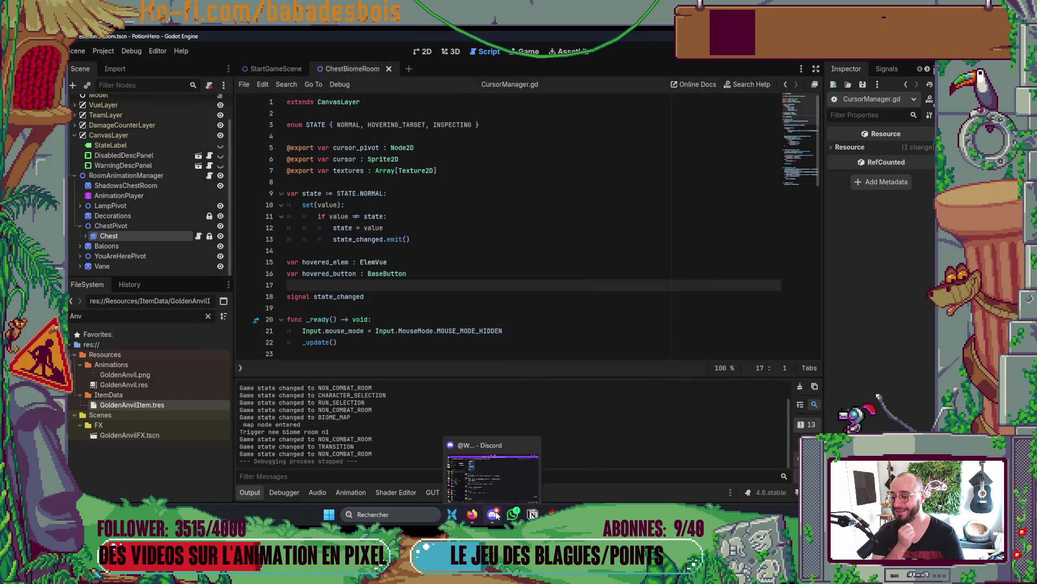
- Switch from Godot to the Notion Backlog board
{"action": "mouse_move", "coordinate": [552, 515]}
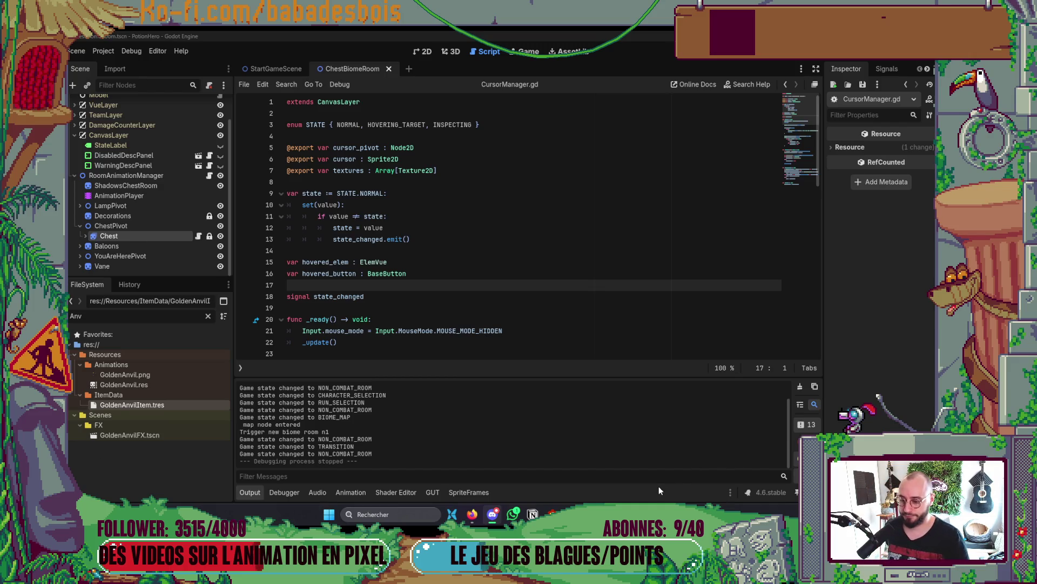
{"action": "key", "text": "alt+Tab"}
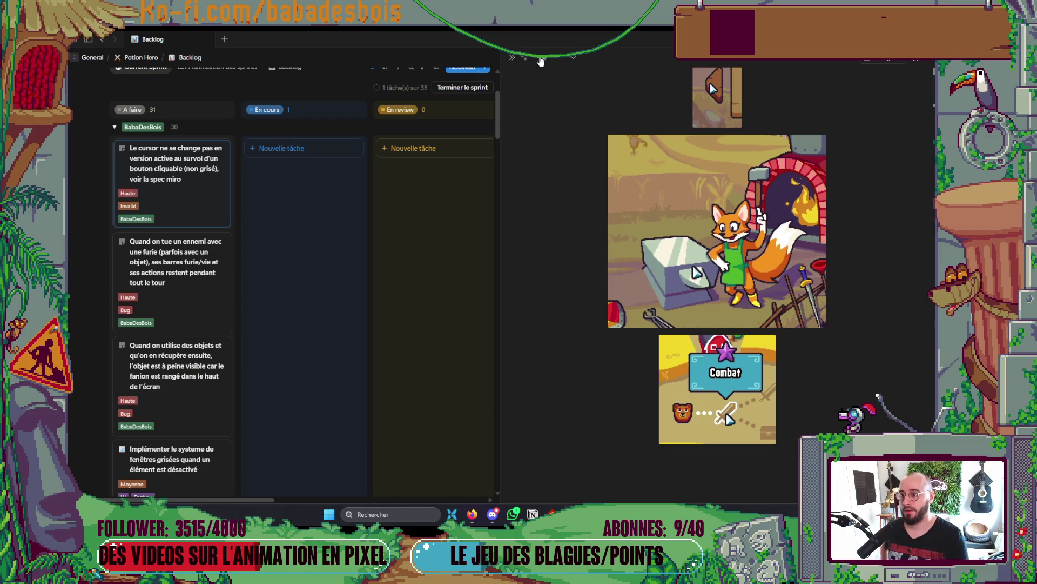
- Close the side peek and move the reused-items bug card to the top of À faire
{"action": "left_click", "coordinate": [513, 57]}
{"action": "mouse_move", "coordinate": [197, 204]}
{"action": "left_mouse_down"}
{"action": "mouse_move", "coordinate": [156, 405]}
{"action": "mouse_move", "coordinate": [146, 403]}
{"action": "mouse_move", "coordinate": [181, 397]}
{"action": "mouse_move", "coordinate": [190, 365]}
{"action": "mouse_move", "coordinate": [209, 382]}
{"action": "mouse_move", "coordinate": [229, 371]}
{"action": "mouse_move", "coordinate": [179, 354]}
{"action": "left_mouse_up"}
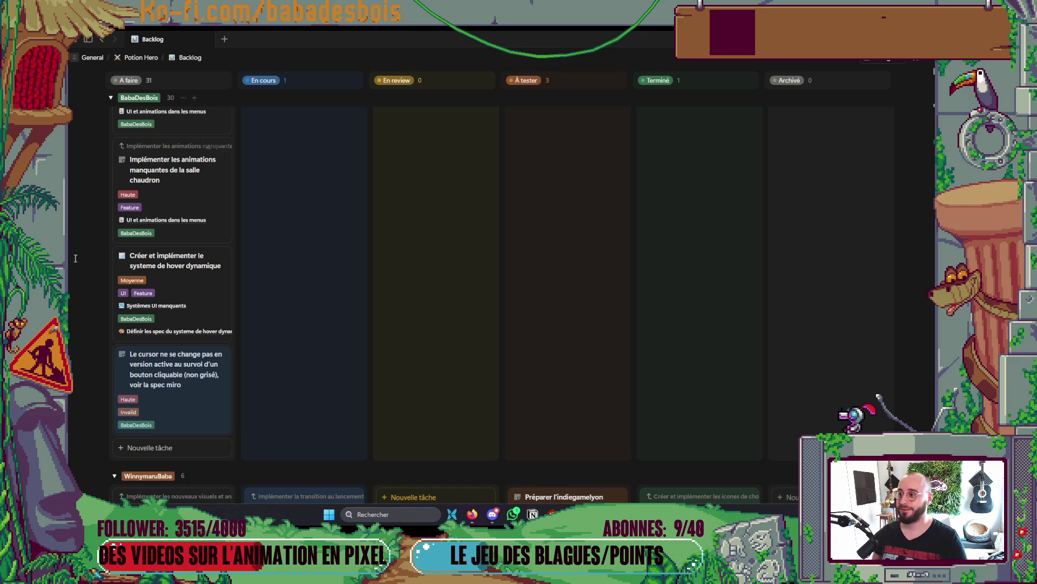
{"action": "scroll", "coordinate": [203, 241], "scroll_direction": "up", "scroll_amount": 15}
{"action": "scroll", "coordinate": [211, 256], "scroll_direction": "up", "scroll_amount": 15}
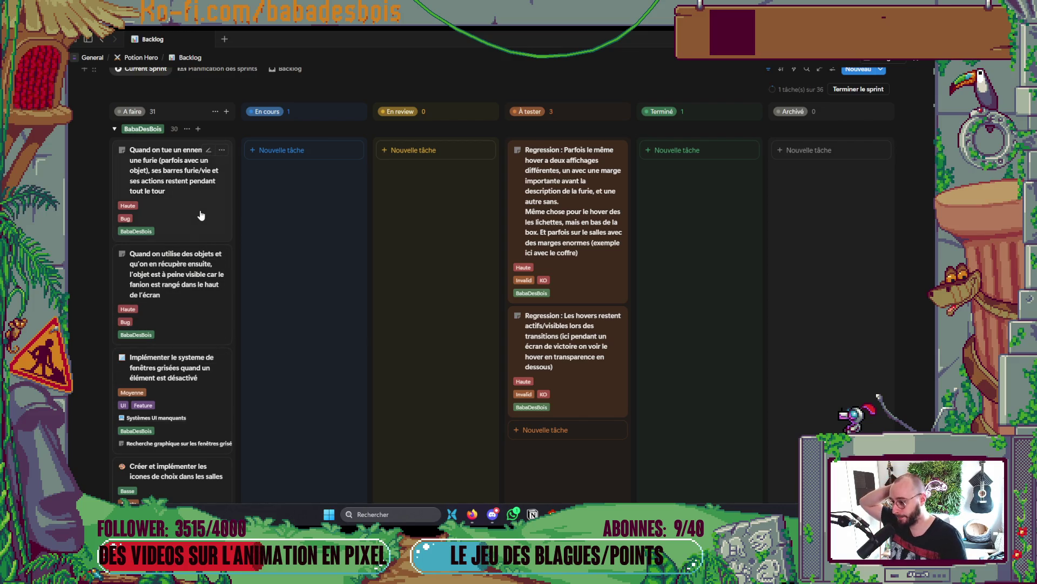
{"action": "left_click_drag", "start_coordinate": [198, 332], "coordinate": [213, 208]}
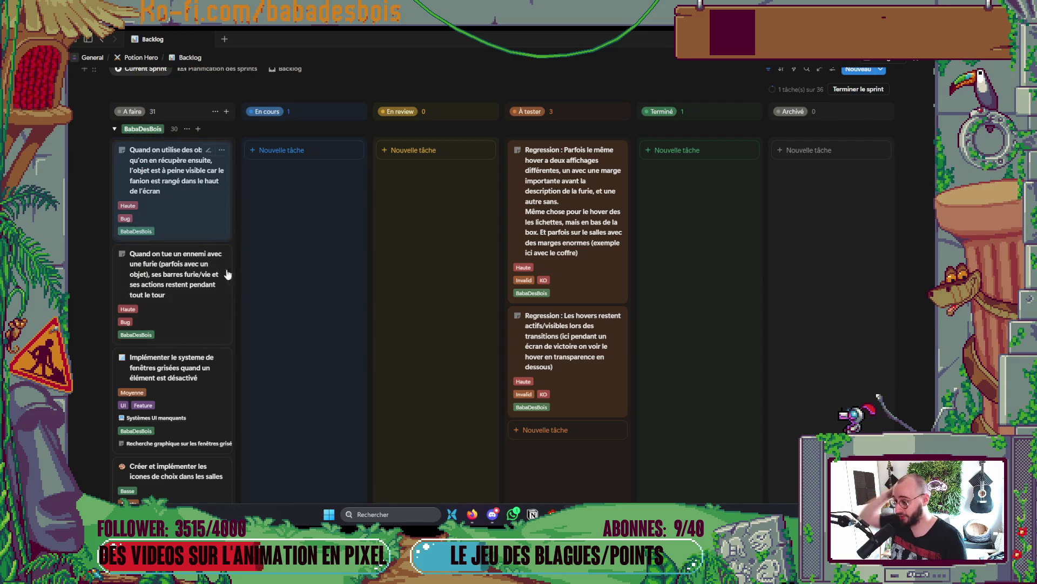
{"action": "key", "text": "alt+Tab"}
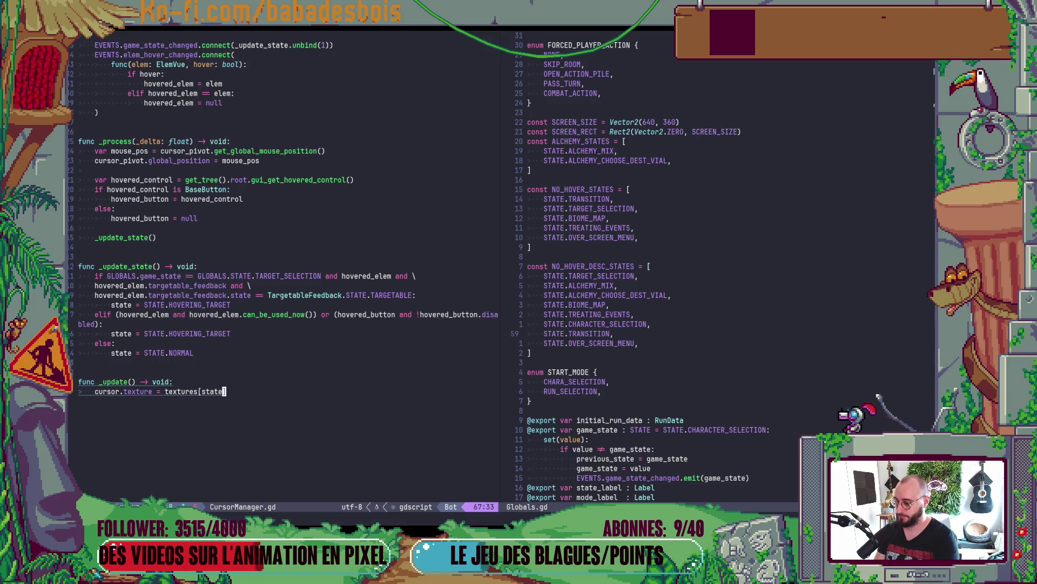
- In a terminal split, switch to the dev branch and list the local branches
{"action": "key", "text": "ctrl+backslash"}
{"action": "type", "text": "git co d"}
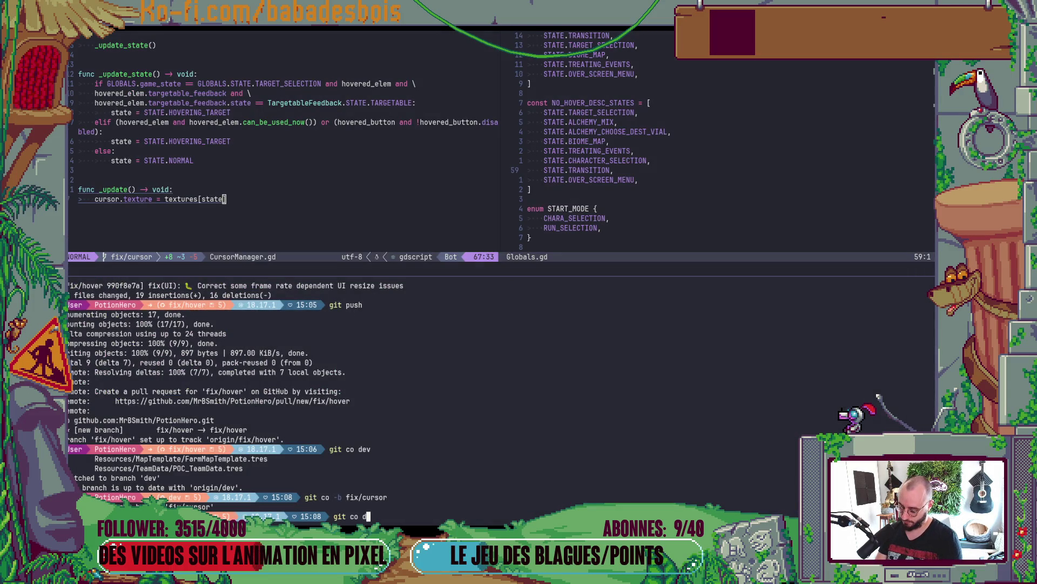
{"action": "type", "text": "ev"}
{"action": "key", "text": "Return"}
{"action": "type", "text": "girt p"}
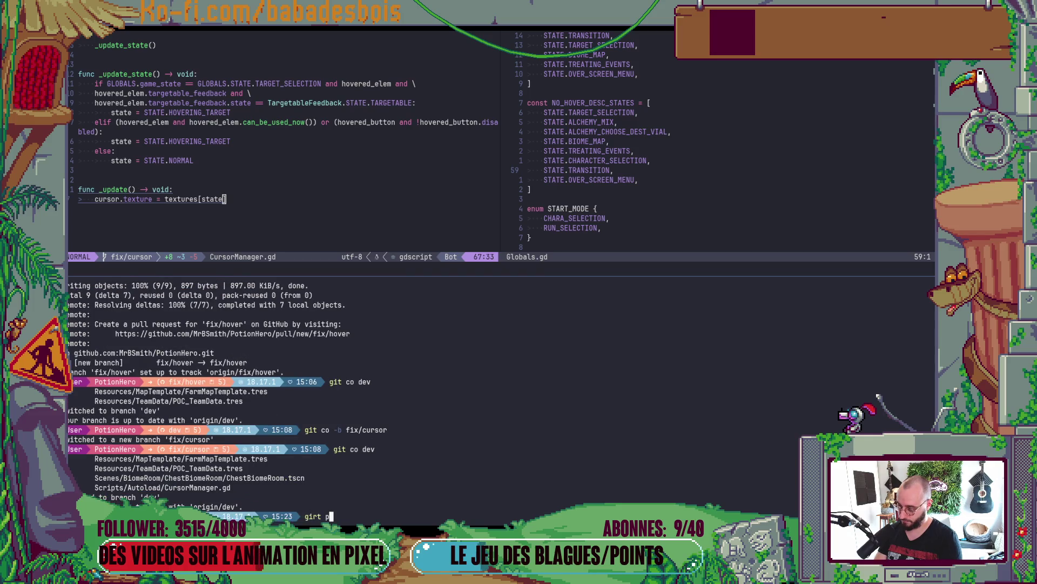
{"action": "key", "text": "BackSpace"}
{"action": "key", "text": "BackSpace"}
{"action": "key", "text": "BackSpace"}
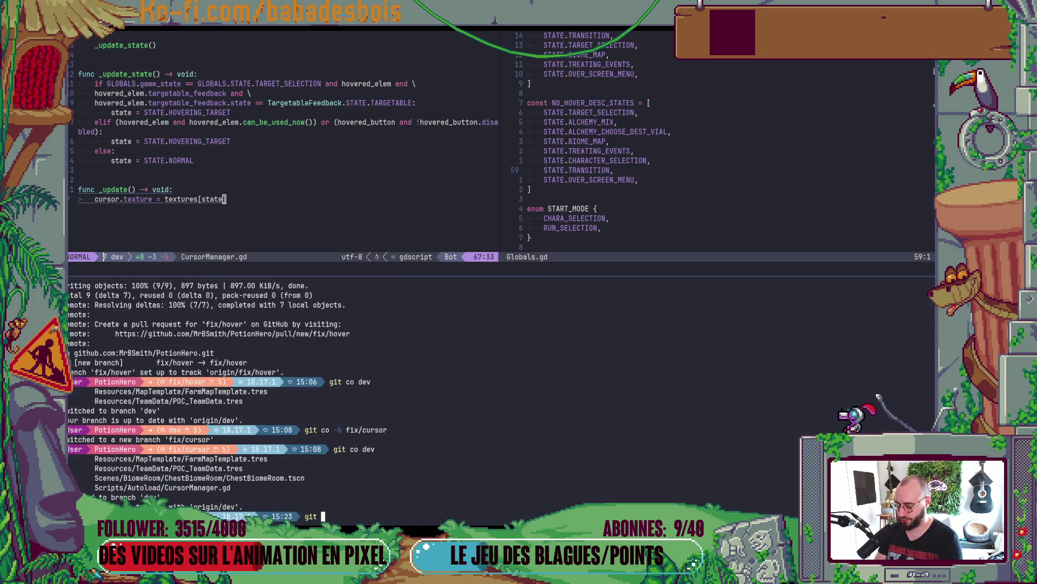
{"action": "type", "text": "br"}
{"action": "key", "text": "Return"}
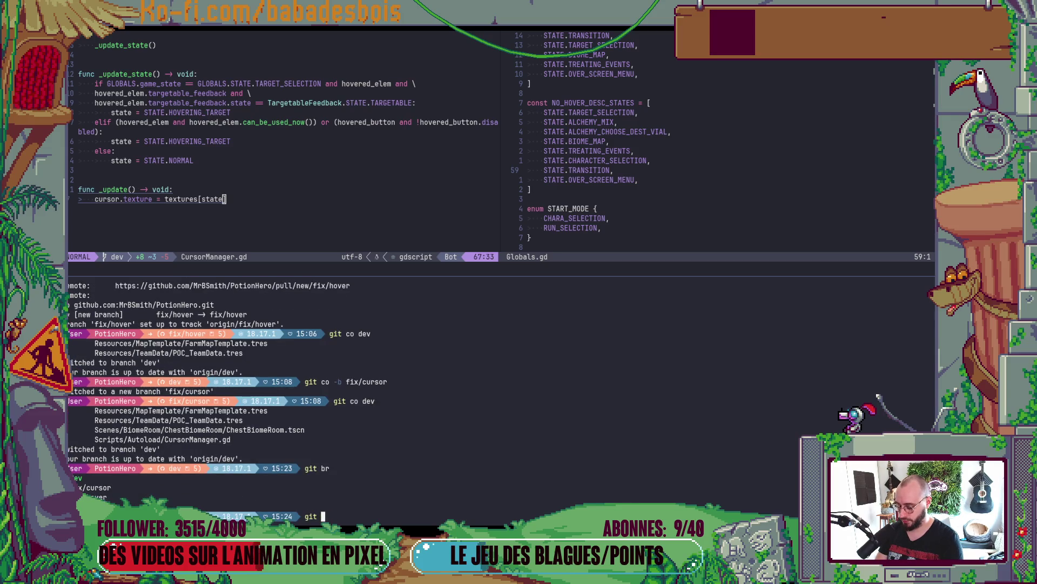
- Delete the local fix/hover branch and create and check out fix/item-slots
{"action": "type", "text": "br -D fix/hover"}
{"action": "key", "text": "Return"}
{"action": "type", "text": "gi"}
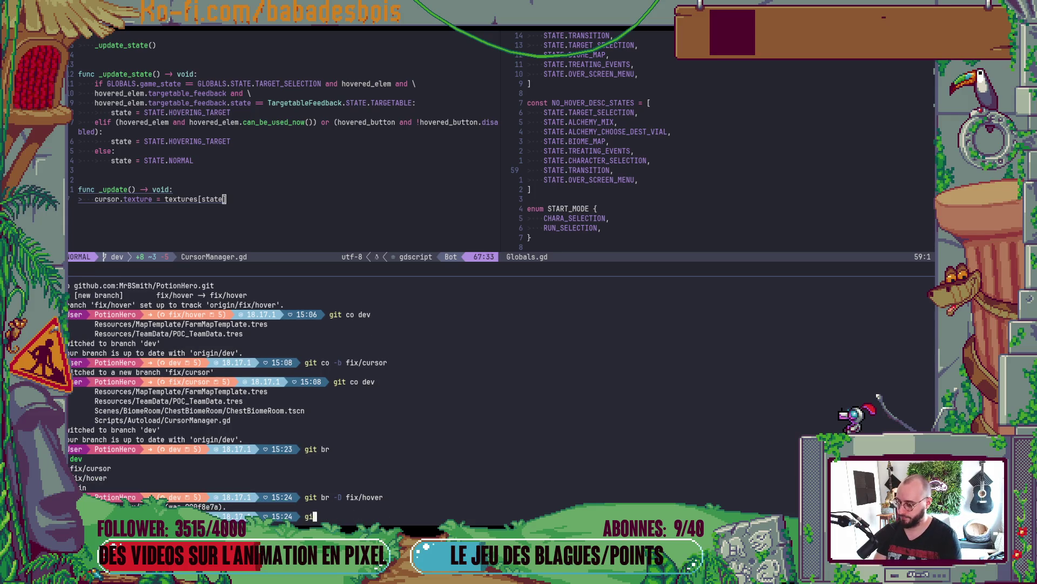
{"action": "type", "text": "t co -b fix/"}
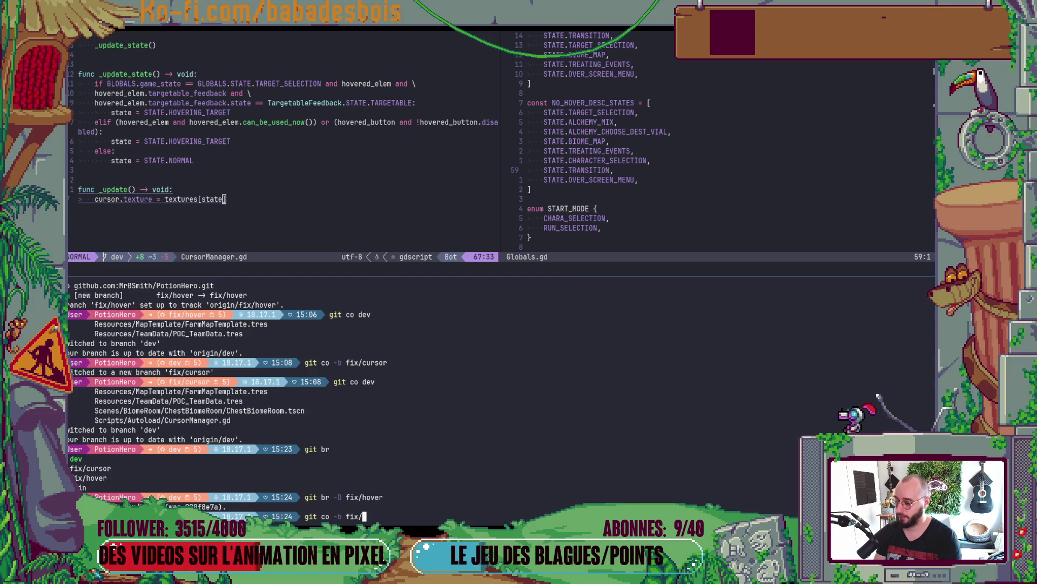
{"action": "type", "text": "items"}
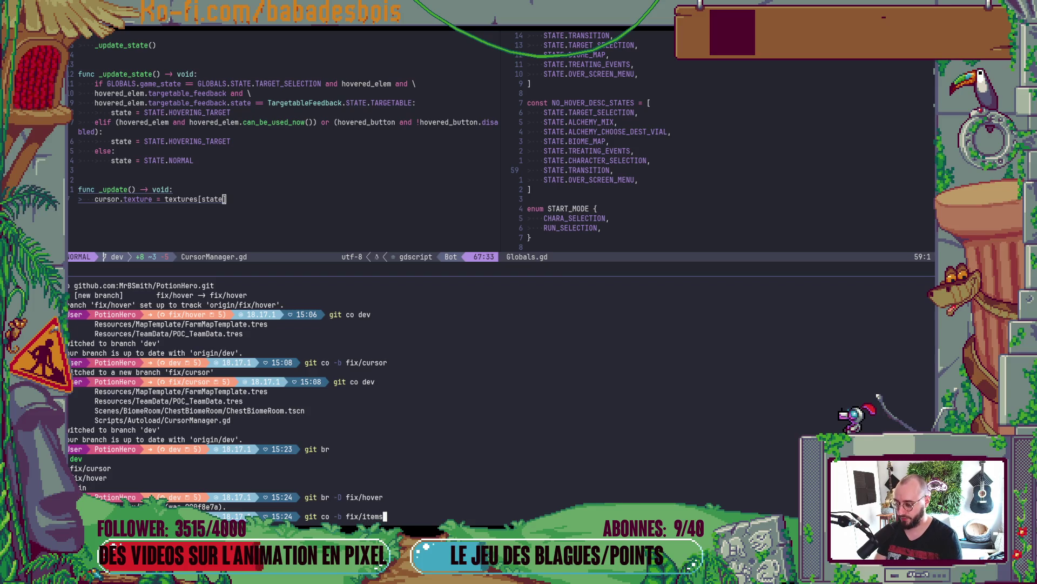
{"action": "key", "text": "BackSpace"}
{"action": "type", "text": "-slots"}
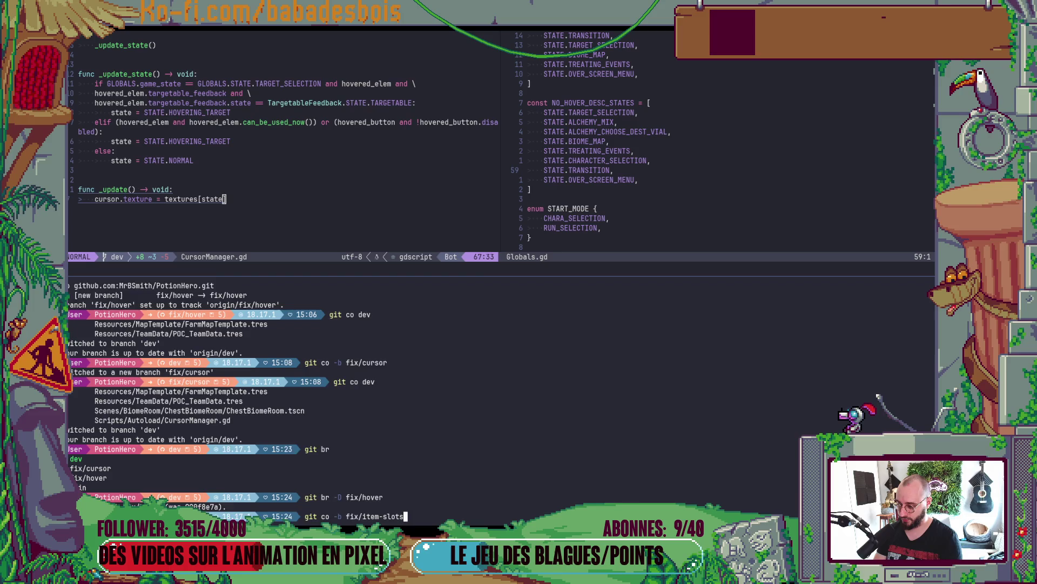
{"action": "key", "text": "Return"}
{"action": "key", "text": "alt+Tab"}
{"action": "key", "text": "alt+Tab"}
{"action": "key", "text": "alt+Tab"}
{"action": "key", "text": "alt+Tab"}
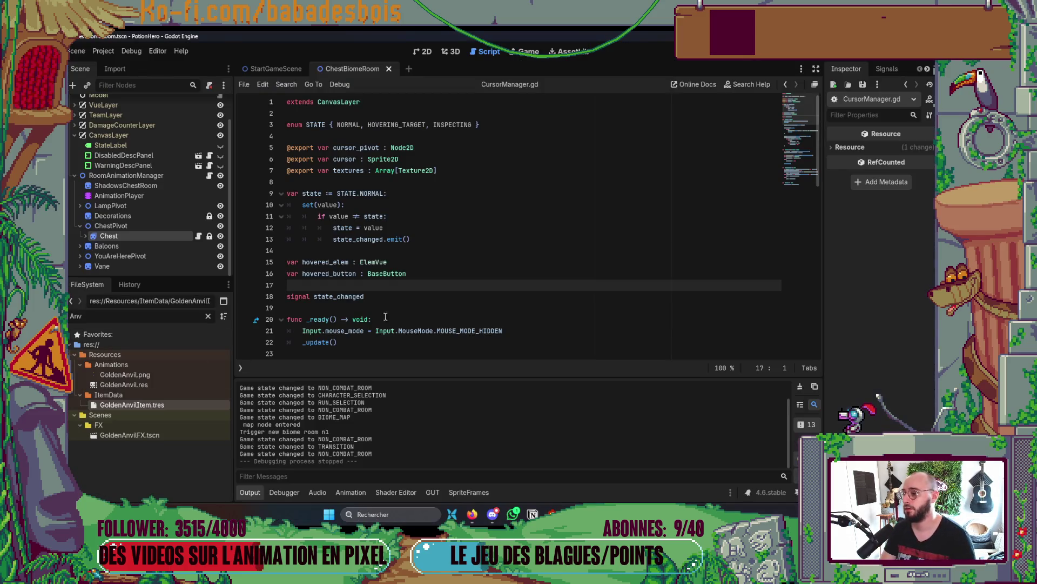
{"action": "key", "text": "alt+Tab"}
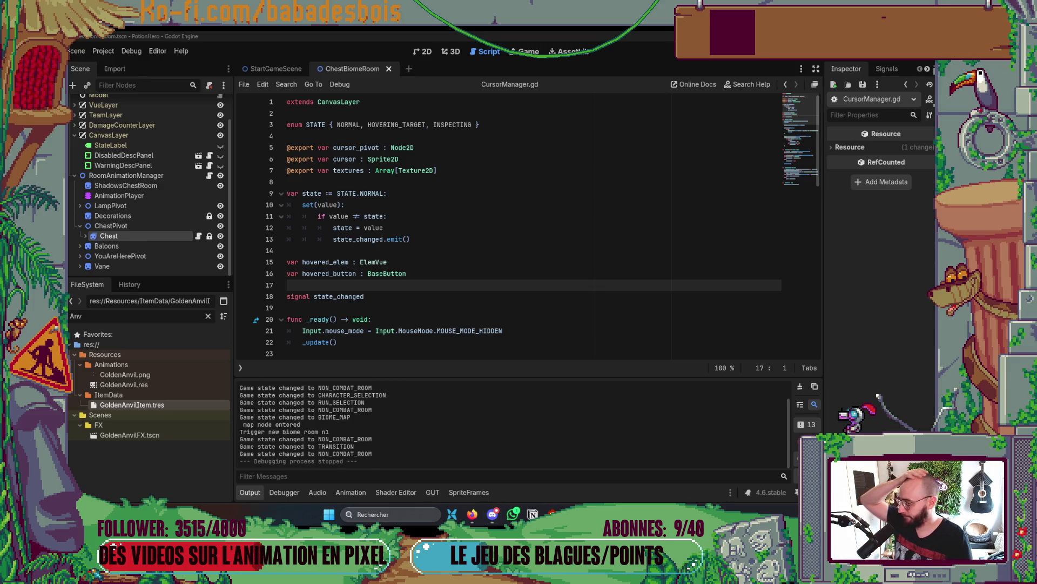
{"action": "scroll", "coordinate": [397, 209], "scroll_direction": "down", "scroll_amount": 2}
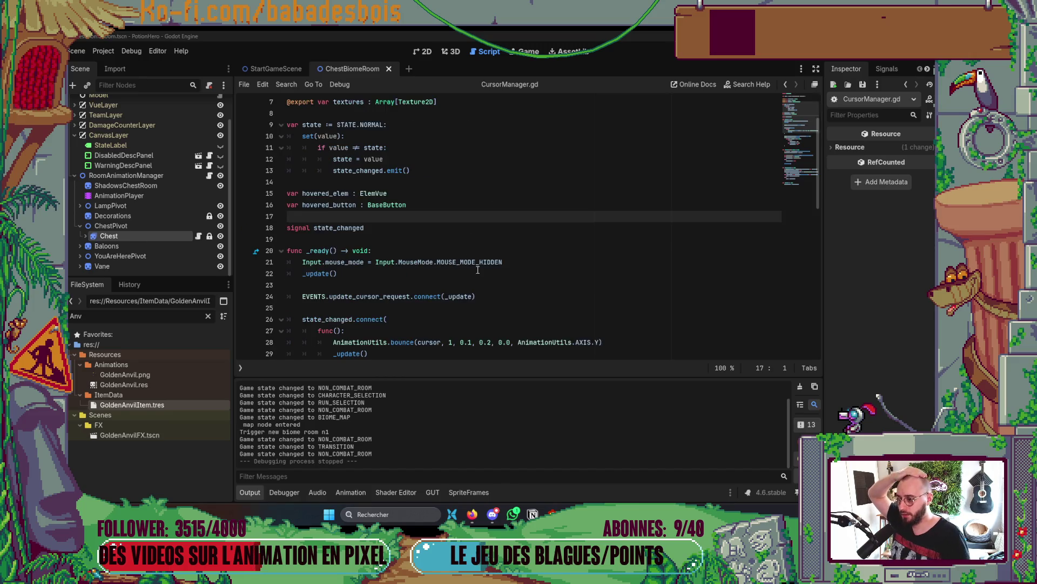
- Hide the output log, then leave CursorManager.gd for the ChestBiomeRoom scene's 2D view
{"action": "left_click", "coordinate": [243, 498]}
{"action": "scroll", "coordinate": [471, 332], "scroll_direction": "down", "scroll_amount": 7}
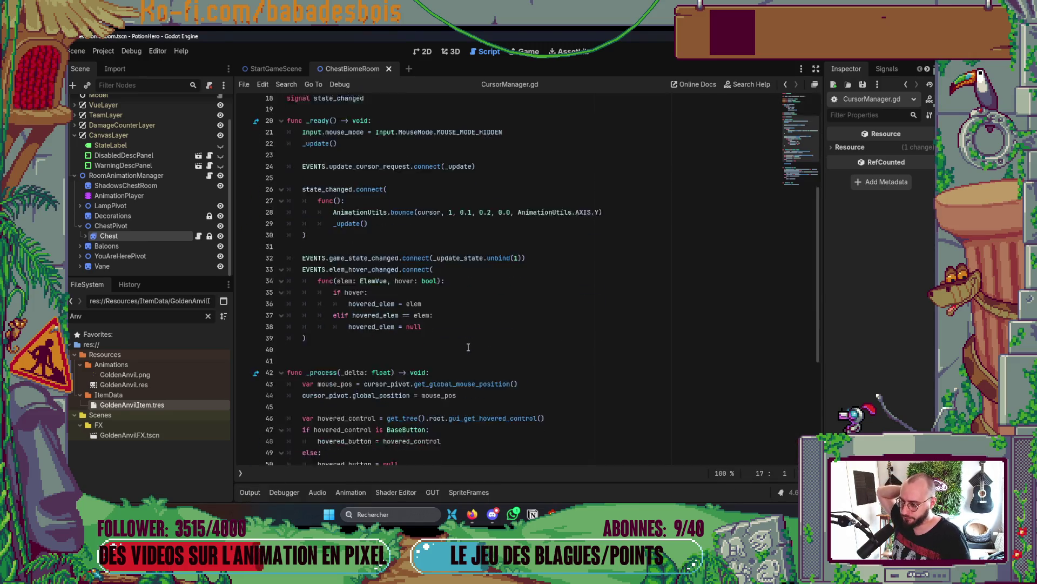
{"action": "scroll", "coordinate": [471, 332], "scroll_direction": "up", "scroll_amount": 7}
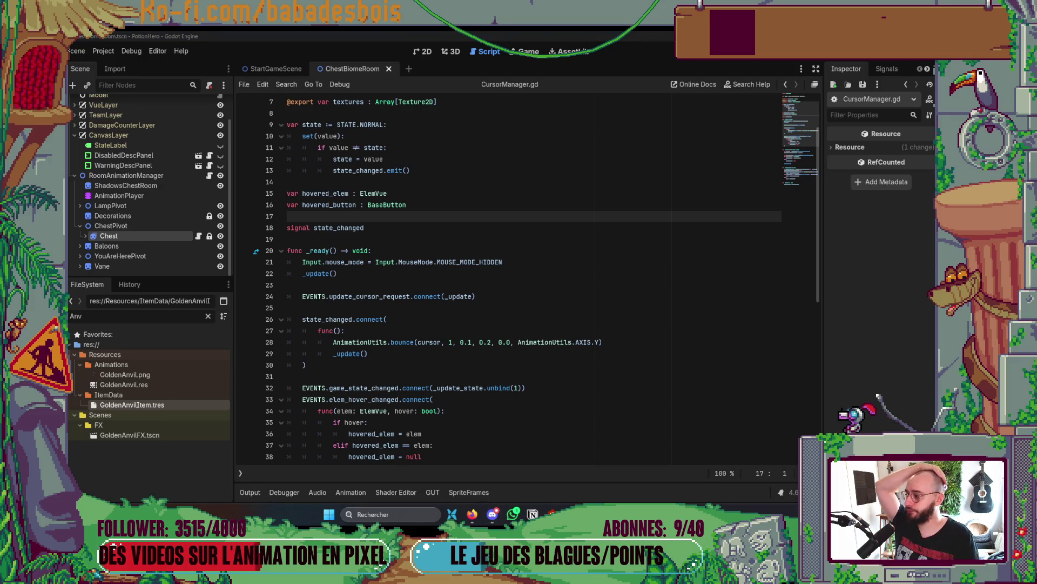
{"action": "left_click", "coordinate": [424, 52]}
{"action": "left_click", "coordinate": [685, 326]}
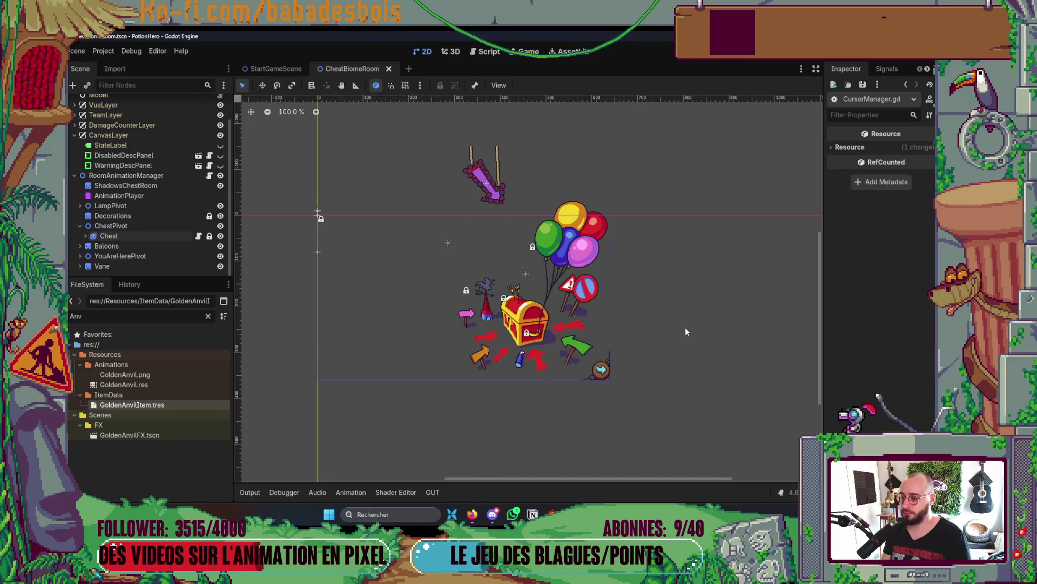
- Close Neovim's terminal split so CursorManager.gd and Globals.gd take the full height
{"action": "scroll", "coordinate": [598, 336], "scroll_direction": "up", "scroll_amount": 4}
{"action": "key", "text": "alt+Tab"}
{"action": "key", "text": "Tab"}
{"action": "key", "text": "alt+Tab"}
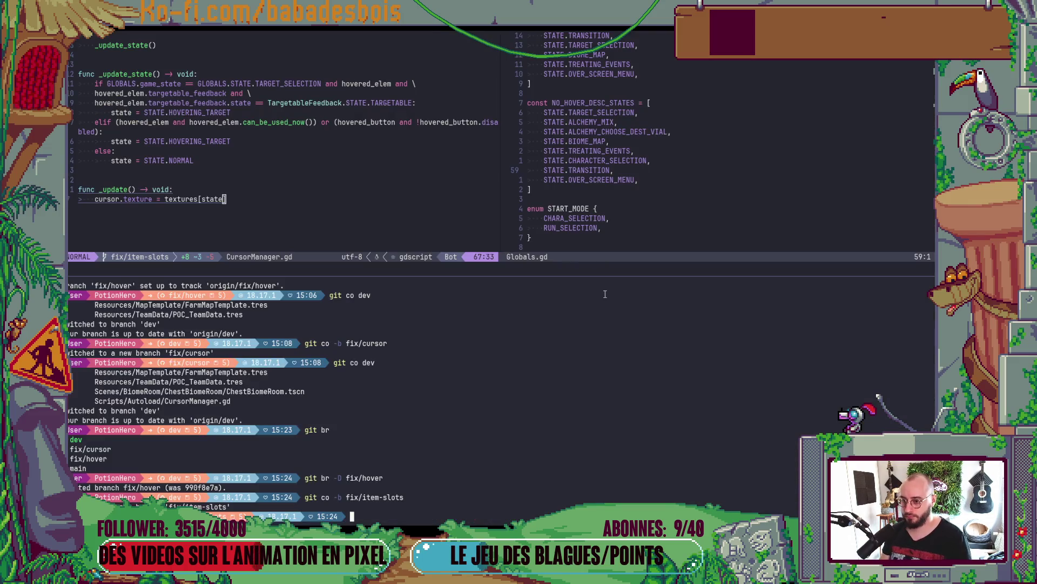
{"action": "key", "text": "ctrl+backslash"}
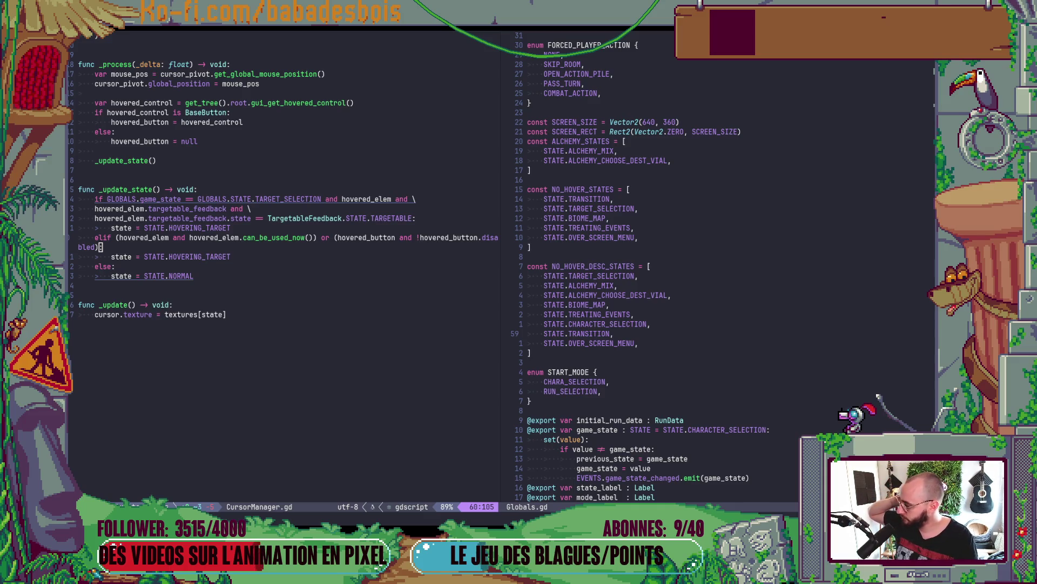
{"action": "key", "text": "alt+Tab"}
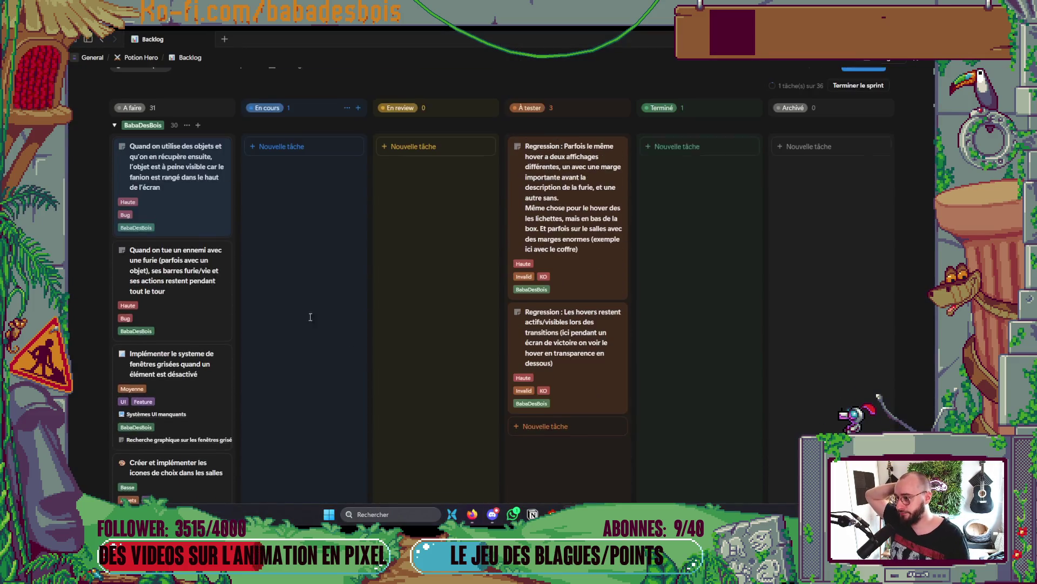
- Back in Godot, run the PotionHero project in debug mode with F5
{"action": "key", "text": "alt+Tab"}
{"action": "key", "text": "F5"}
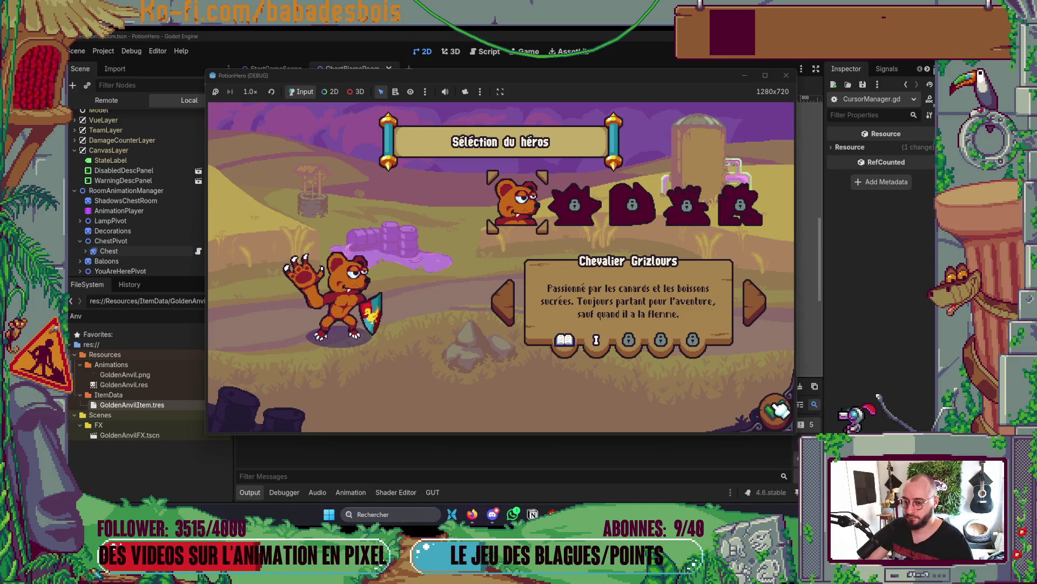
- Confirm the hero, start the Réveil de l'ours adventure, then stop the test run
{"action": "left_click", "coordinate": [778, 409]}
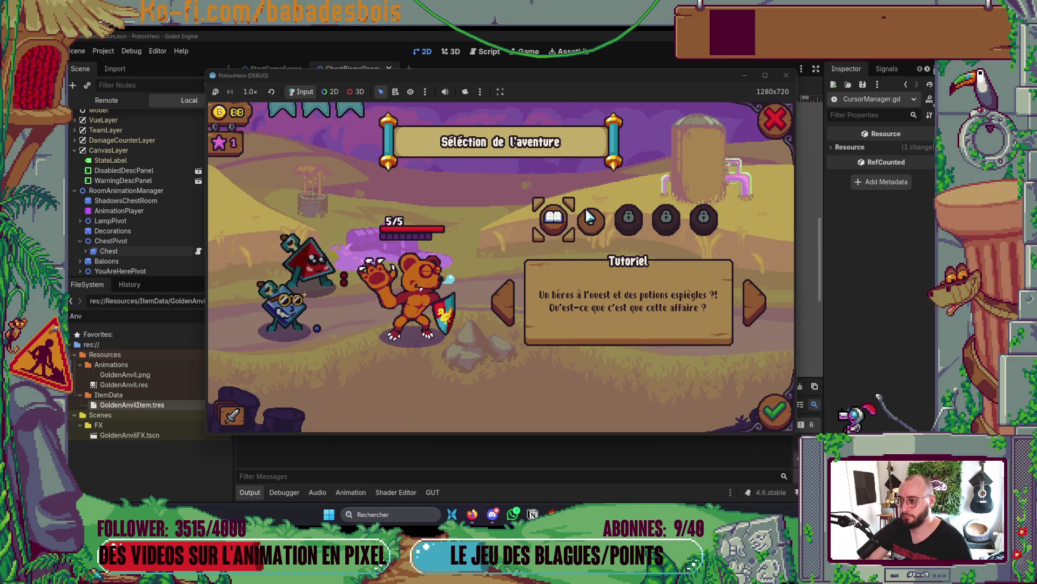
{"action": "left_click", "coordinate": [572, 229]}
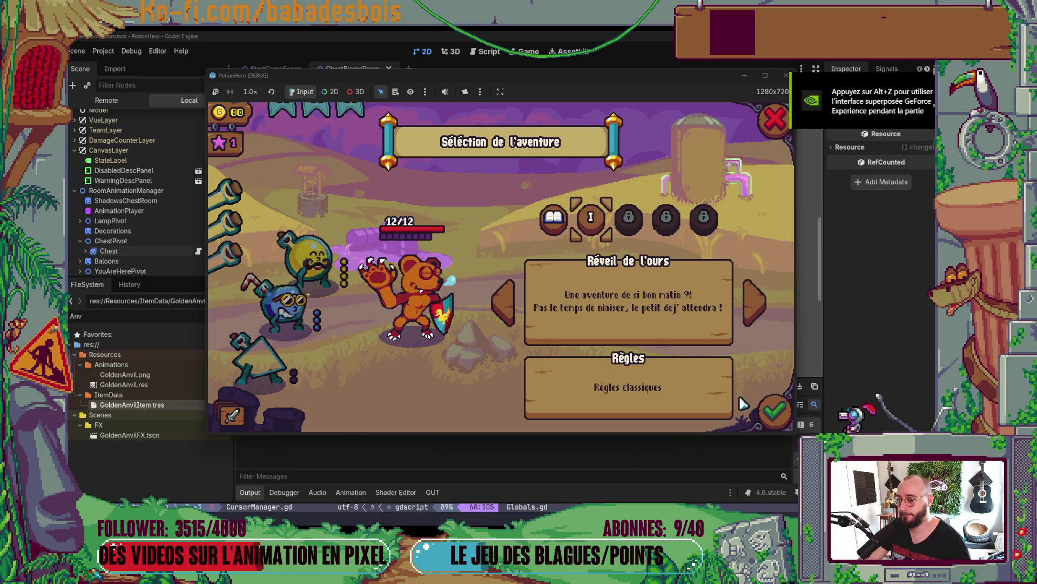
{"action": "left_click", "coordinate": [774, 410]}
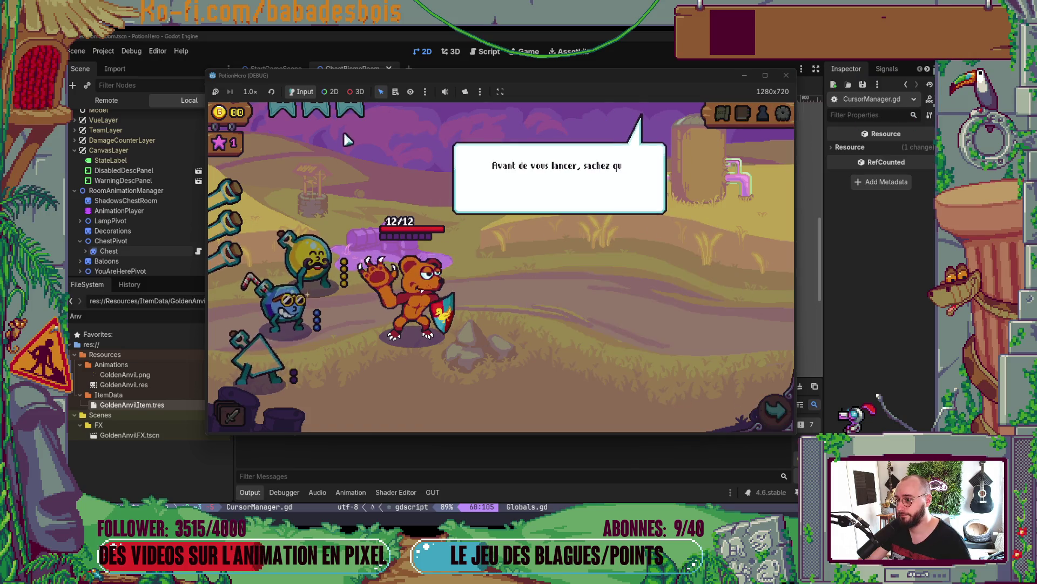
{"action": "left_click", "coordinate": [793, 78]}
{"action": "key", "text": "alt+Tab"}
{"action": "key", "text": "alt+Tab"}
{"action": "key", "text": "alt+Tab"}
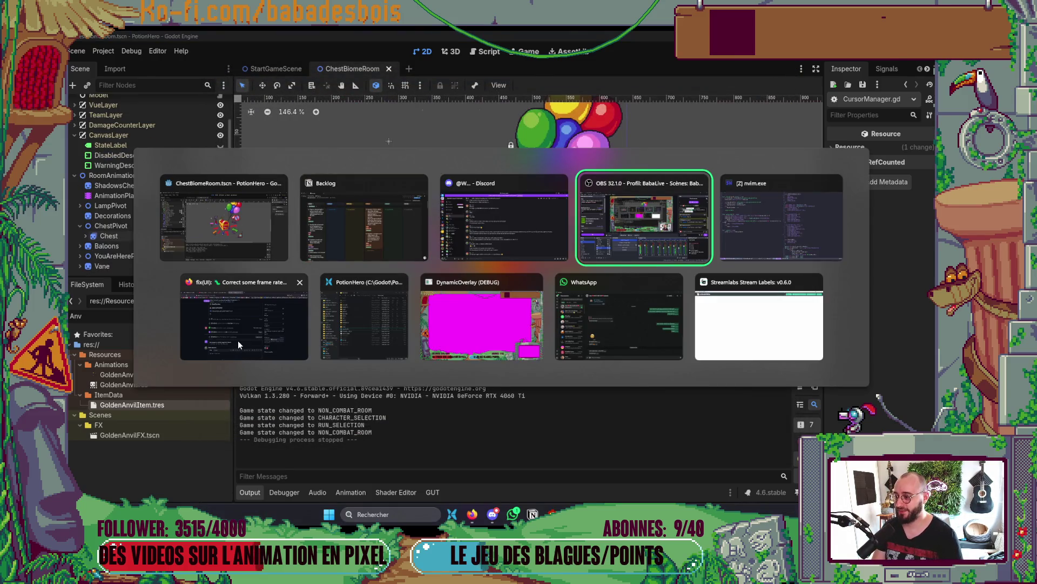
- Check that GitHub pull request #191 is merged and its fix/hover branch deleted
{"action": "left_click", "coordinate": [239, 341]}
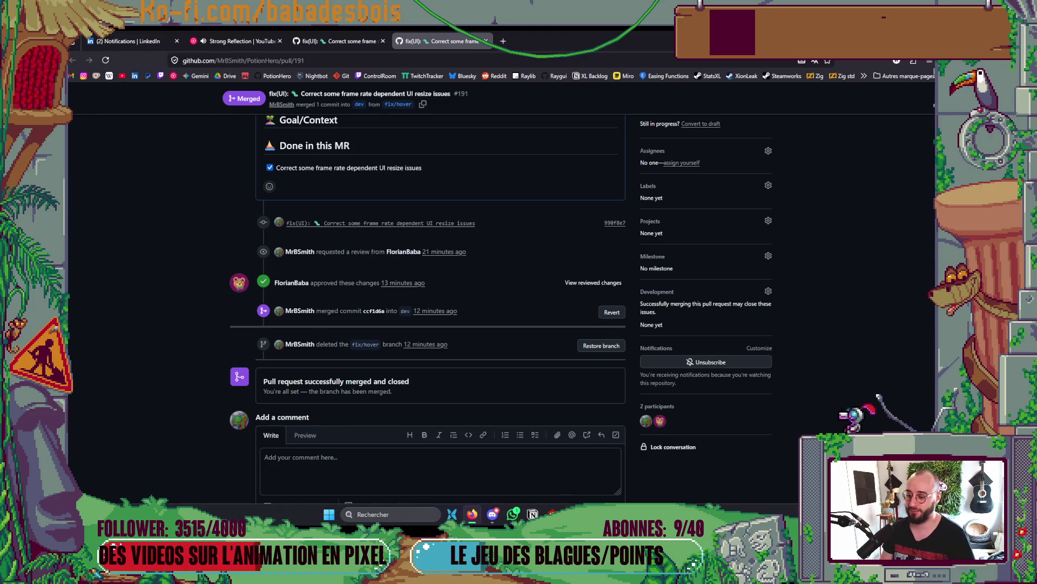
{"action": "mouse_move", "coordinate": [473, 514]}
{"action": "mouse_move", "coordinate": [593, 514]}
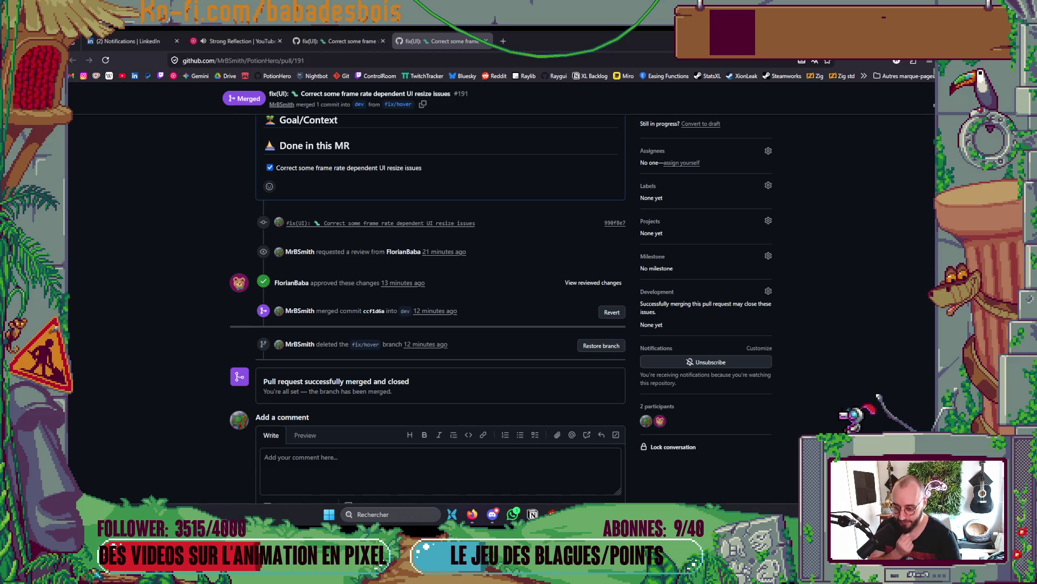
{"action": "key", "text": "alt+Tab"}
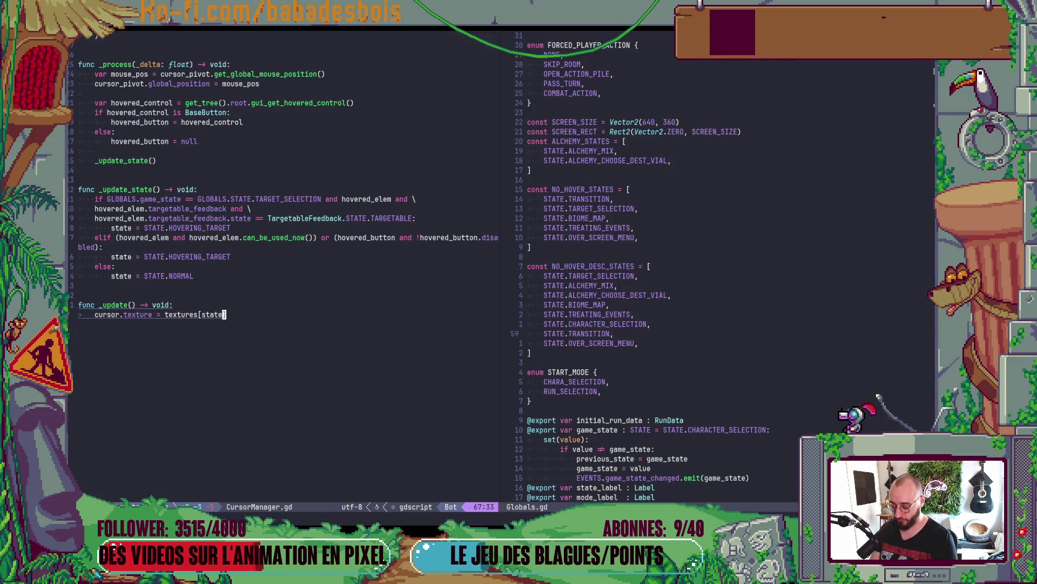
- Search 'HUD item' in Telescope's file finder and open HUD_ItemSlot.gd
{"action": "key", "text": "space"}
{"action": "key", "text": "f"}
{"action": "key", "text": "f"}
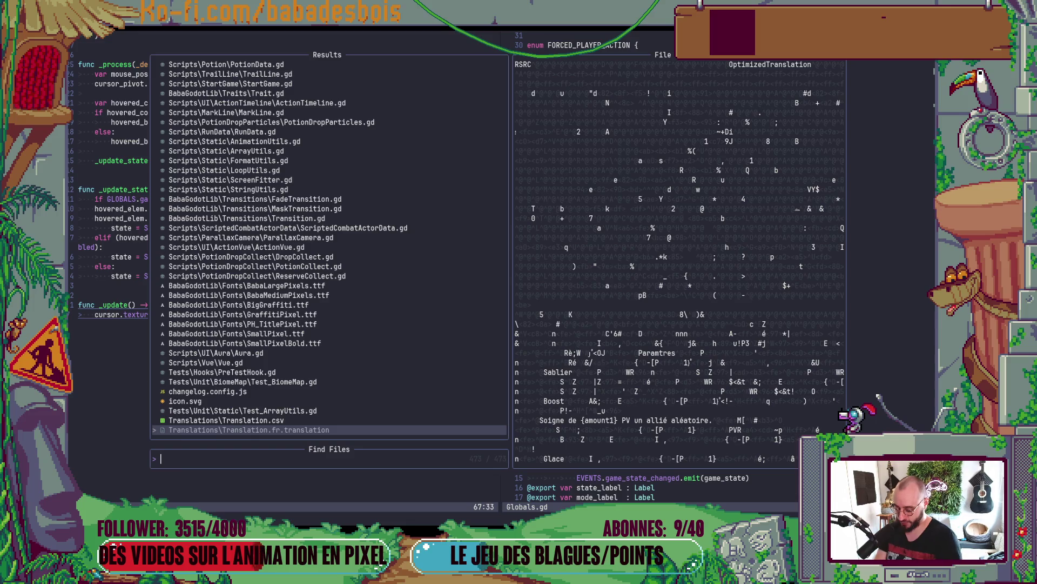
{"action": "type", "text": "HUD "}
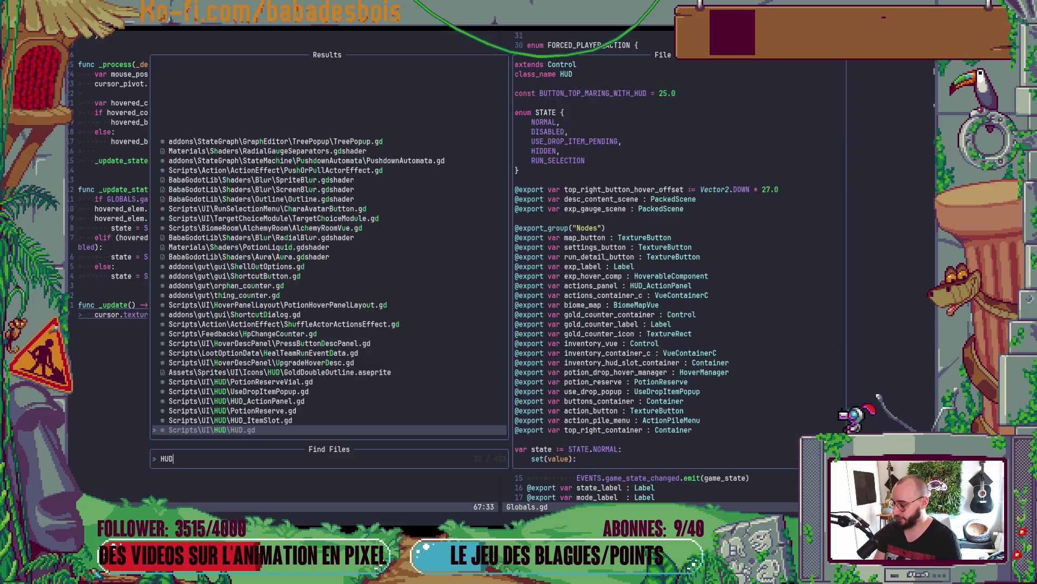
{"action": "type", "text": "item"}
{"action": "key", "text": "Return"}
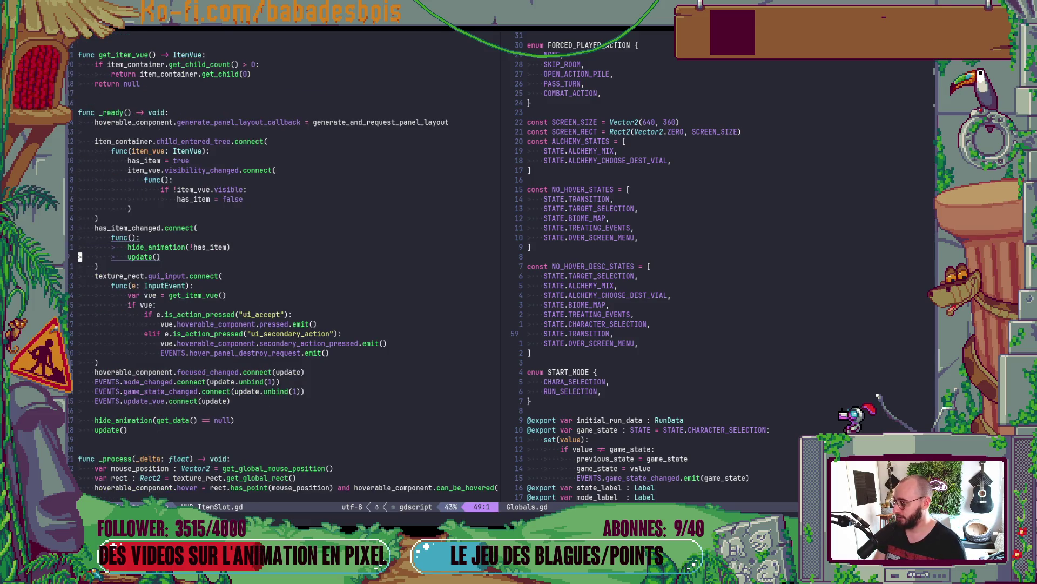
{"action": "key", "text": "alt+Tab"}
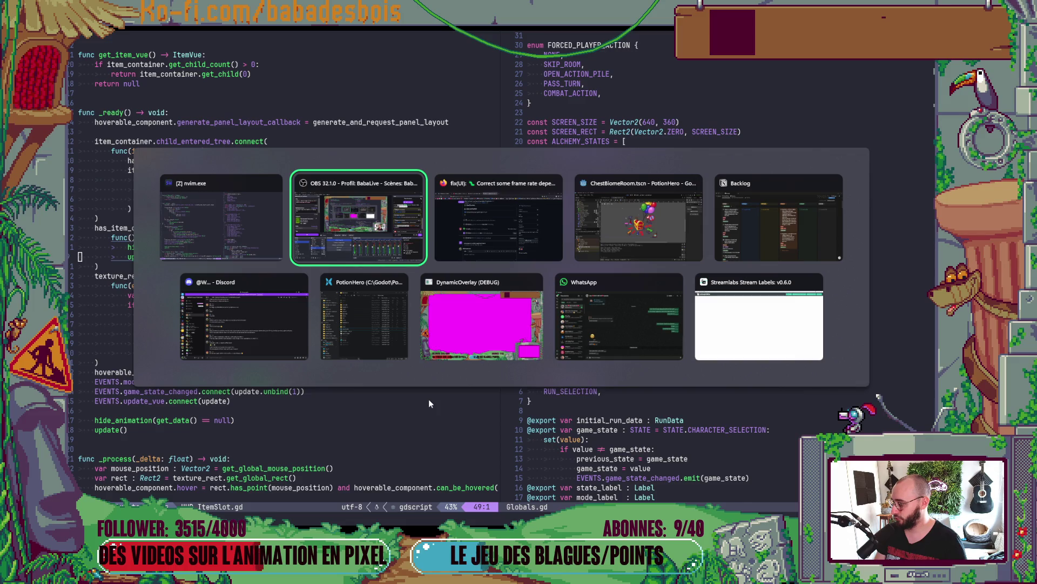
- Open the Mars Red Sky artist page in YouTube Music and skim its top tracks
{"action": "left_click", "coordinate": [561, 249]}
{"action": "left_click", "coordinate": [238, 41]}
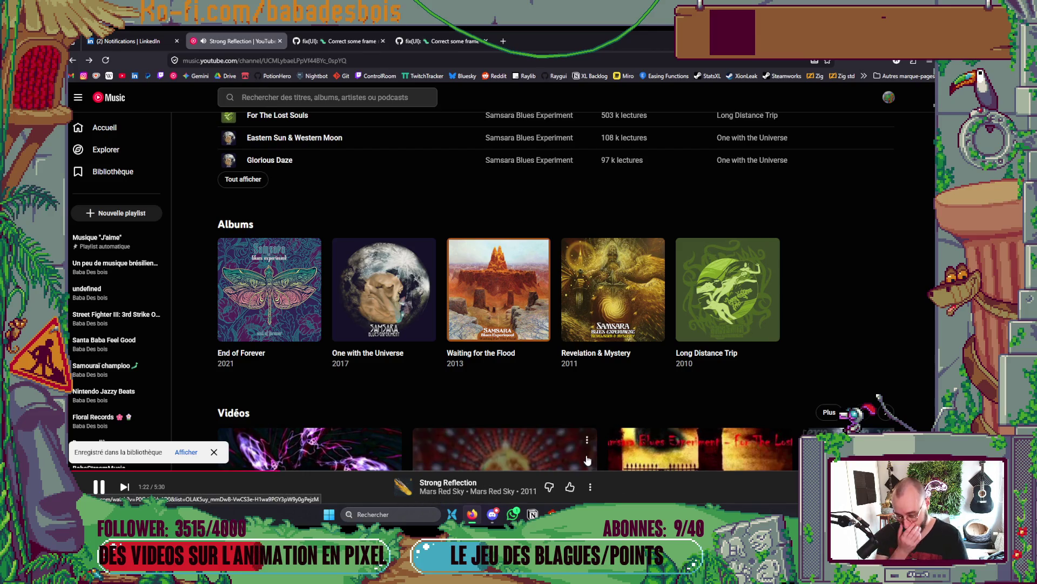
{"action": "left_click", "coordinate": [448, 493]}
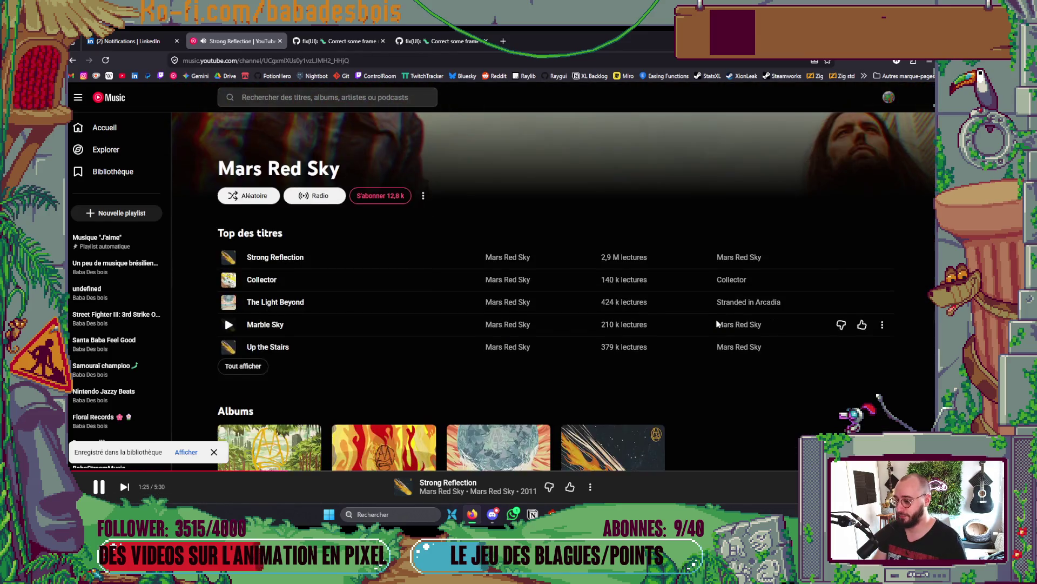
{"action": "scroll", "coordinate": [717, 324], "scroll_direction": "down", "scroll_amount": 3}
{"action": "scroll", "coordinate": [714, 324], "scroll_direction": "down", "scroll_amount": 4}
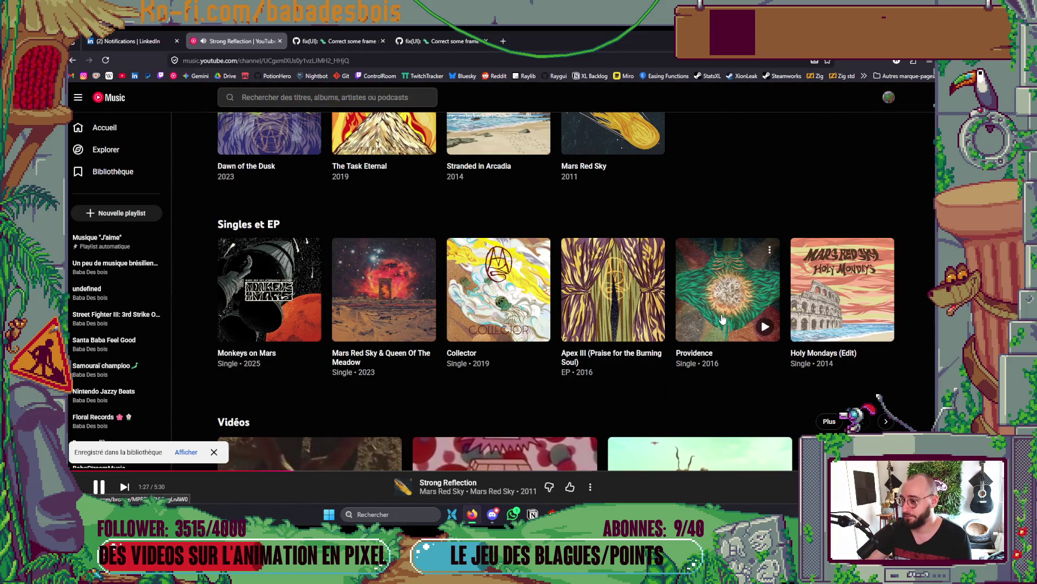
{"action": "scroll", "coordinate": [709, 380], "scroll_direction": "up", "scroll_amount": 7}
{"action": "scroll", "coordinate": [708, 379], "scroll_direction": "up", "scroll_amount": 3}
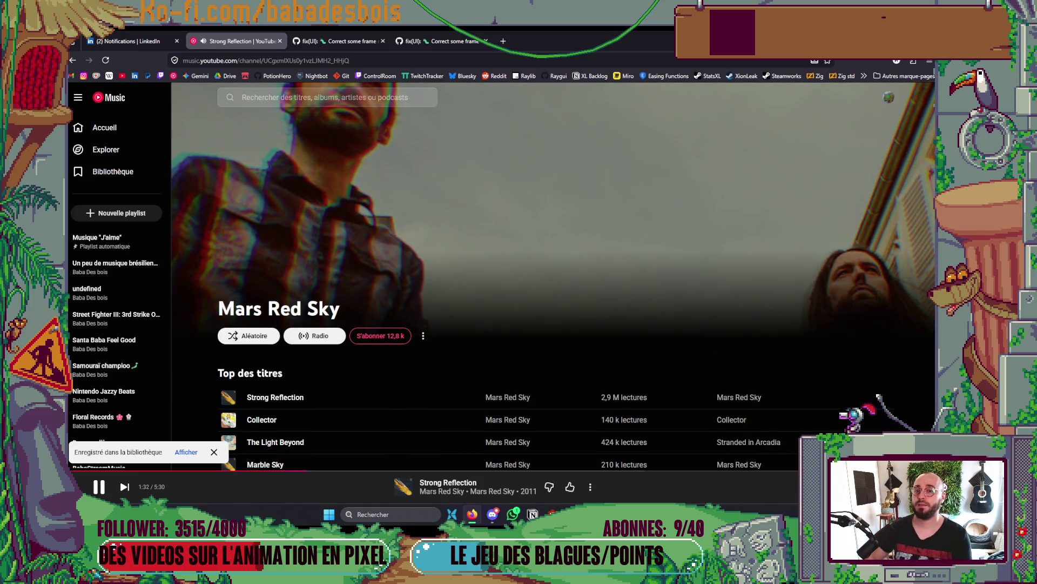
{"action": "key", "text": "alt+Tab"}
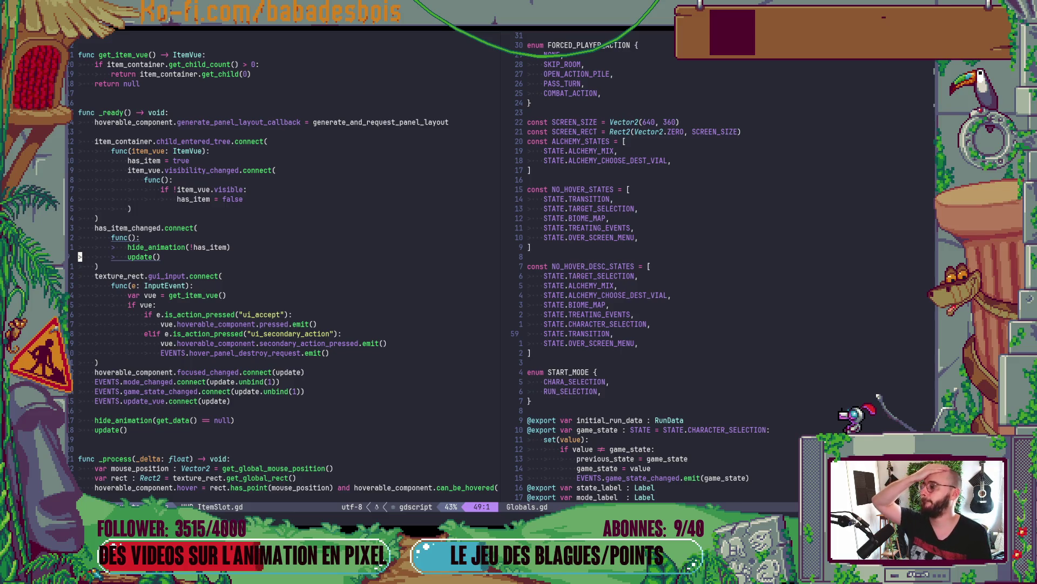
- Scroll to the top of HUD_ItemSlot.gd to see its constants and exported variables
{"action": "scroll", "coordinate": [418, 285], "scroll_direction": "up", "scroll_amount": 8}
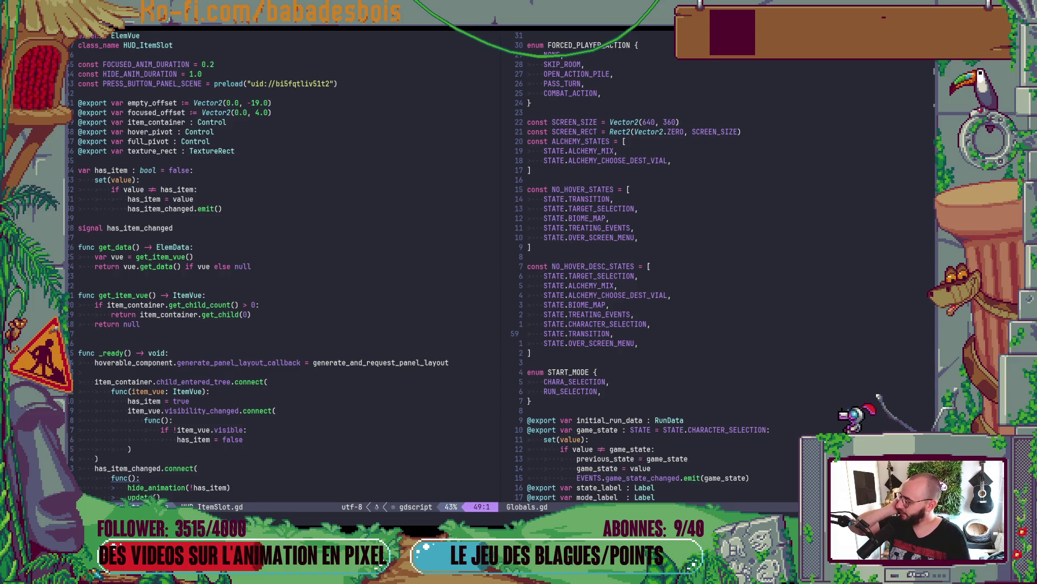
{"action": "key", "text": "alt+Tab"}
{"action": "scroll", "coordinate": [570, 189], "scroll_direction": "down", "scroll_amount": 7}
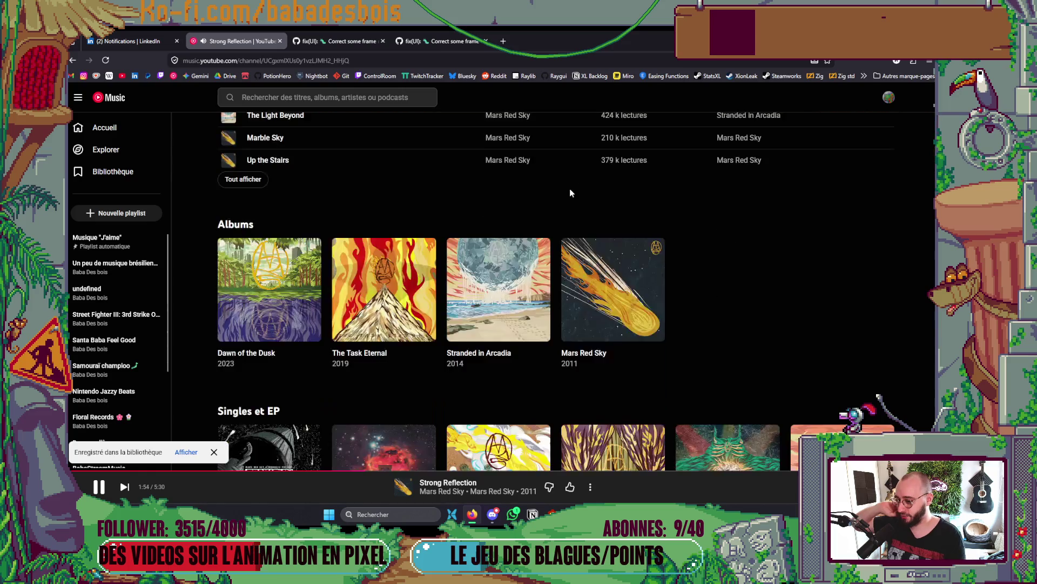
- Browse Mars Red Sky's albums, from Dawn of the Dusk (2023) to Mars Red Sky (2011)
{"action": "scroll", "coordinate": [570, 193], "scroll_direction": "down", "scroll_amount": 3}
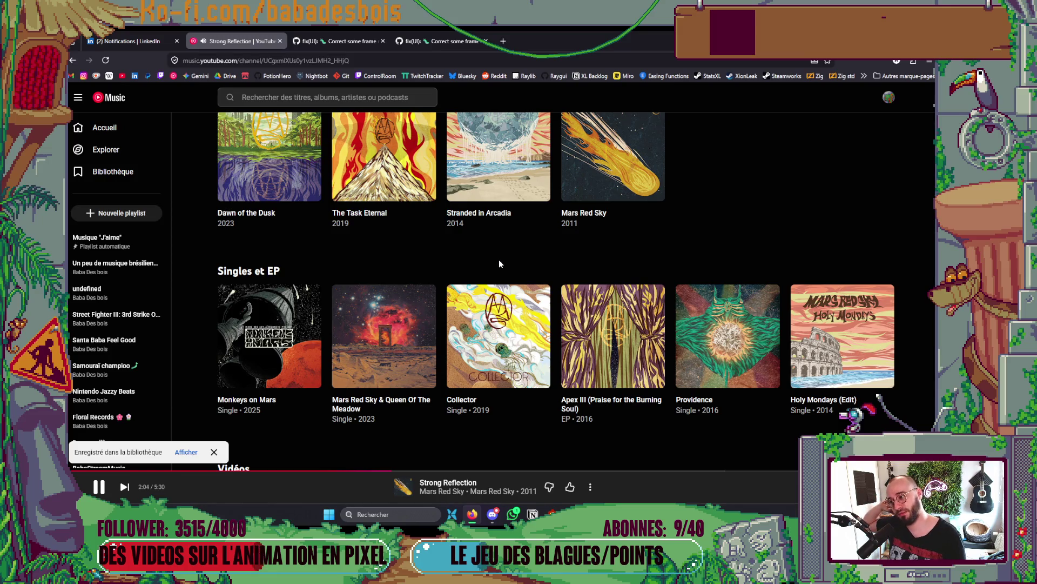
{"action": "scroll", "coordinate": [500, 265], "scroll_direction": "up", "scroll_amount": 2}
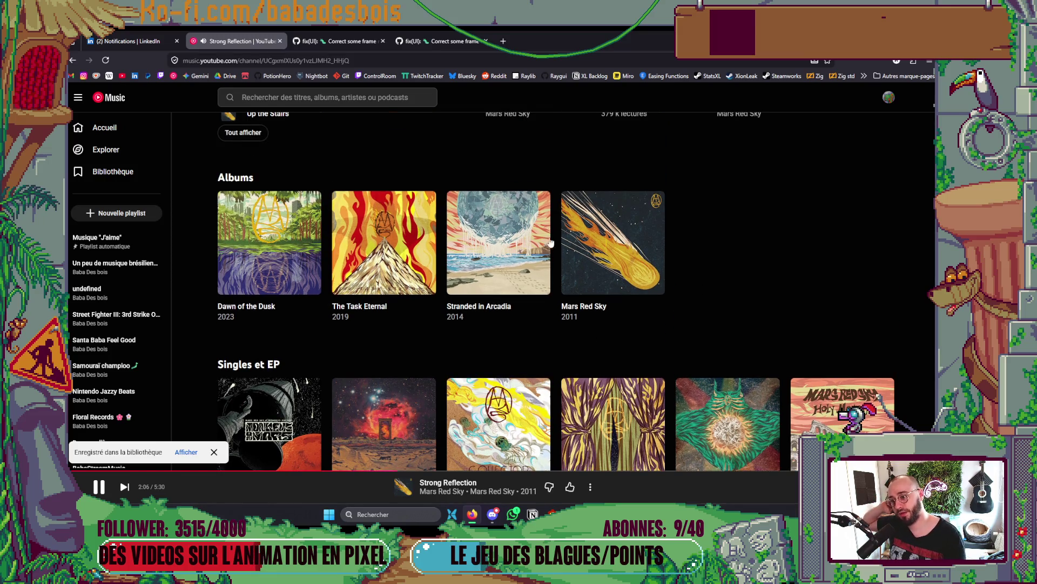
{"action": "scroll", "coordinate": [735, 340], "scroll_direction": "up", "scroll_amount": 7}
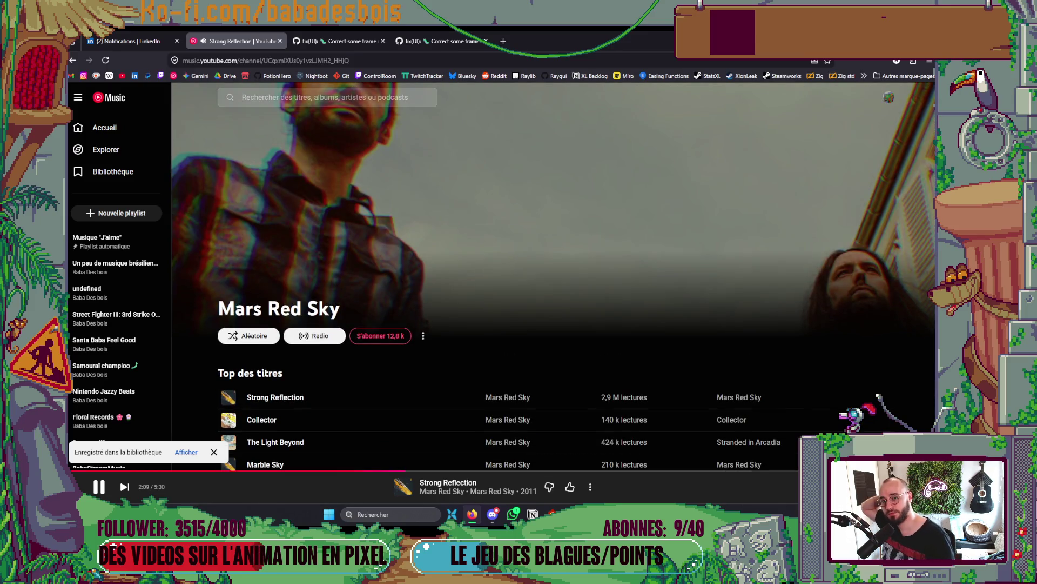
{"action": "key", "text": "alt+Tab"}
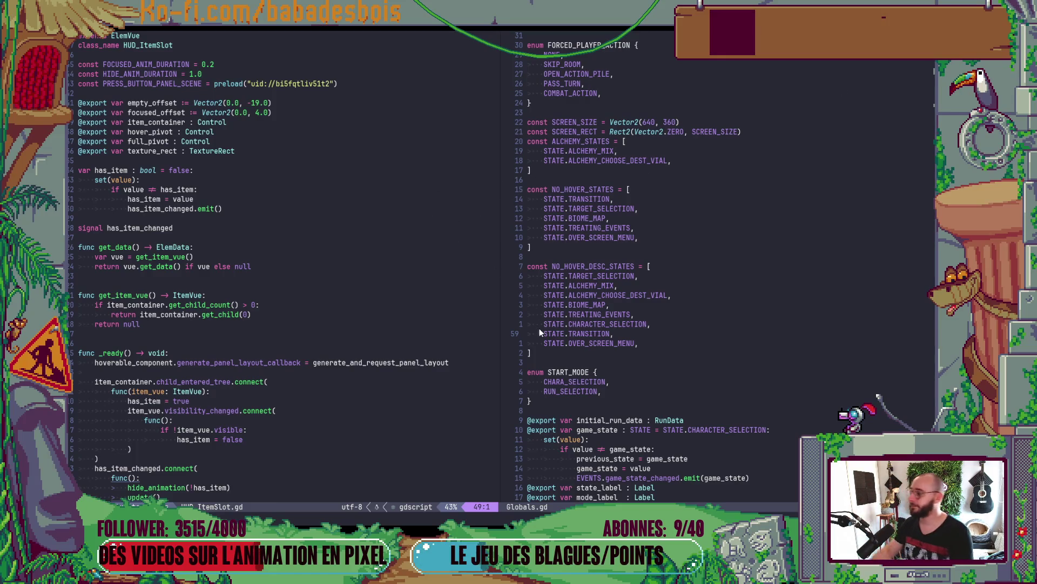
- Scroll HUD_ItemSlot.gd down to hide_animation and put the caret on its 'var tween' line
{"action": "scroll", "coordinate": [395, 139], "scroll_direction": "down", "scroll_amount": 5}
{"action": "scroll", "coordinate": [395, 138], "scroll_direction": "down", "scroll_amount": 5}
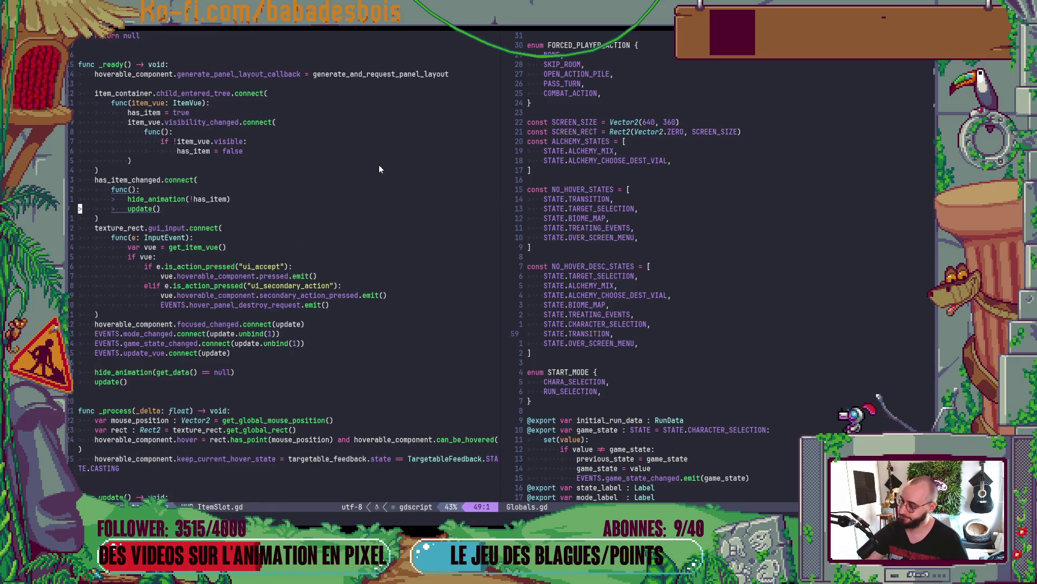
{"action": "scroll", "coordinate": [378, 163], "scroll_direction": "down", "scroll_amount": 3}
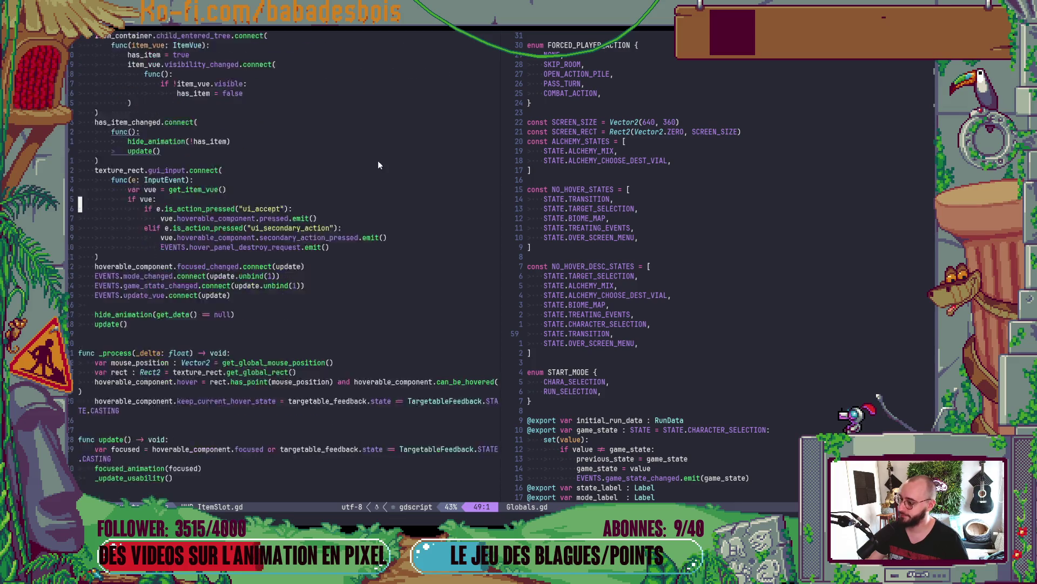
{"action": "scroll", "coordinate": [372, 160], "scroll_direction": "down", "scroll_amount": 4}
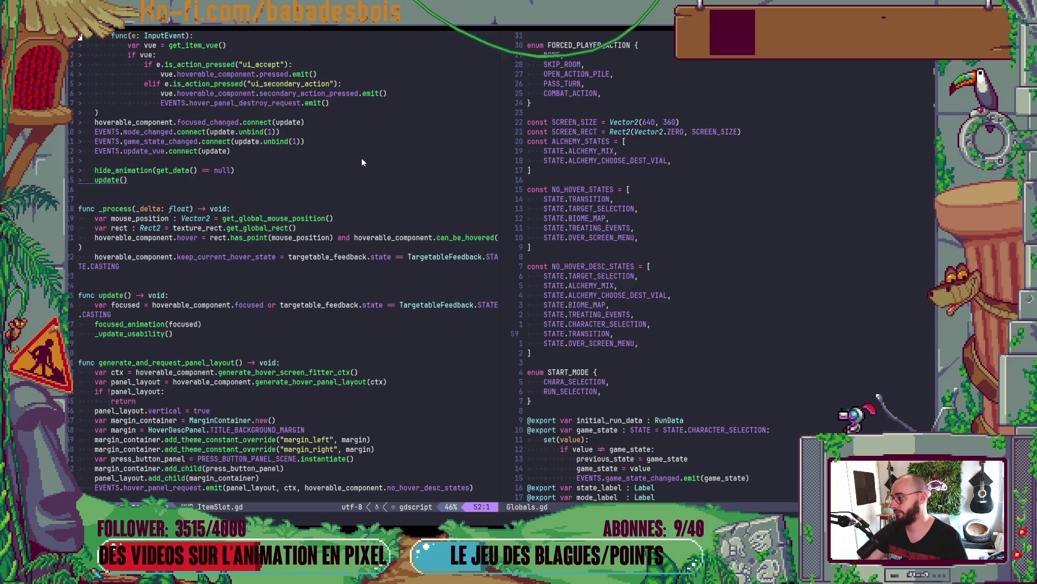
{"action": "scroll", "coordinate": [362, 161], "scroll_direction": "up", "scroll_amount": 5}
{"action": "scroll", "coordinate": [358, 131], "scroll_direction": "up", "scroll_amount": 12}
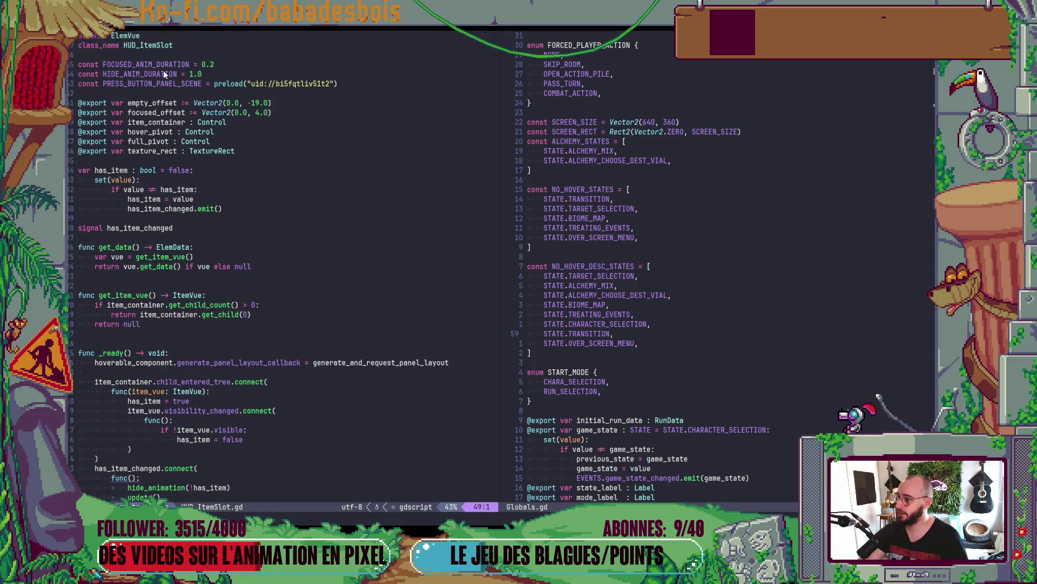
{"action": "scroll", "coordinate": [336, 219], "scroll_direction": "down", "scroll_amount": 20}
{"action": "left_click", "coordinate": [96, 180]}
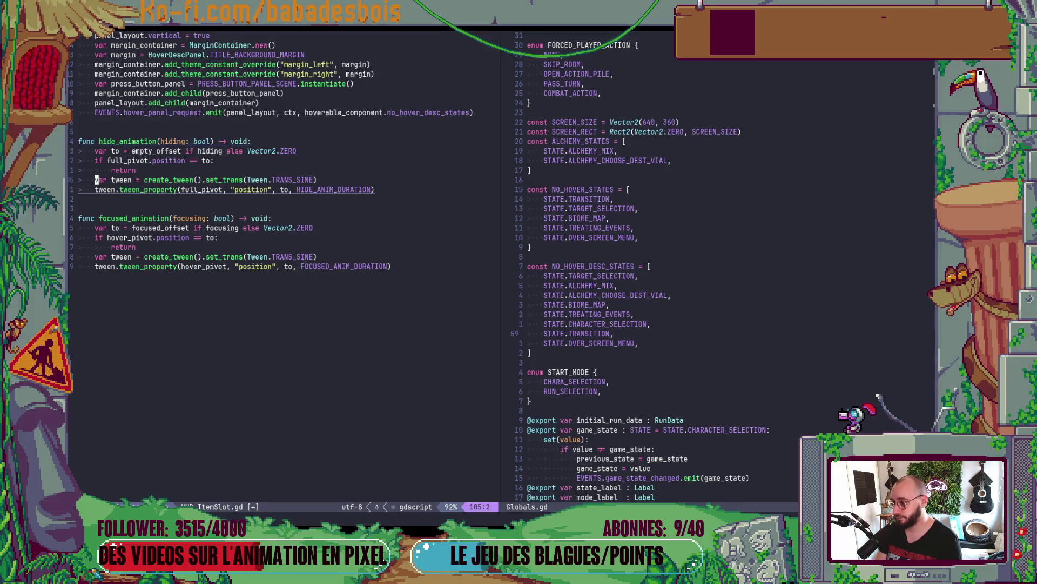
- Replace hide_animation's local tween with appear_tween in the declaration and the tween_property call
{"action": "key", "text": "v"}
{"action": "key", "text": "e"}
{"action": "key", "text": "e"}
{"action": "type", "text": "cap"}
{"action": "key", "text": "Tab"}
{"action": "key", "text": "Escape"}
{"action": "left_click", "coordinate": [104, 190]}
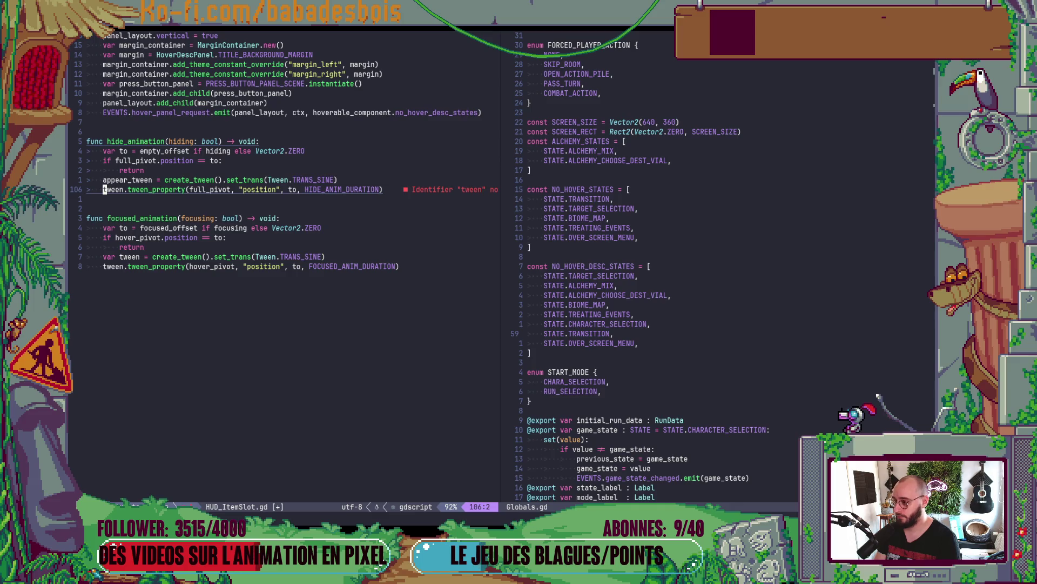
{"action": "type", "text": "cwap"}
{"action": "key", "text": "Tab"}
{"action": "key", "text": "Escape"}
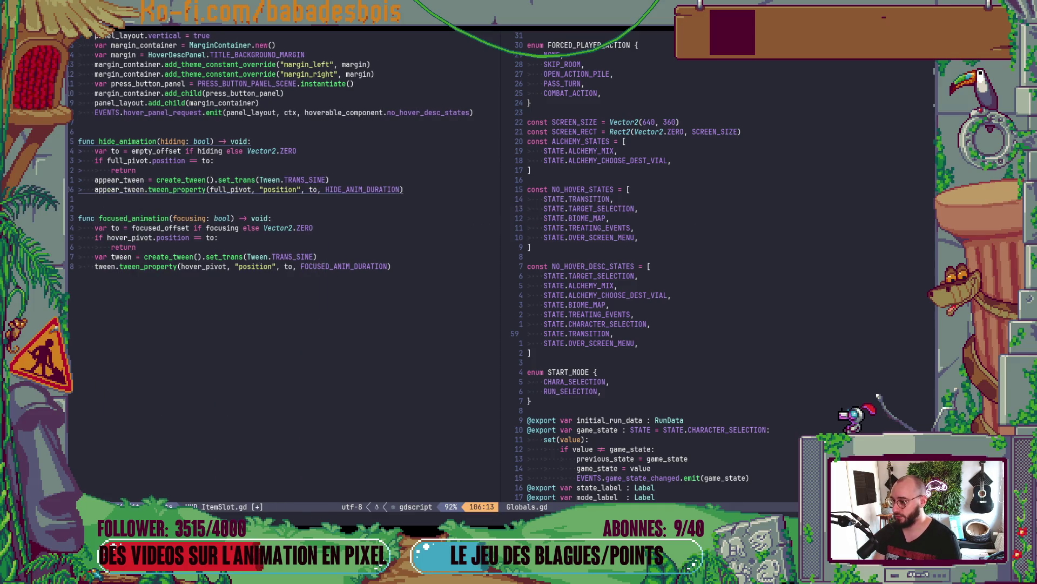
- Add 'if appear_tween: appear_tween.kill()' above the tween creation and save with :w
{"action": "type", "text": "kOif"}
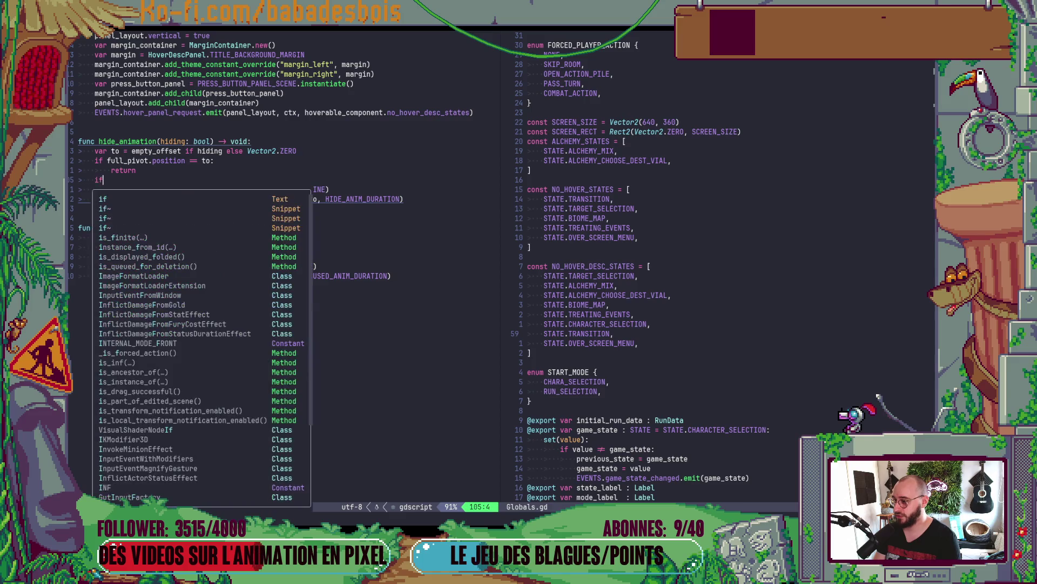
{"action": "type", "text": " ap"}
{"action": "key", "text": "Tab"}
{"action": "type", "text": ":"}
{"action": "key", "text": "Return"}
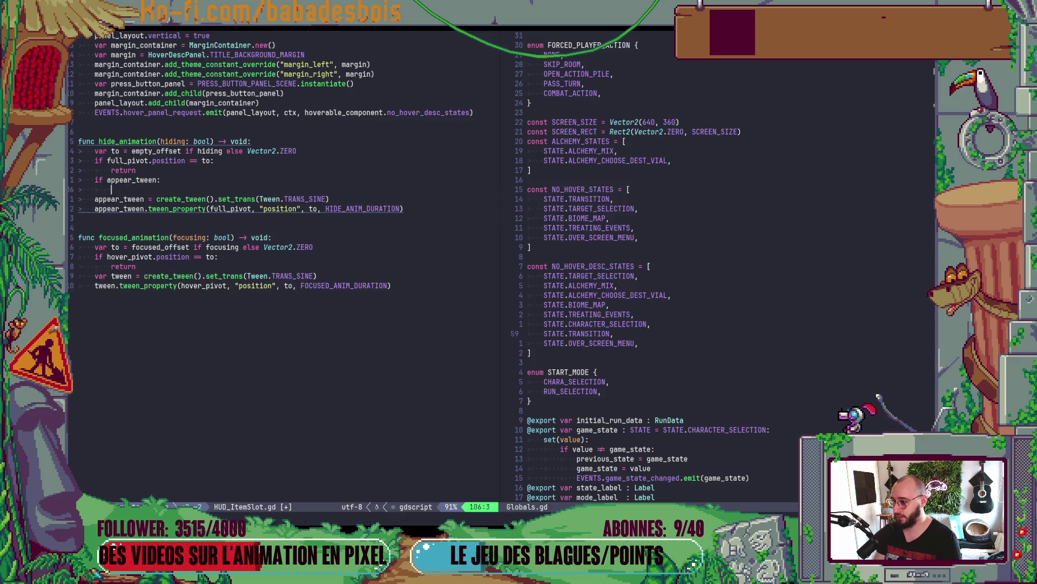
{"action": "type", "text": "ap"}
{"action": "key", "text": "Tab"}
{"action": "type", "text": "."}
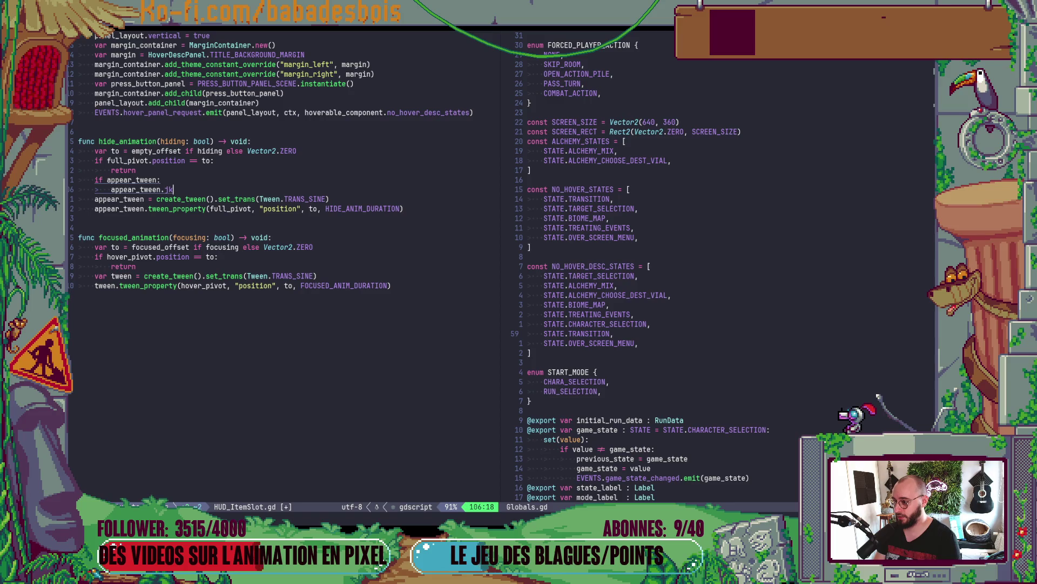
{"action": "type", "text": "kill()"}
{"action": "key", "text": "Escape"}
{"action": "type", "text": ":w"}
{"action": "key", "text": "Return"}
- Insert a blank line above the appear_tween guard
{"action": "key", "text": "k"}
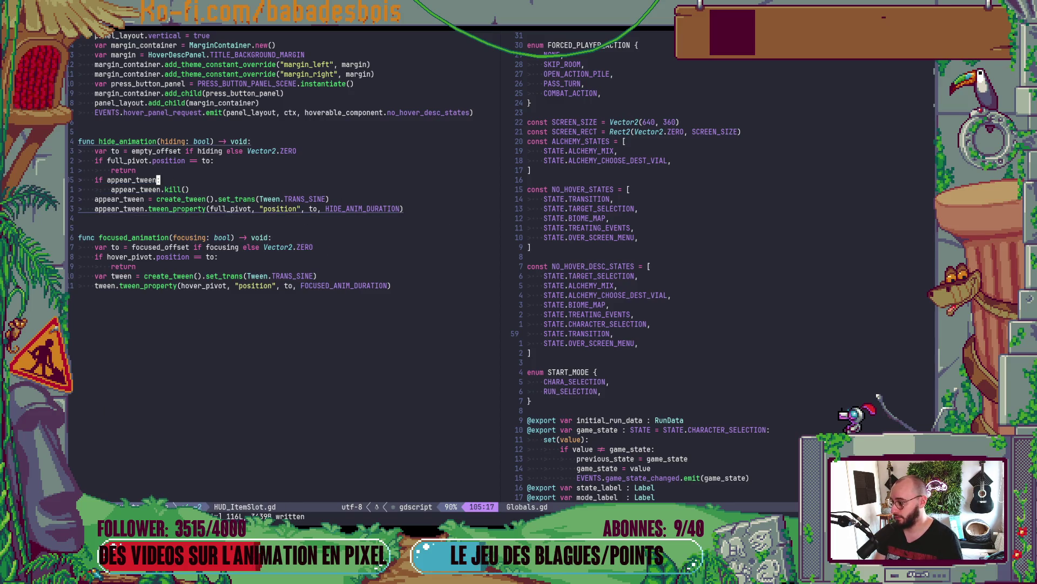
{"action": "key", "text": "O"}
{"action": "key", "text": "Escape"}
{"action": "key", "text": "j"}
{"action": "key", "text": "j"}
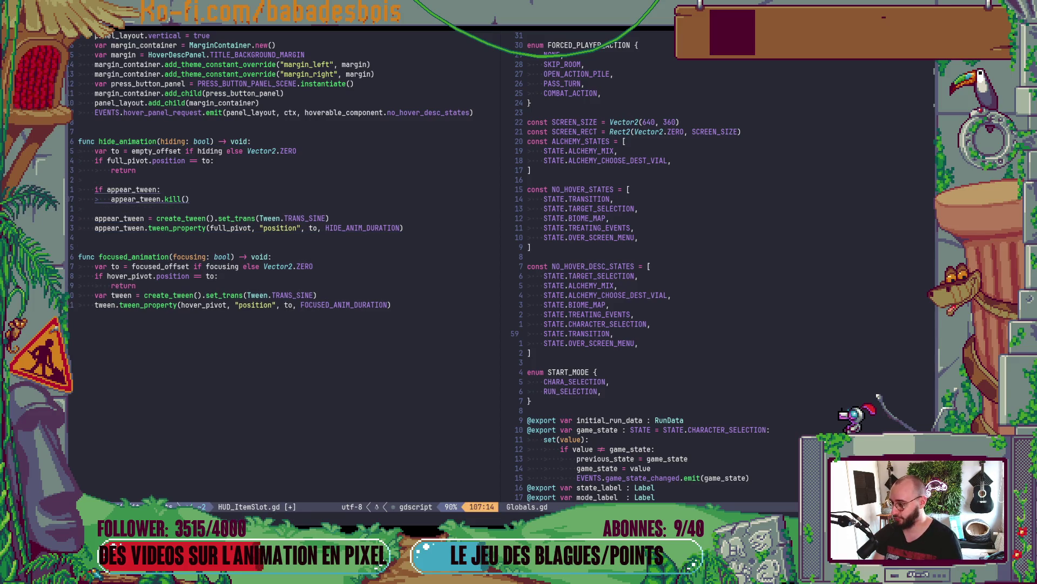
{"action": "key", "text": "alt+Tab"}
{"action": "key", "text": "alt+Tab"}
{"action": "key", "text": "alt+Tab"}
{"action": "key", "text": "alt+Tab"}
{"action": "key", "text": "alt+Tab"}
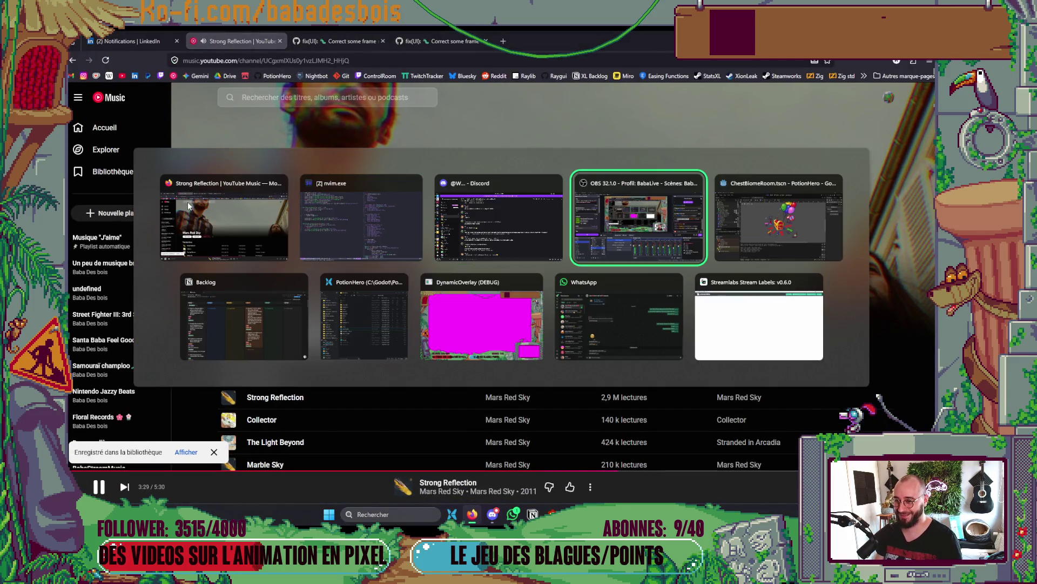
- Run the game with F5, confirm the hero, and toggle between the Tutoriel and Réveil de l'ours slots
{"action": "key", "text": "F5"}
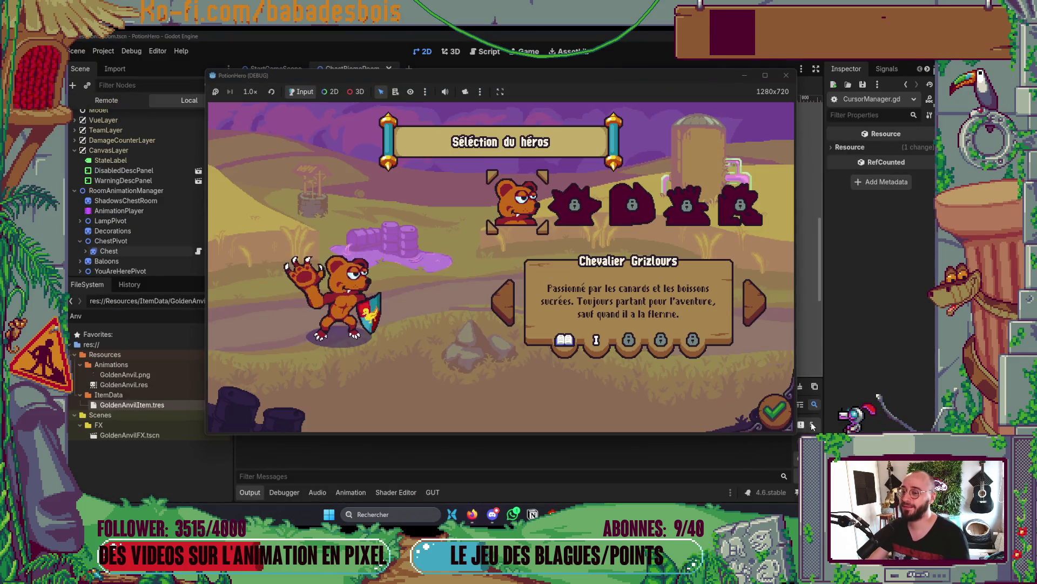
{"action": "left_click", "coordinate": [776, 412]}
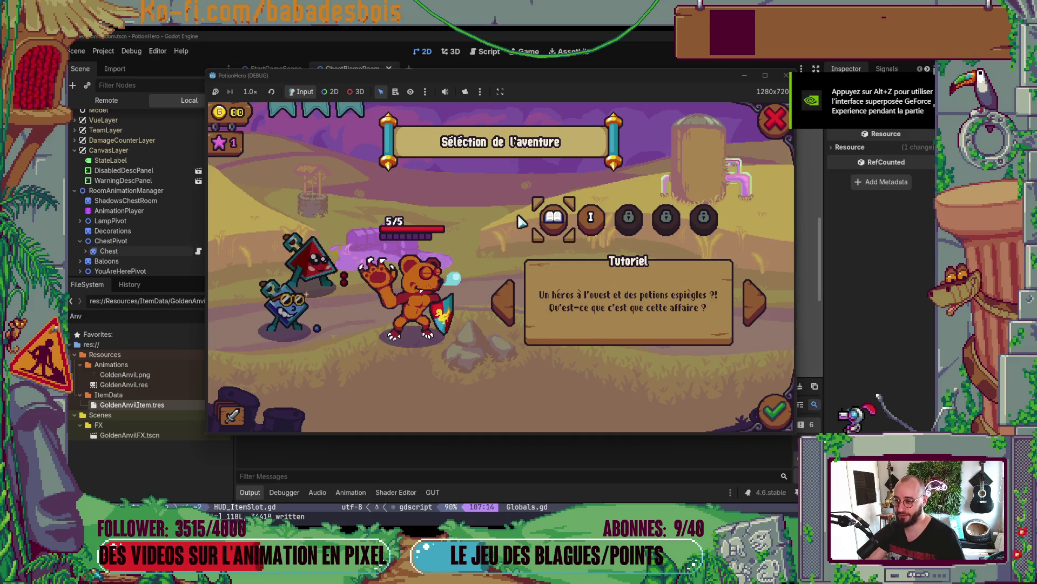
{"action": "left_click", "coordinate": [601, 222]}
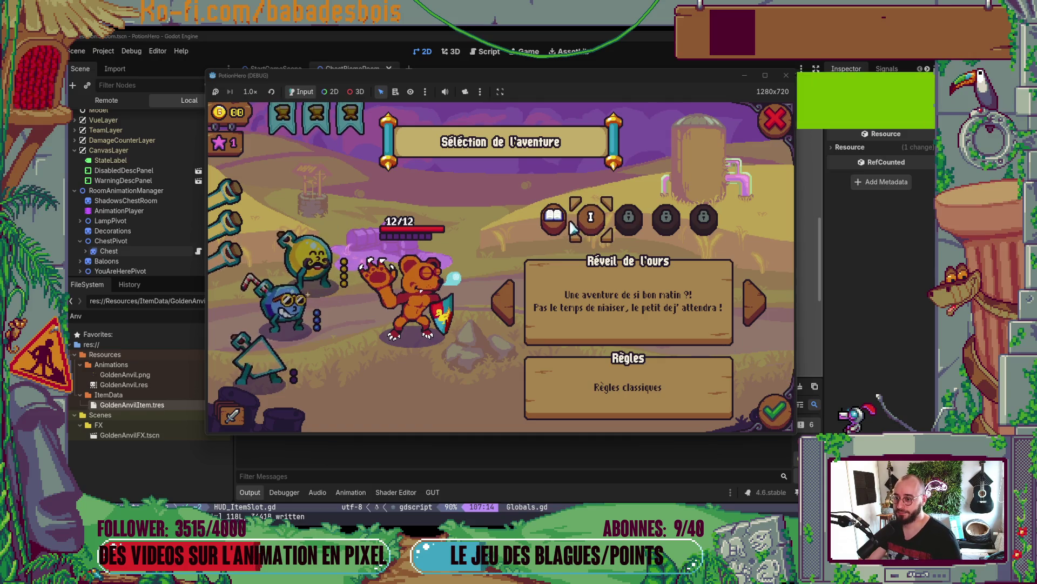
{"action": "left_click", "coordinate": [554, 217]}
{"action": "left_click", "coordinate": [591, 217]}
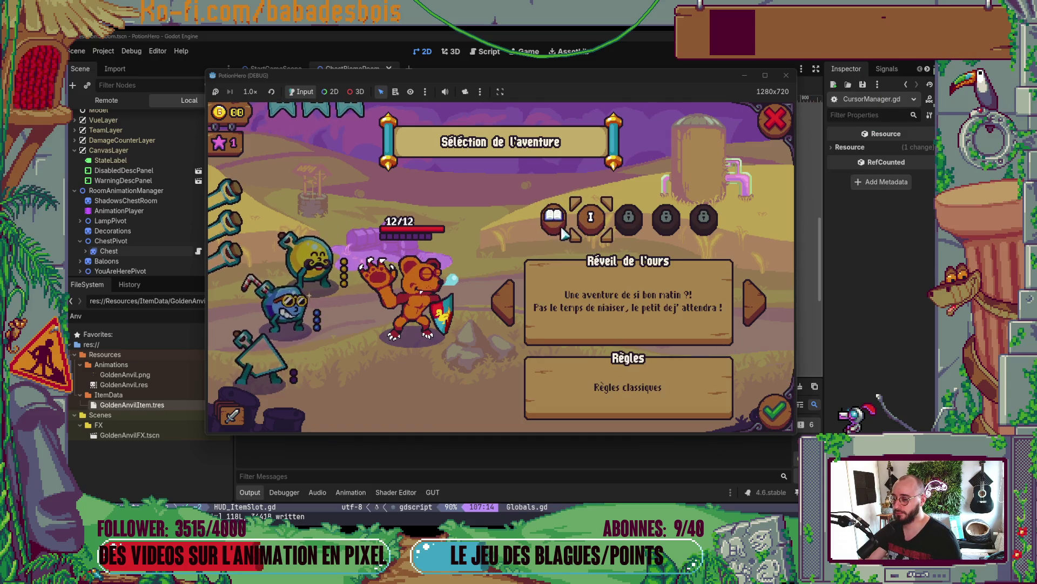
{"action": "left_click", "coordinate": [554, 217]}
{"action": "left_click", "coordinate": [591, 217]}
- Go back to hero selection and close the running game window
{"action": "left_click", "coordinate": [775, 119]}
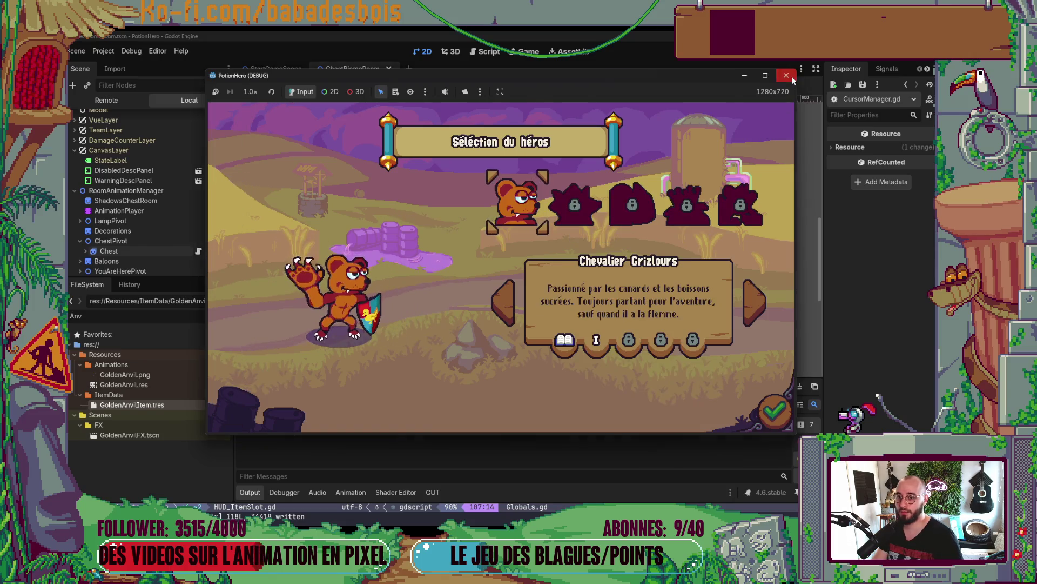
{"action": "left_click", "coordinate": [788, 76]}
{"action": "key", "text": "alt+Tab"}
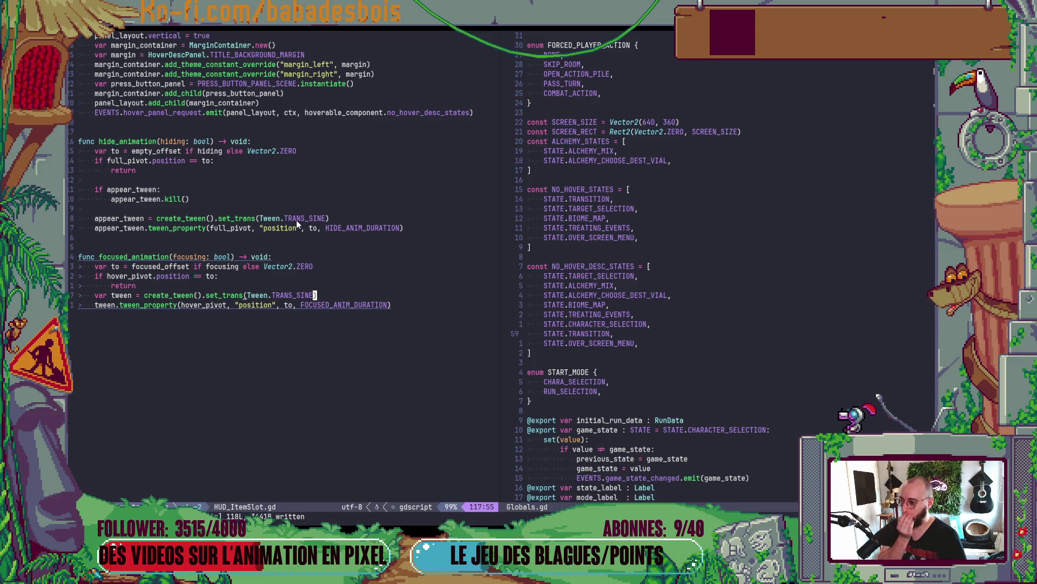
- Undo the stray _process change (u, Ctrl+R, u) and scroll back down to hide_animation
{"action": "scroll", "coordinate": [296, 219], "scroll_direction": "up", "scroll_amount": 8}
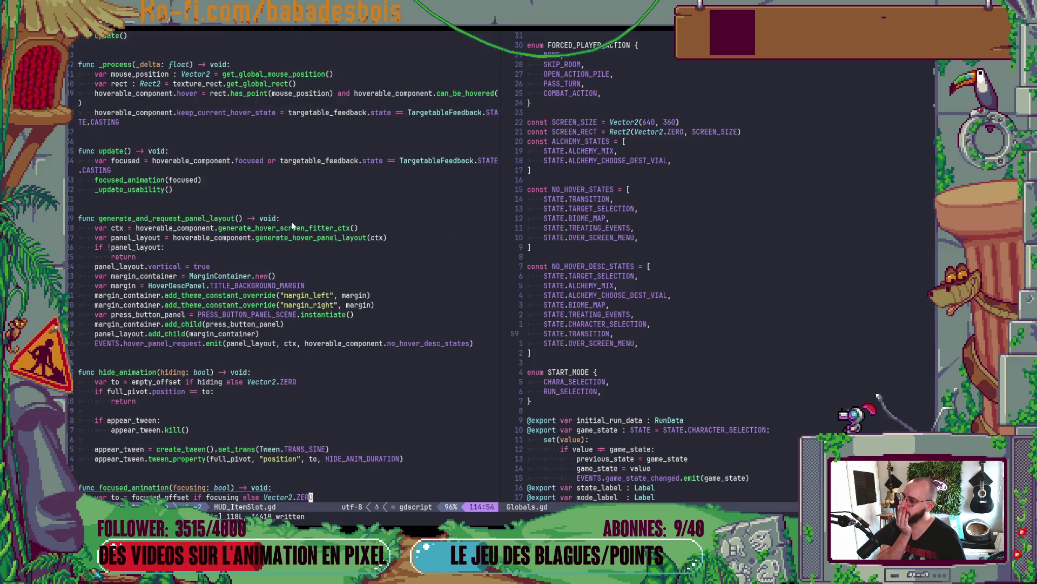
{"action": "scroll", "coordinate": [291, 222], "scroll_direction": "up", "scroll_amount": 3}
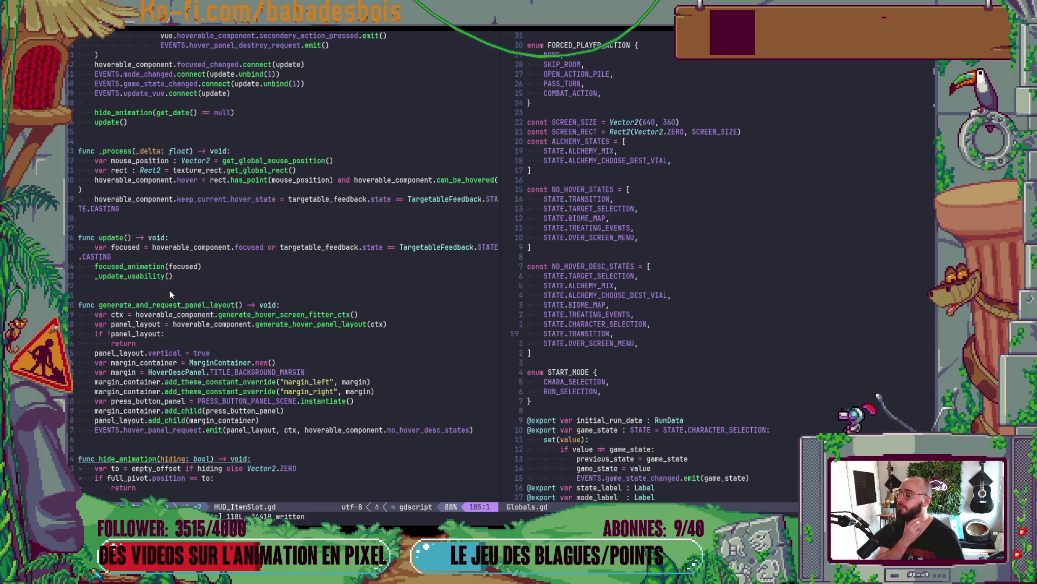
{"action": "scroll", "coordinate": [170, 293], "scroll_direction": "up", "scroll_amount": 3}
{"action": "key", "text": "u"}
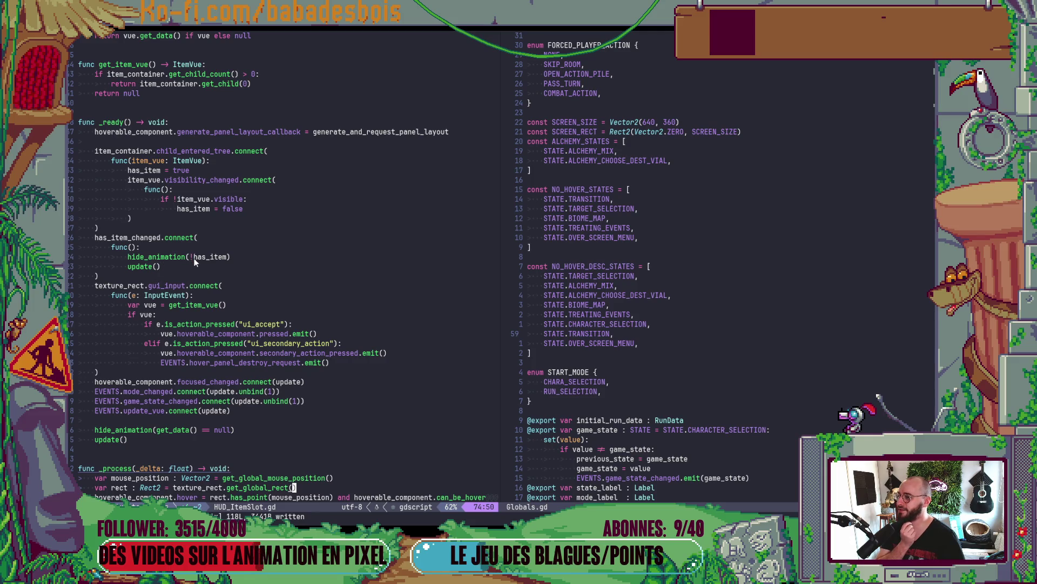
{"action": "key", "text": "ctrl+r"}
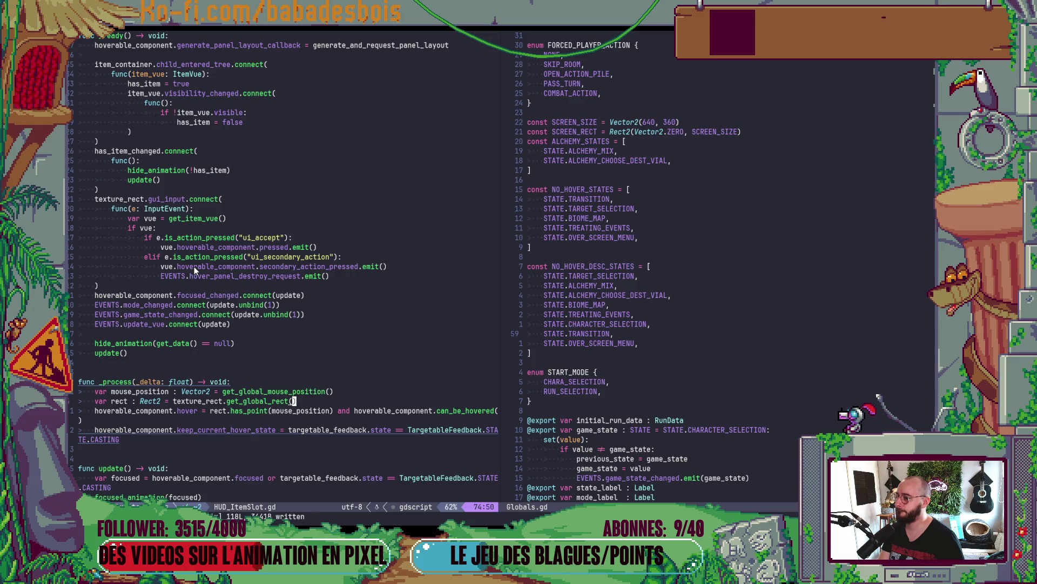
{"action": "key", "text": "u"}
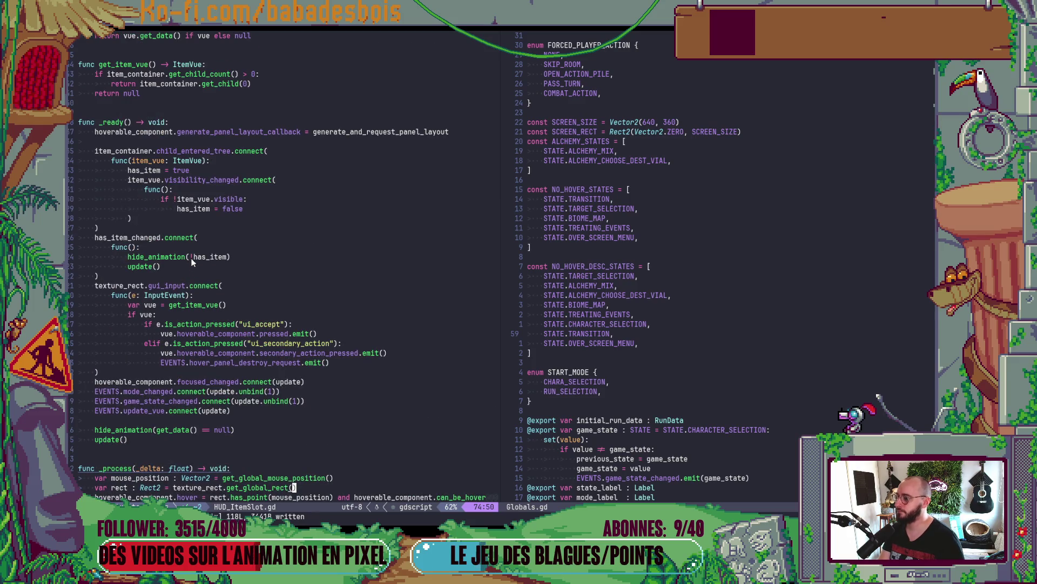
{"action": "scroll", "coordinate": [192, 262], "scroll_direction": "down", "scroll_amount": 10}
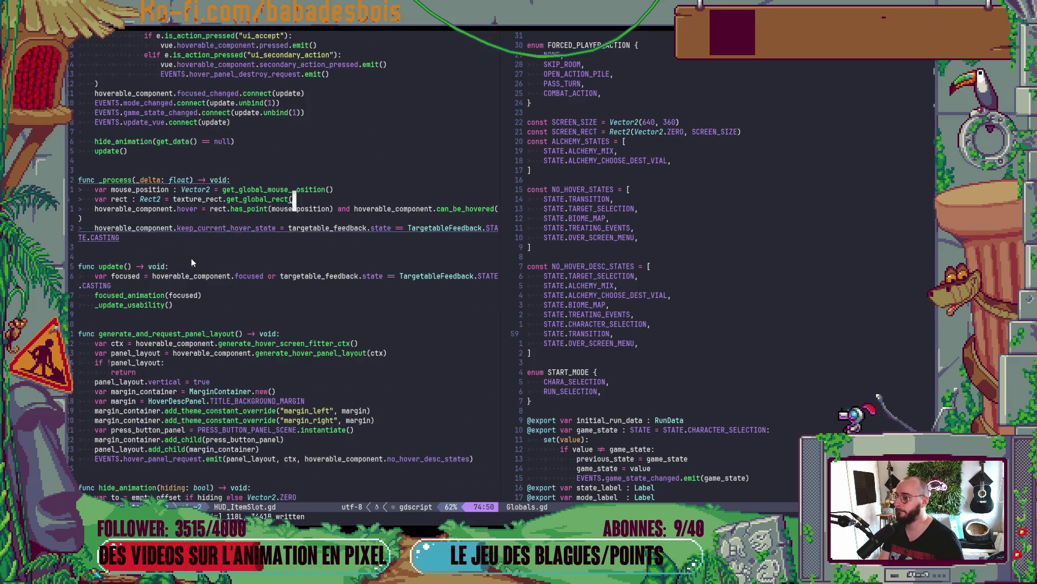
{"action": "scroll", "coordinate": [174, 299], "scroll_direction": "down", "scroll_amount": 8}
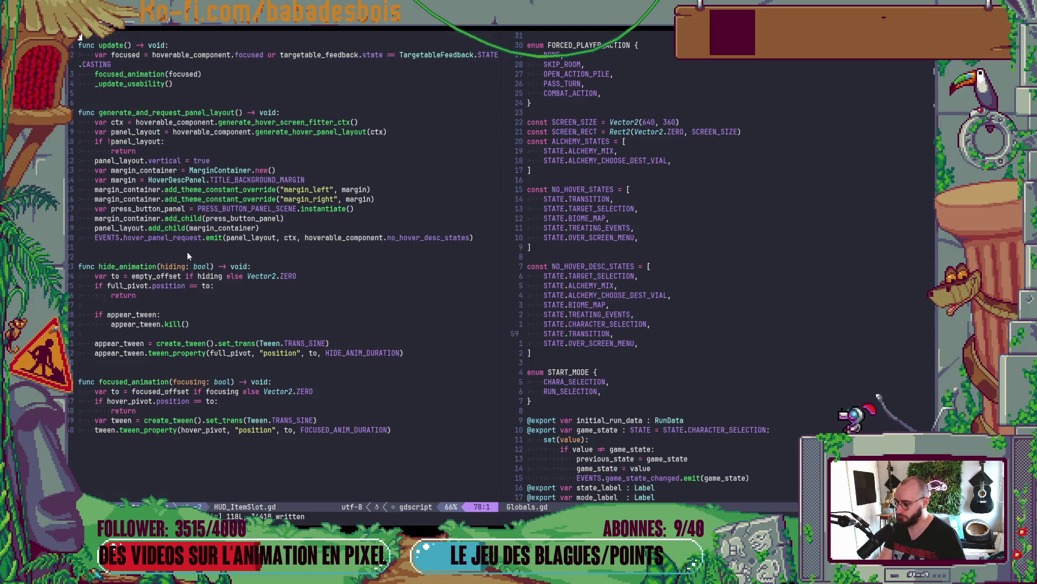
- Change the guard to 'if is_instance_valid(appear_tween):' and save with :w
{"action": "left_click", "coordinate": [154, 315]}
{"action": "key", "text": "a"}
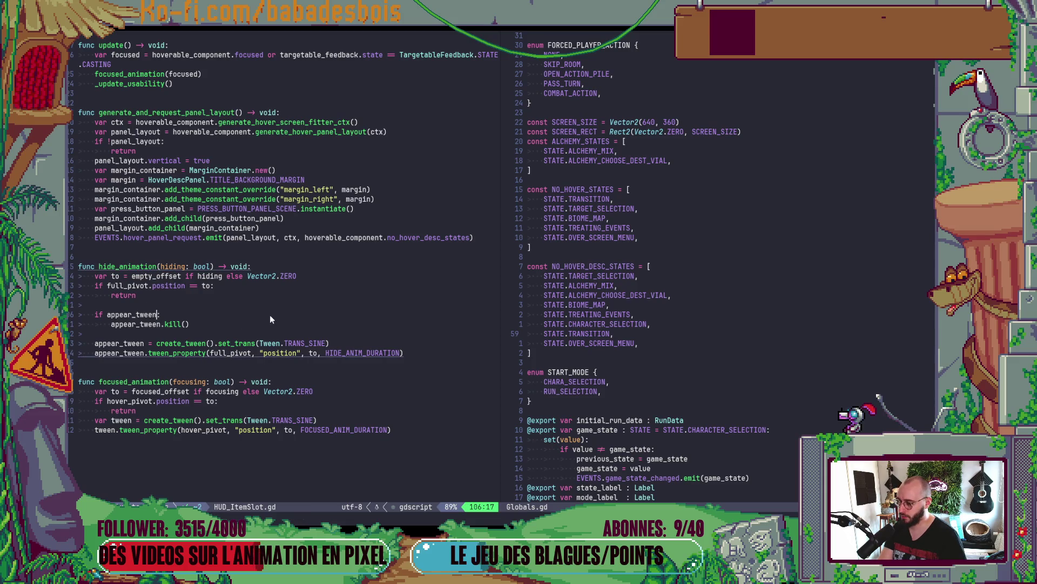
{"action": "key", "text": "Escape"}
{"action": "type", "text": "b"}
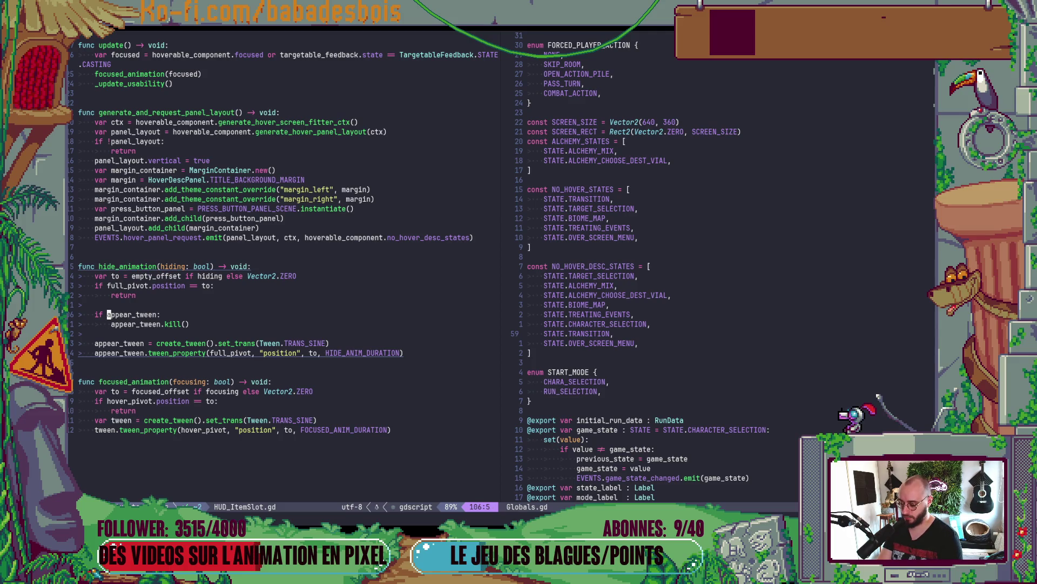
{"action": "type", "text": "iis"}
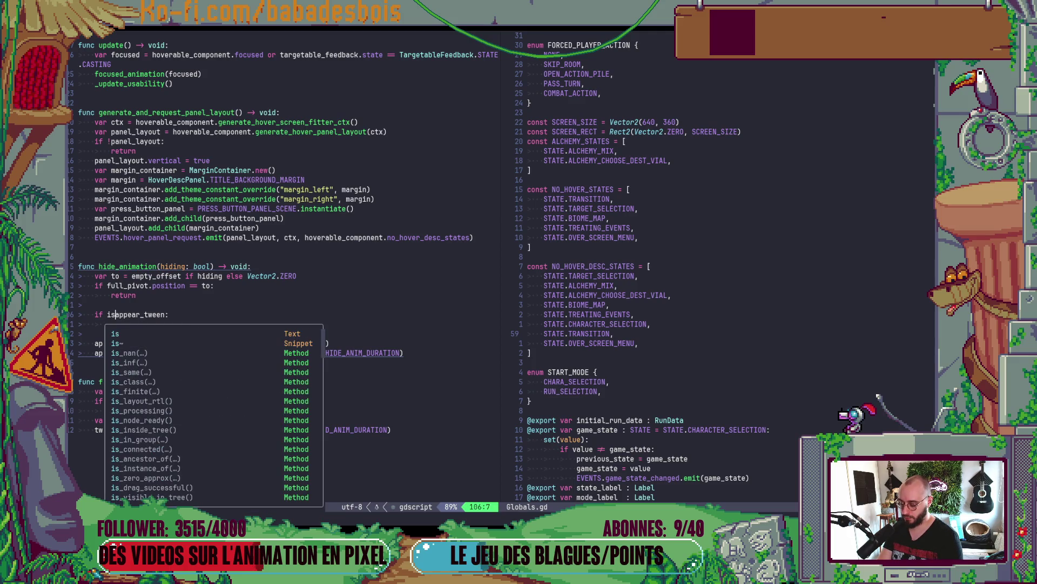
{"action": "type", "text": "_in"}
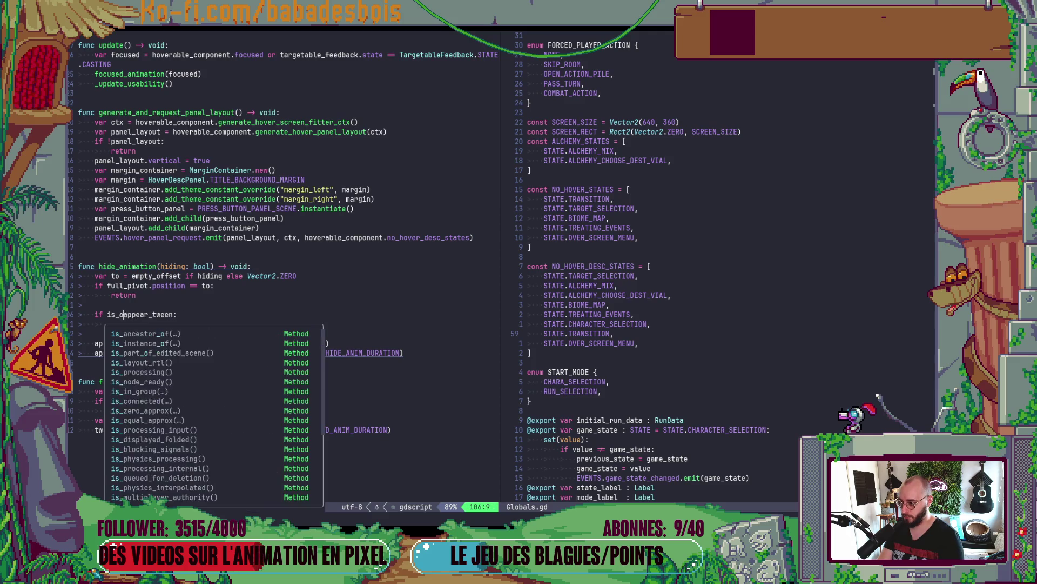
{"action": "key", "text": "Tab"}
{"action": "key", "text": "Tab"}
{"action": "key", "text": "Tab"}
{"action": "key", "text": "Return"}
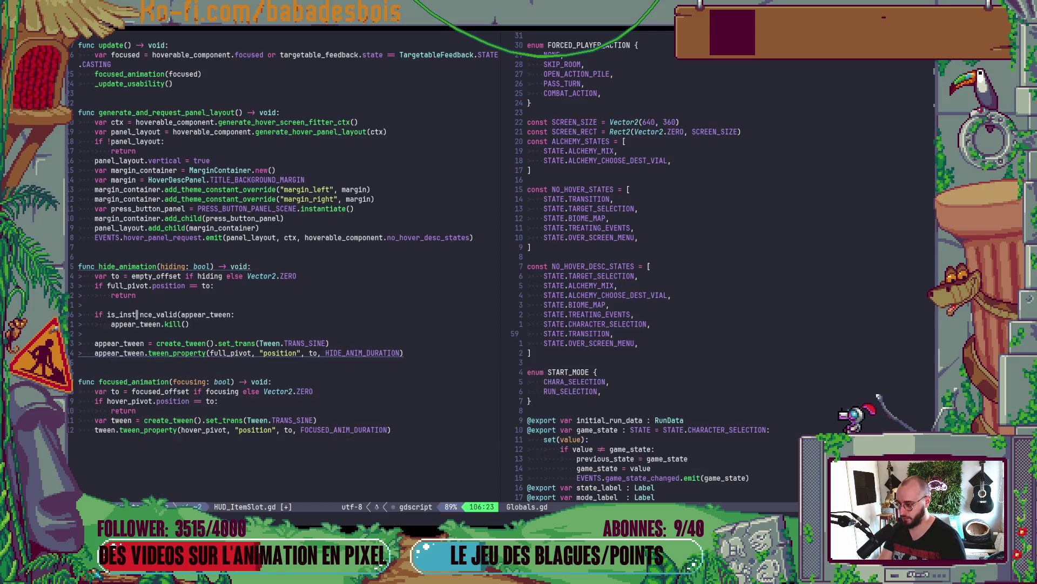
{"action": "key", "text": "End"}
{"action": "key", "text": "Left"}
{"action": "type", "text": ")"}
{"action": "key", "text": "Escape"}
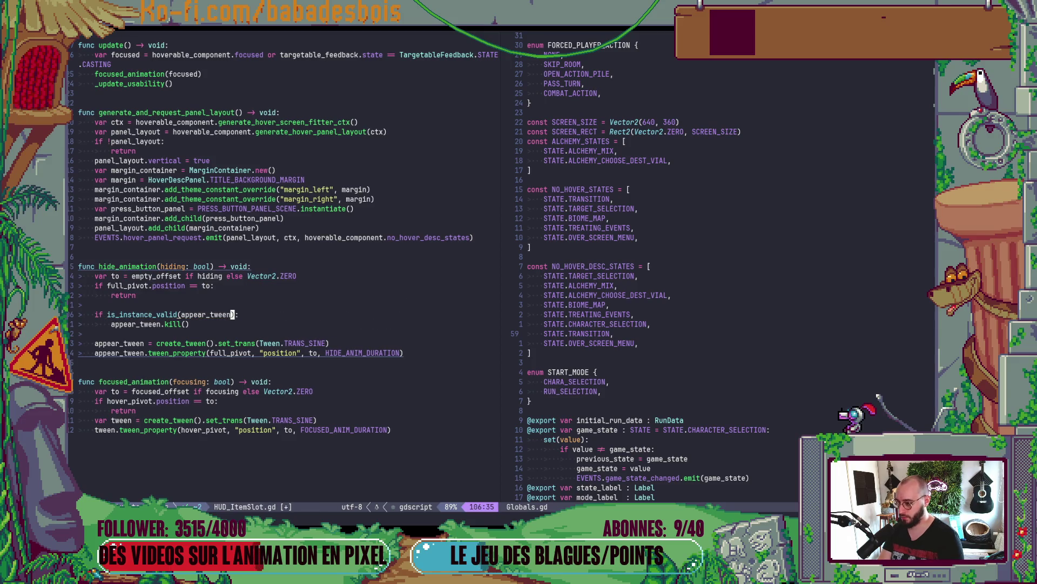
{"action": "type", "text": ":w"}
{"action": "key", "text": "Return"}
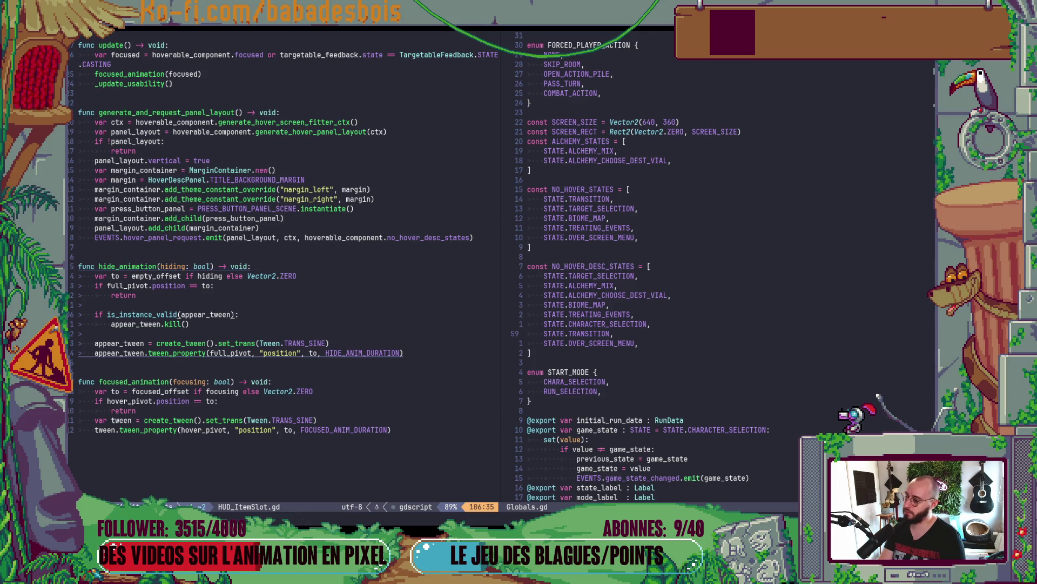
- Cycle through the open windows and launch the game with F5
{"action": "key", "text": "alt+Tab"}
{"action": "key", "text": "alt+Tab"}
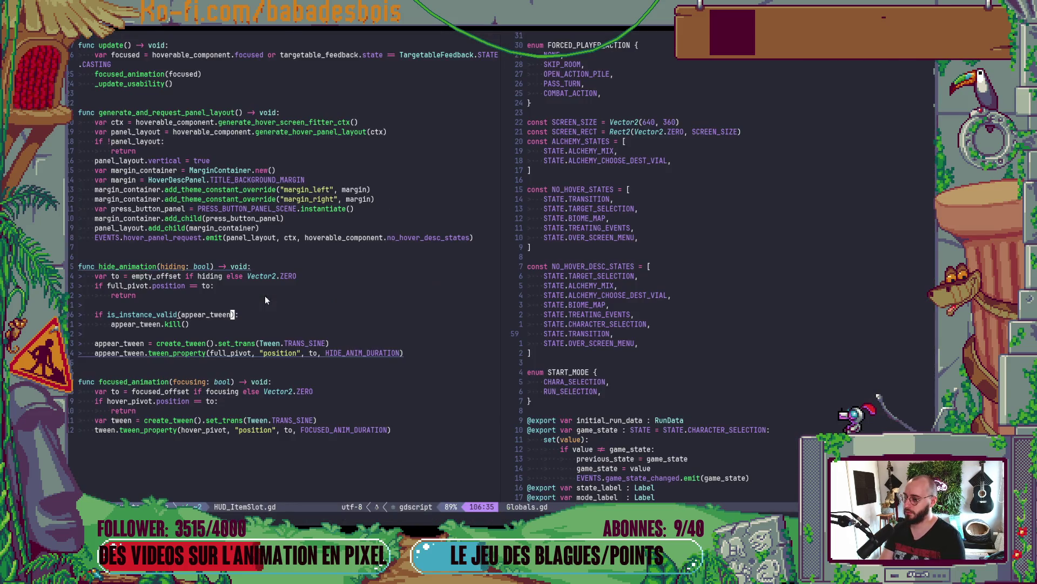
{"action": "key", "text": "alt+Tab"}
{"action": "key", "text": "alt+Tab"}
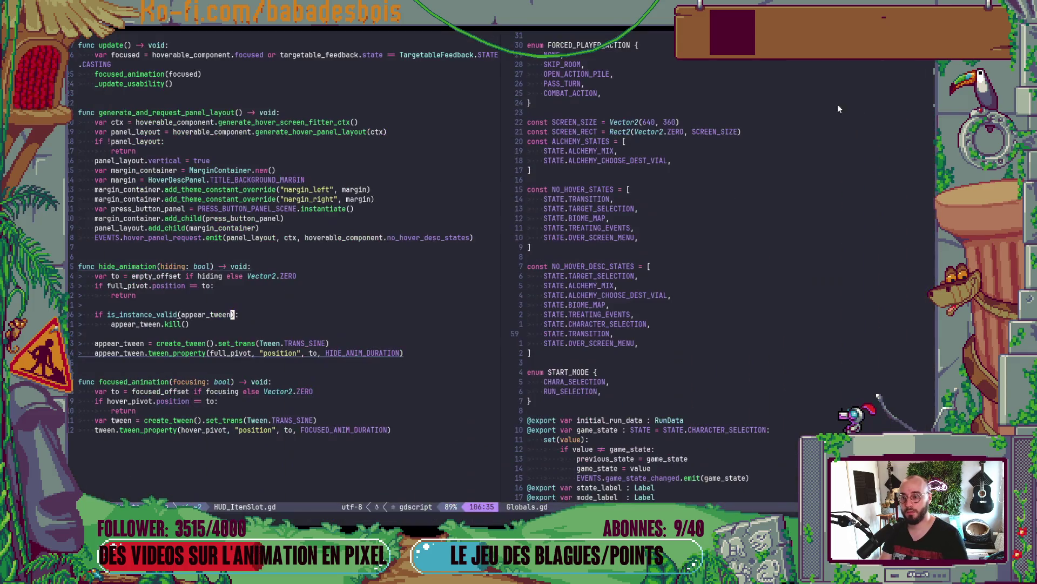
{"action": "key", "text": "alt+Tab"}
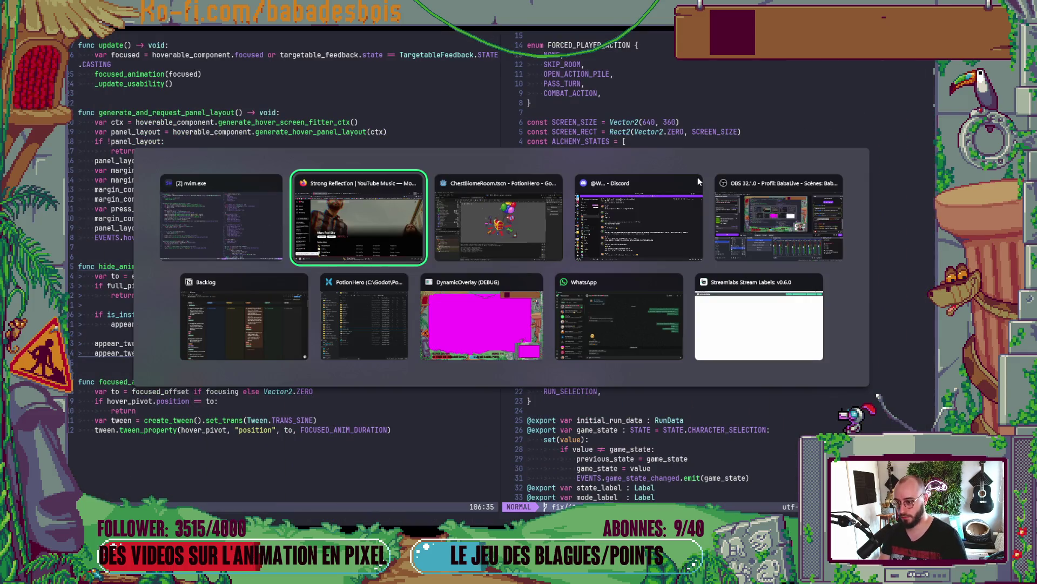
{"action": "key", "text": "F5"}
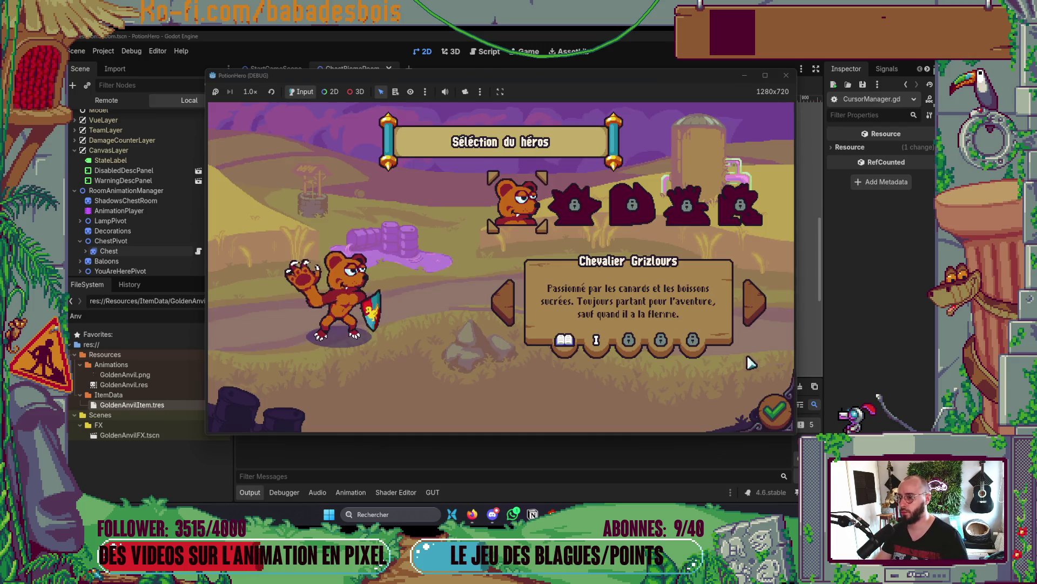
- Confirm the hero and flip between Réveil de l'ours and Tutoriel, ending on Réveil de l'ours
{"action": "left_click", "coordinate": [774, 411]}
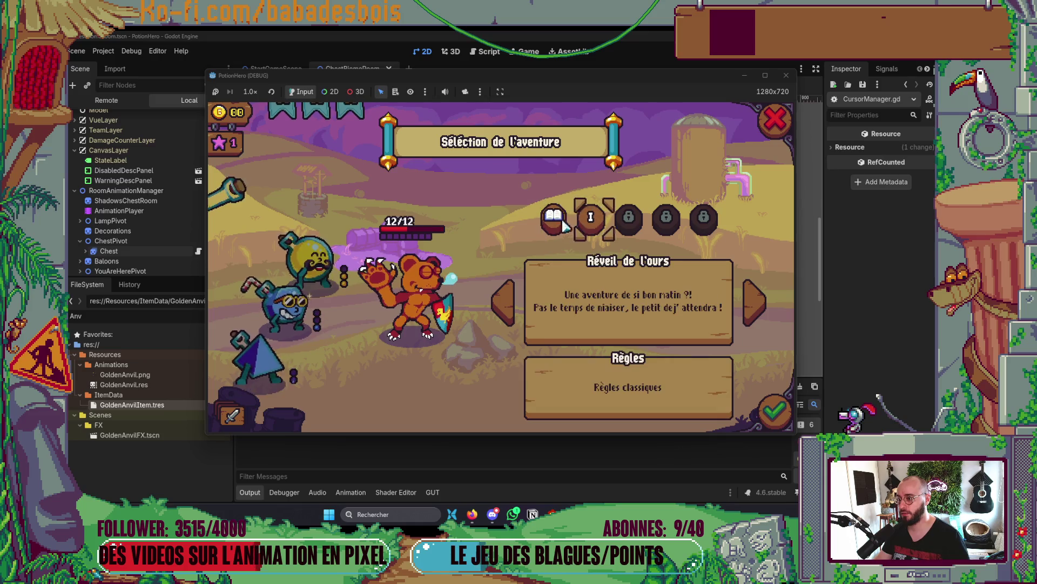
{"action": "left_click", "coordinate": [597, 218]}
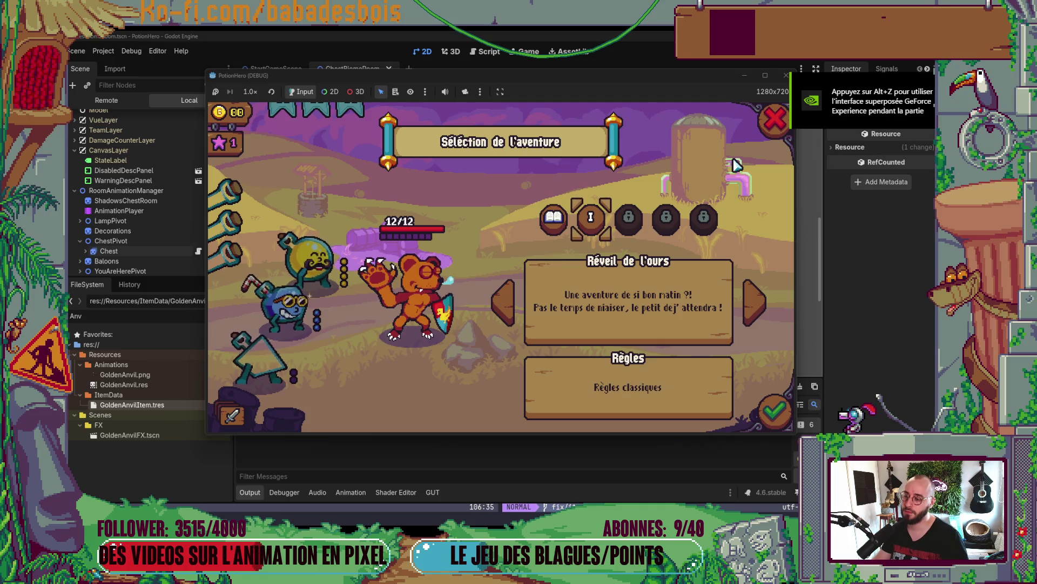
{"action": "left_click", "coordinate": [579, 232]}
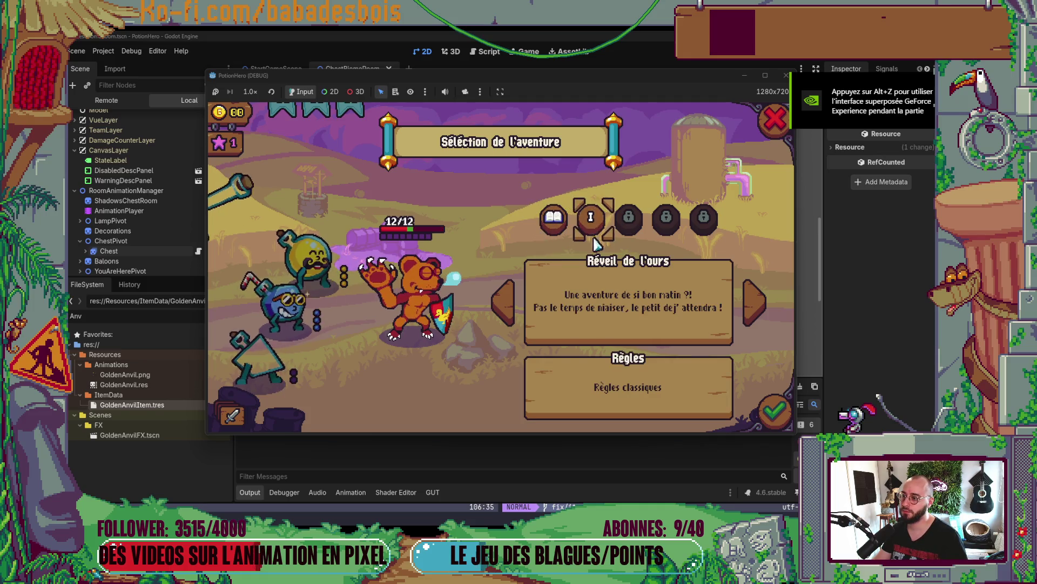
{"action": "left_click", "coordinate": [586, 222]}
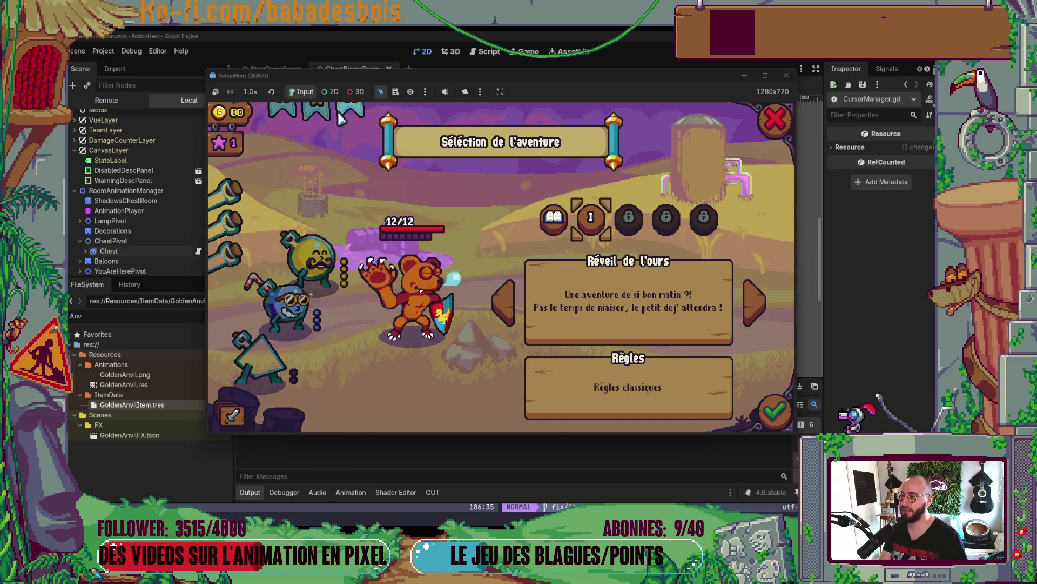
{"action": "mouse_move", "coordinate": [319, 108]}
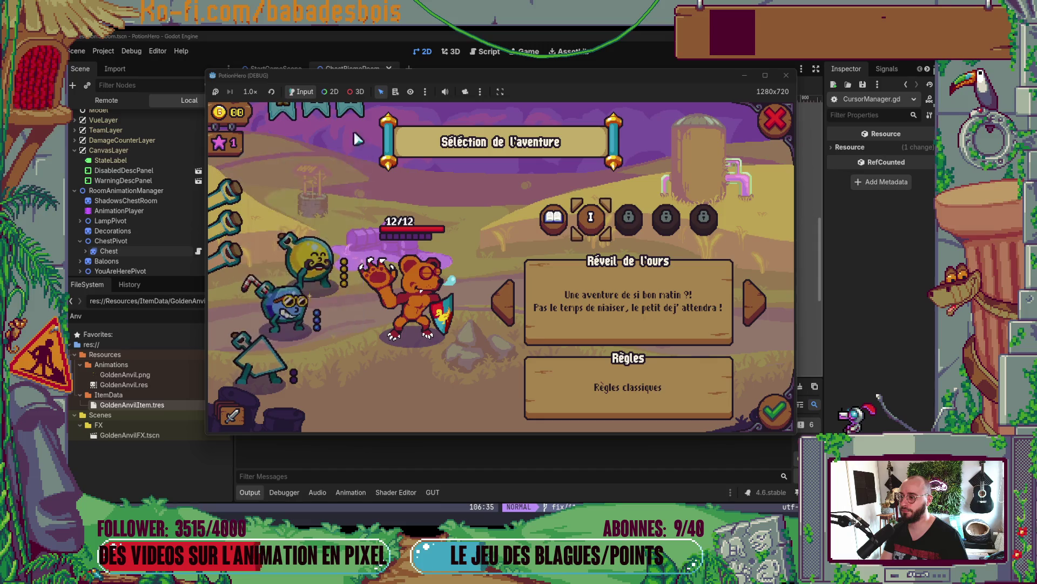
{"action": "left_click", "coordinate": [552, 218]}
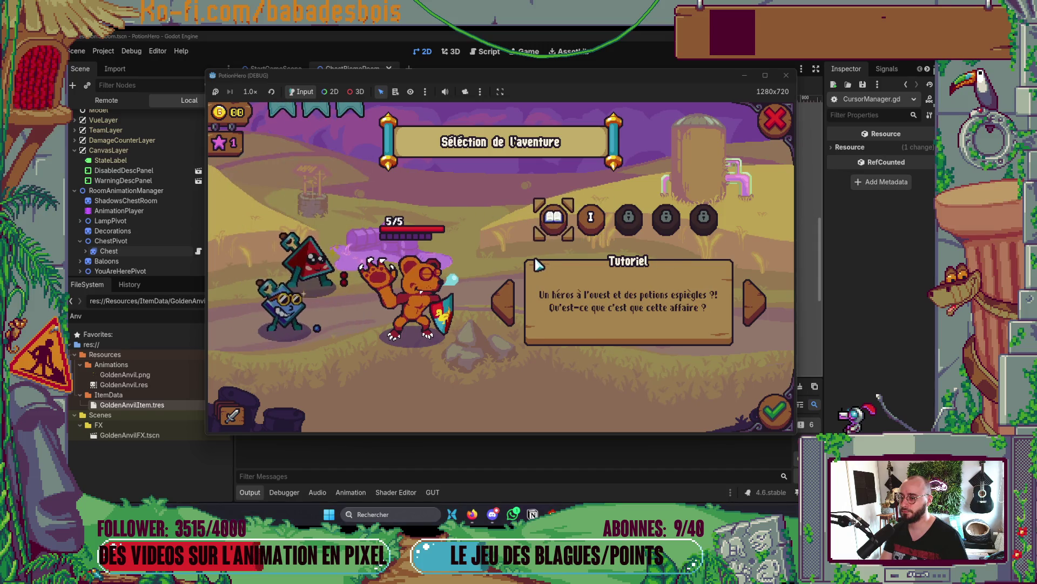
{"action": "left_click", "coordinate": [580, 235]}
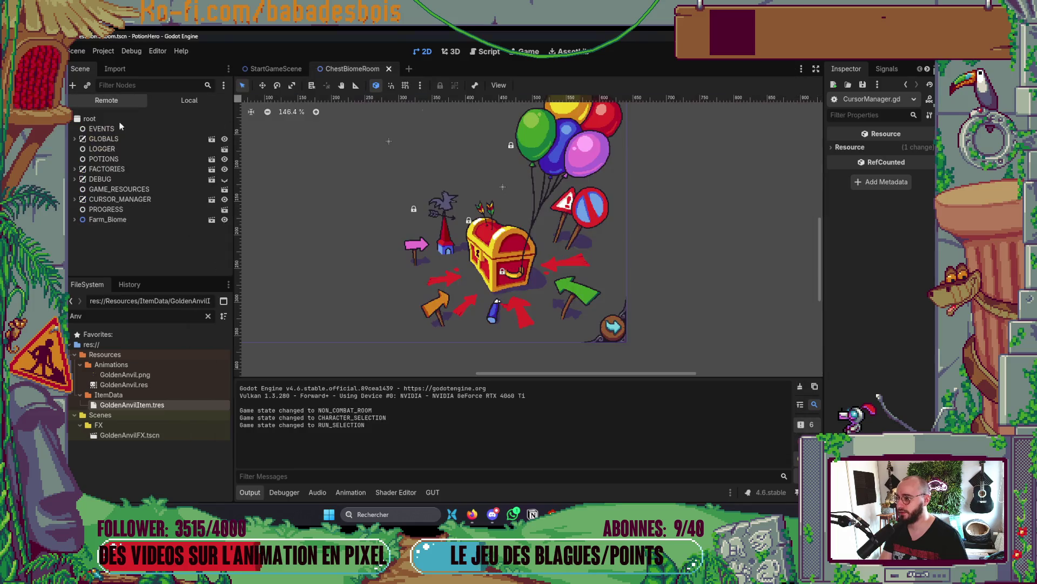
{"action": "left_click", "coordinate": [166, 222]}
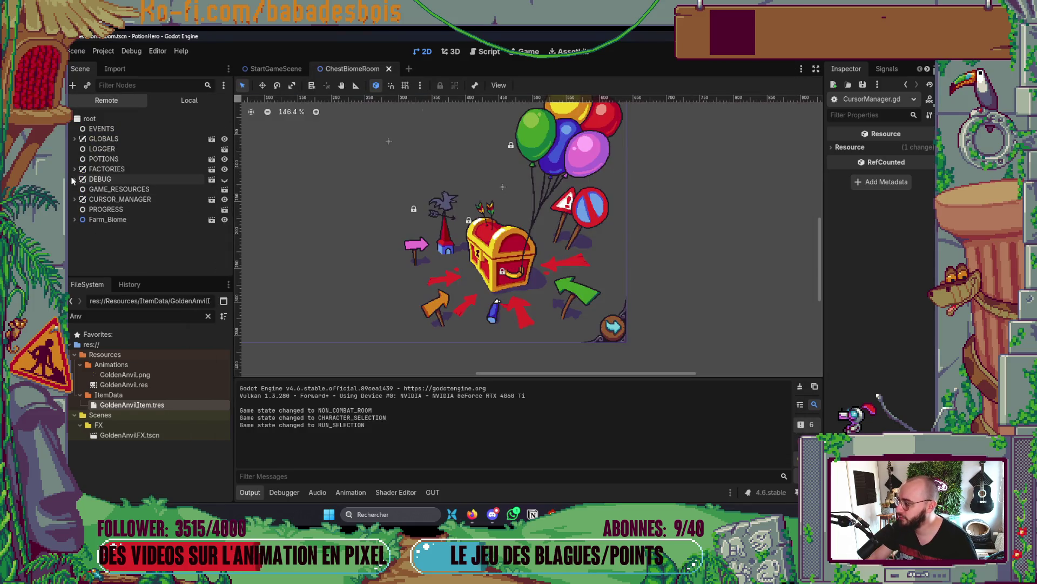
- Expand Farm_Biome, UI and HUD in the Remote scene tree, briefly peeking into InGameUI
{"action": "left_click", "coordinate": [74, 219]}
{"action": "scroll", "coordinate": [81, 243], "scroll_direction": "down", "scroll_amount": 2}
{"action": "left_click", "coordinate": [81, 215]}
{"action": "scroll", "coordinate": [82, 216], "scroll_direction": "down", "scroll_amount": 2}
{"action": "left_click", "coordinate": [86, 197]}
{"action": "scroll", "coordinate": [86, 197], "scroll_direction": "down", "scroll_amount": 2}
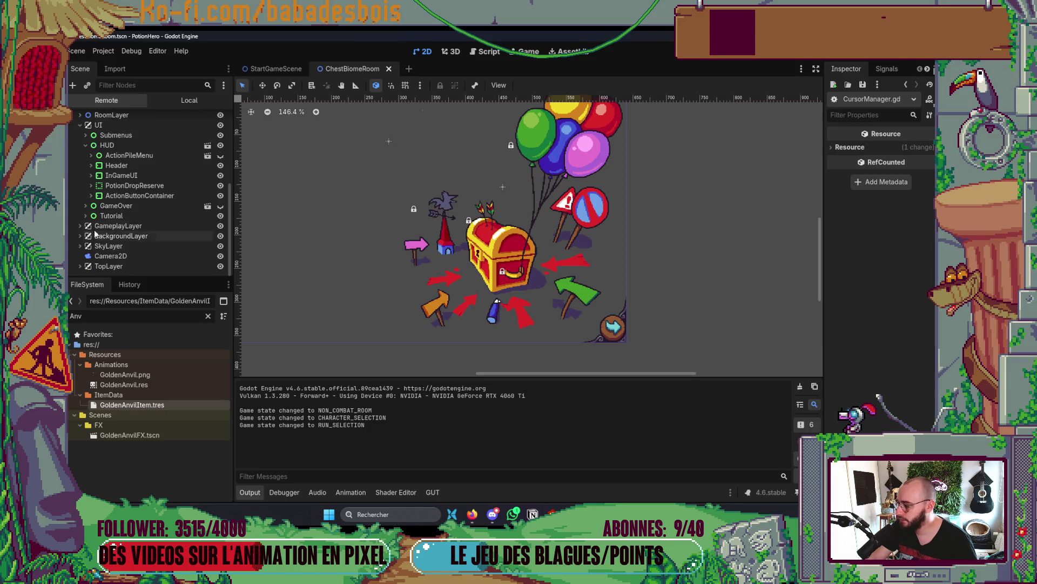
{"action": "left_click", "coordinate": [91, 176]}
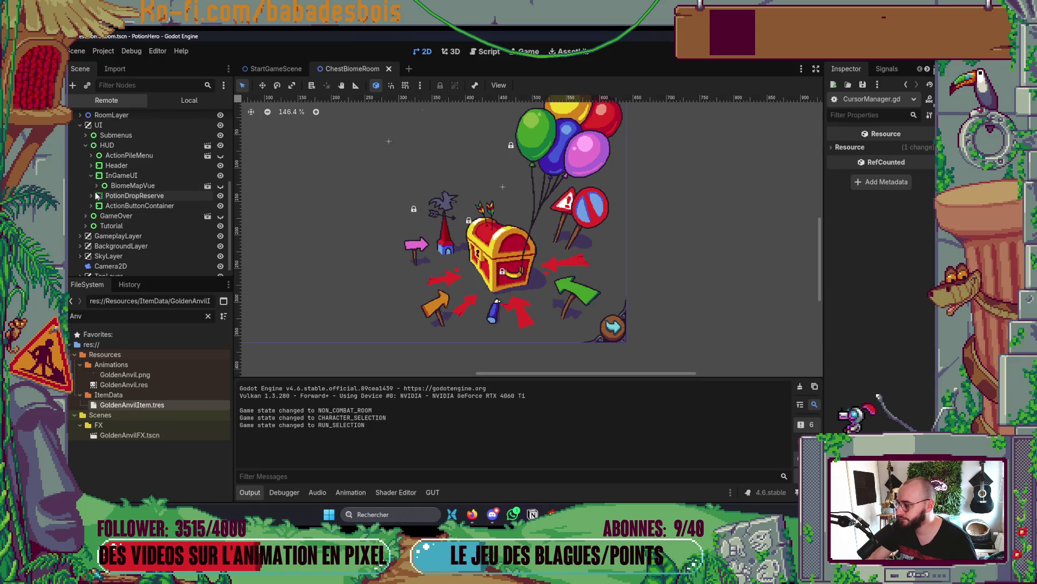
{"action": "left_click", "coordinate": [90, 175]}
- Open Header > LeftSide > InventoryVue > ElemContainer, select the first HUDItemSlot, and widen the Inspector
{"action": "left_click", "coordinate": [91, 165]}
{"action": "left_click", "coordinate": [96, 175]}
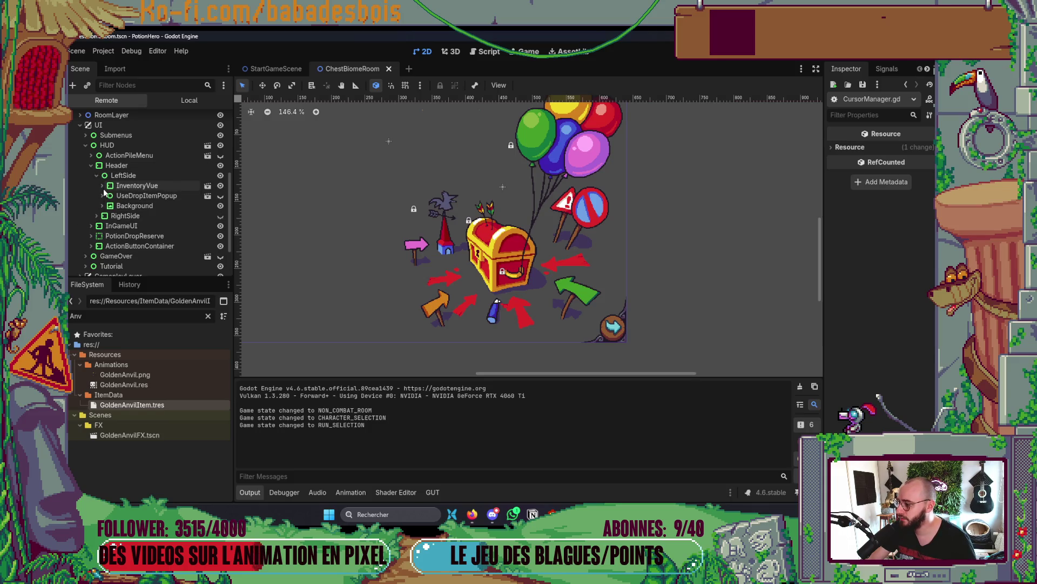
{"action": "left_click", "coordinate": [102, 186]}
{"action": "left_click", "coordinate": [107, 196]}
{"action": "left_click", "coordinate": [113, 225]}
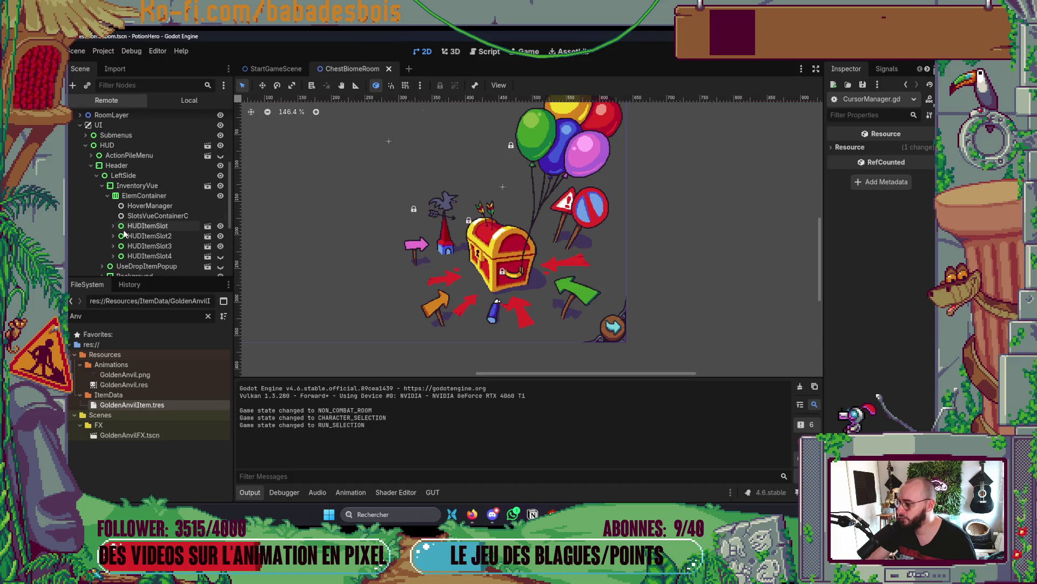
{"action": "left_click", "coordinate": [129, 225]}
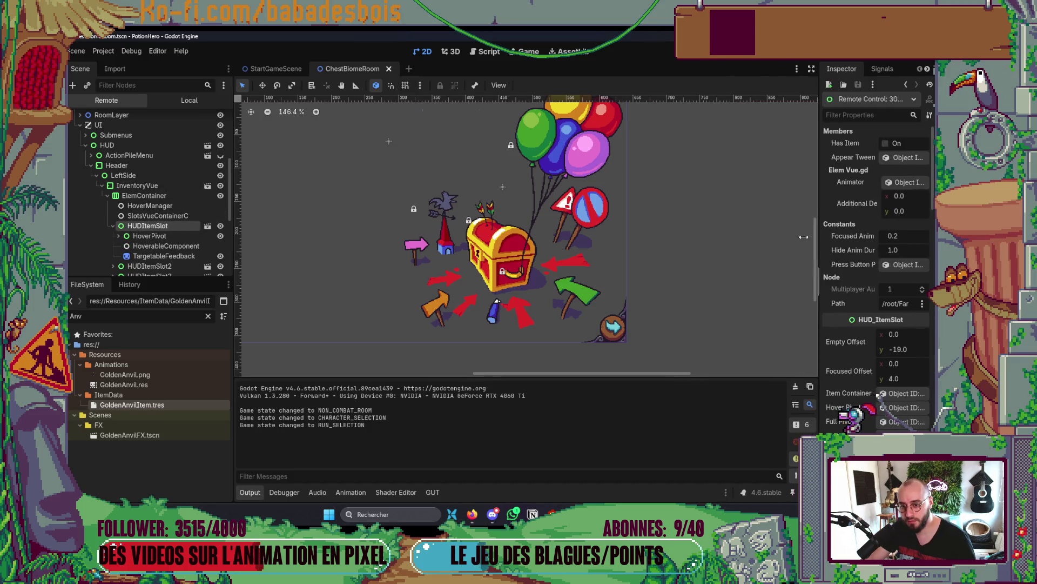
{"action": "left_click_drag", "start_coordinate": [818, 242], "coordinate": [746, 238]}
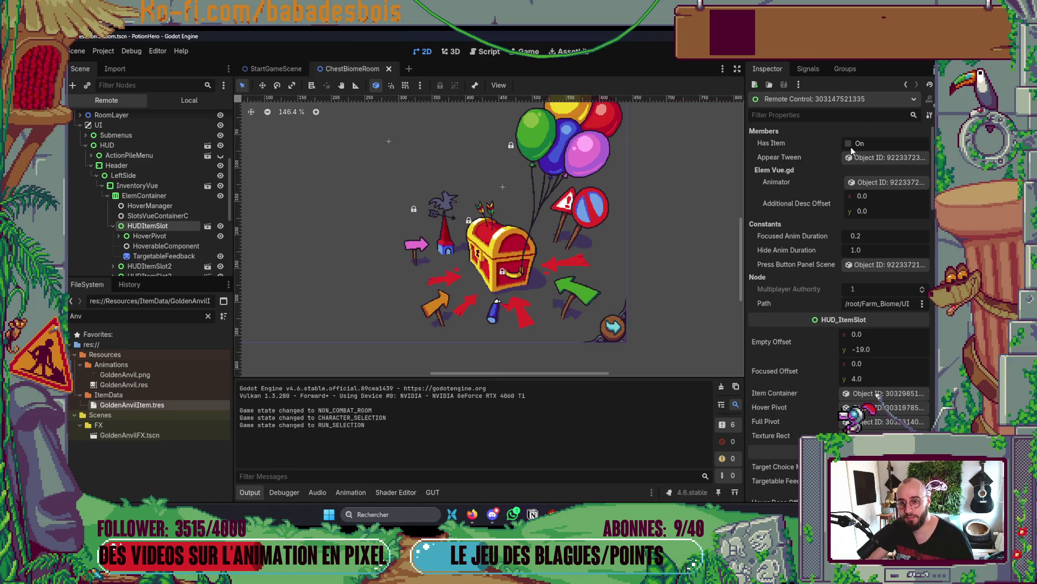
{"action": "key", "text": "alt+Tab"}
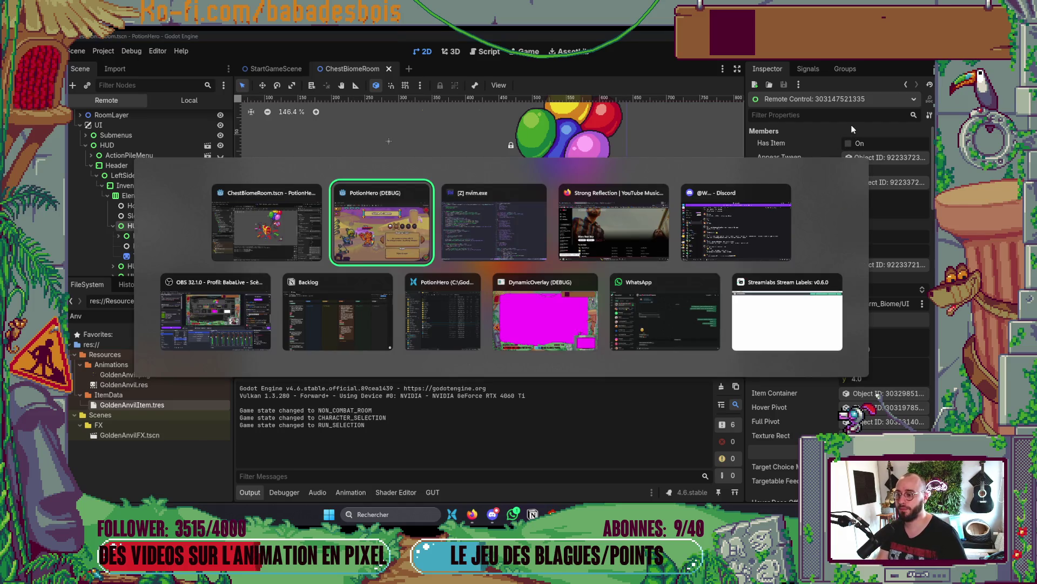
- Scroll HUD_ItemSlot.gd up to _ready() and focus its code window
{"action": "scroll", "coordinate": [184, 315], "scroll_direction": "up", "scroll_amount": 12}
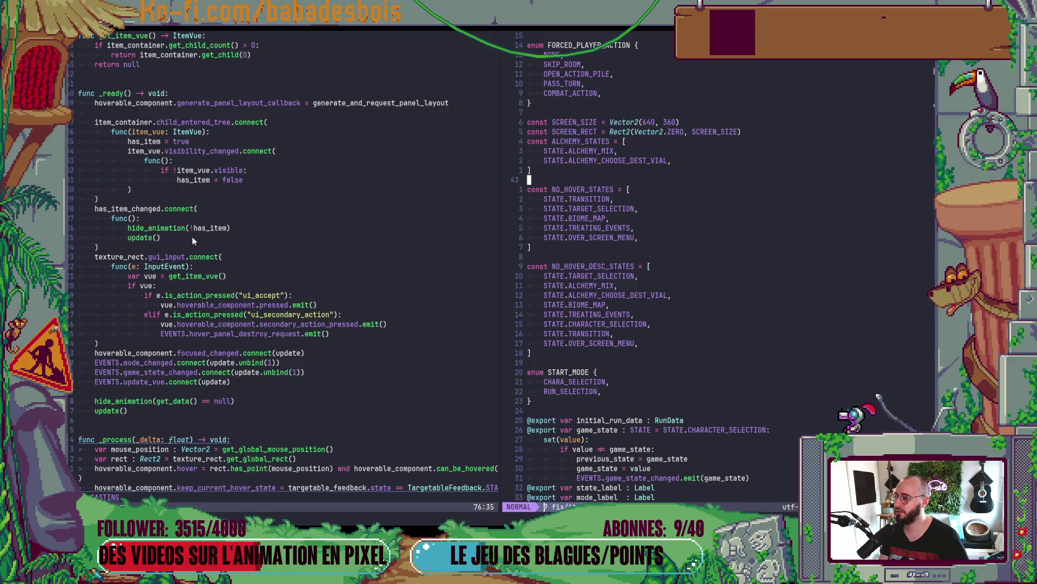
{"action": "left_click", "coordinate": [196, 139]}
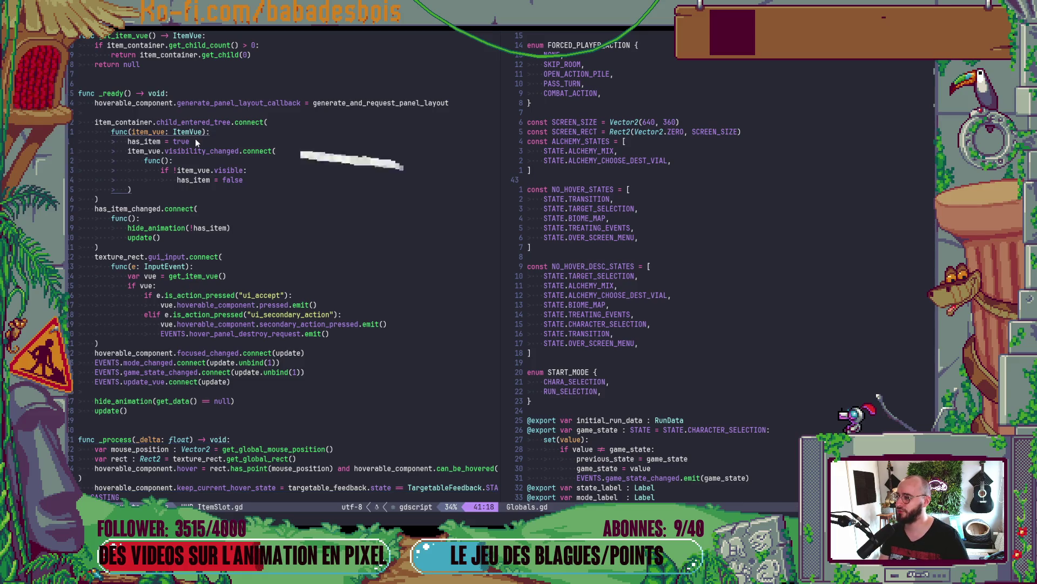
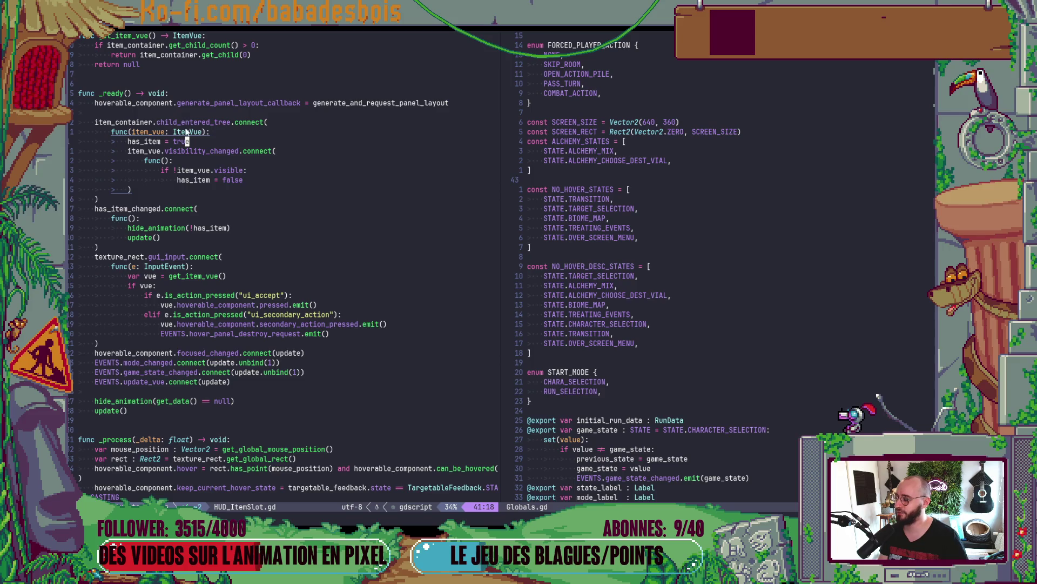
- Browse HUD_ItemSlot.gd's code around the item_container usages
{"action": "left_click", "coordinate": [151, 123]}
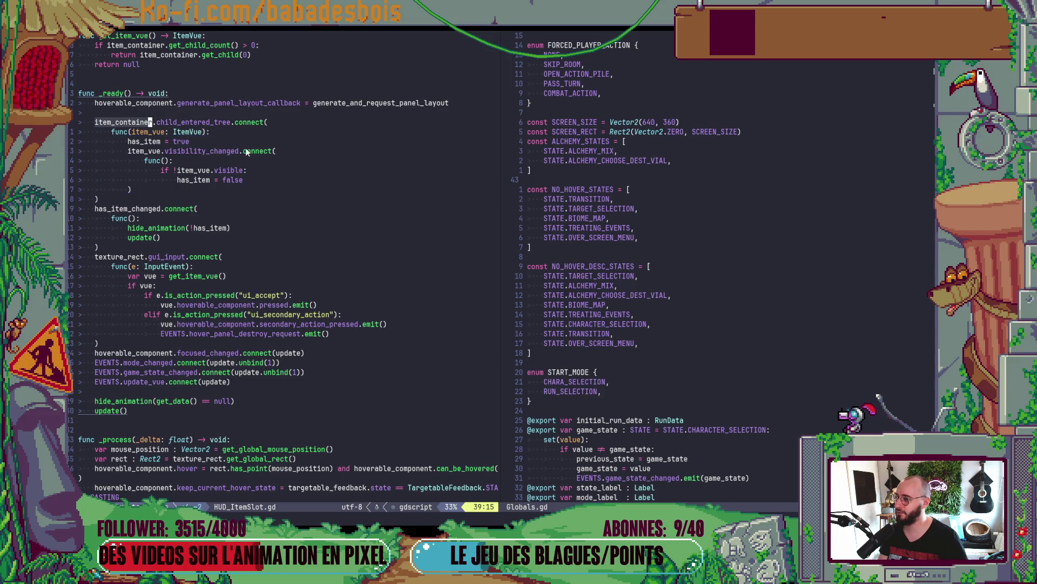
{"action": "key", "text": "space"}
{"action": "key", "text": "f"}
{"action": "key", "text": "f"}
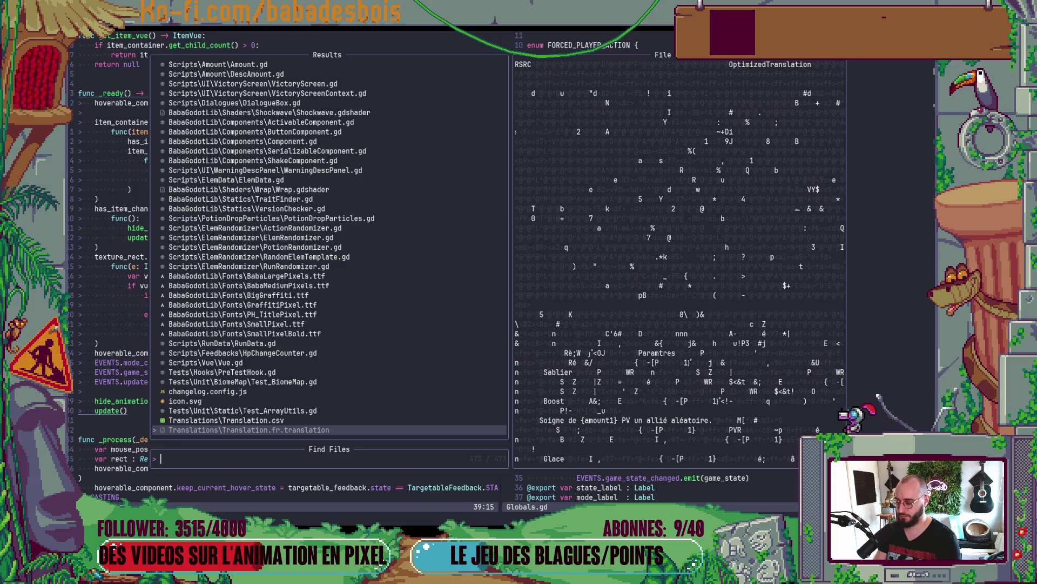
{"action": "key", "text": "Escape"}
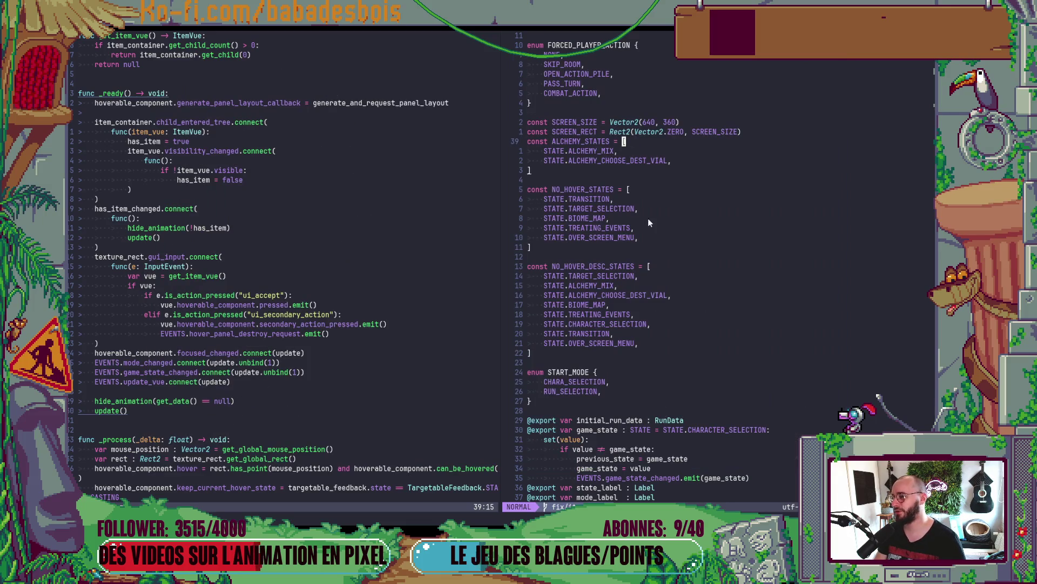
{"action": "scroll", "coordinate": [224, 215], "scroll_direction": "up", "scroll_amount": 5}
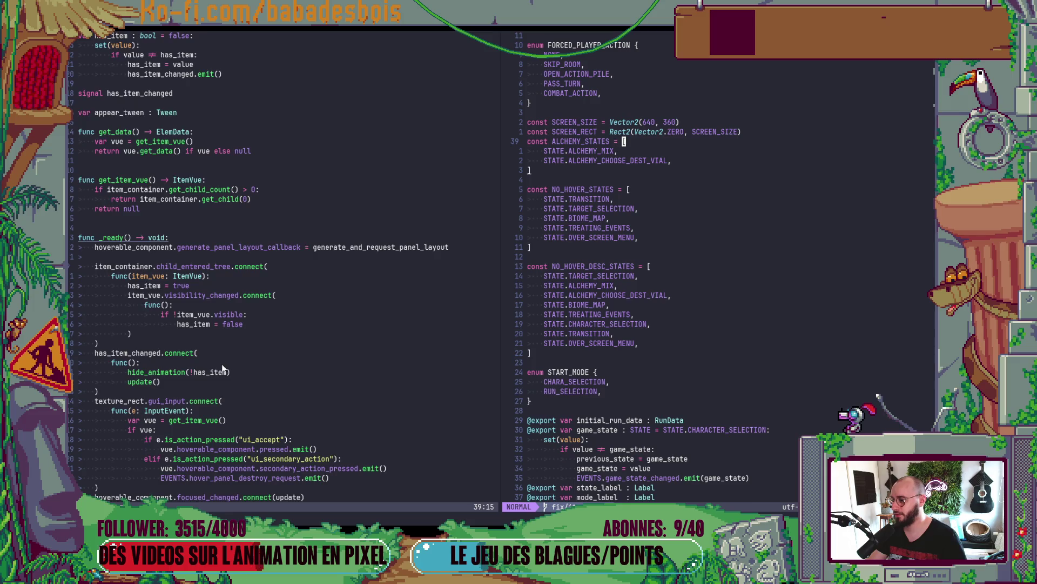
{"action": "scroll", "coordinate": [222, 367], "scroll_direction": "up", "scroll_amount": 4}
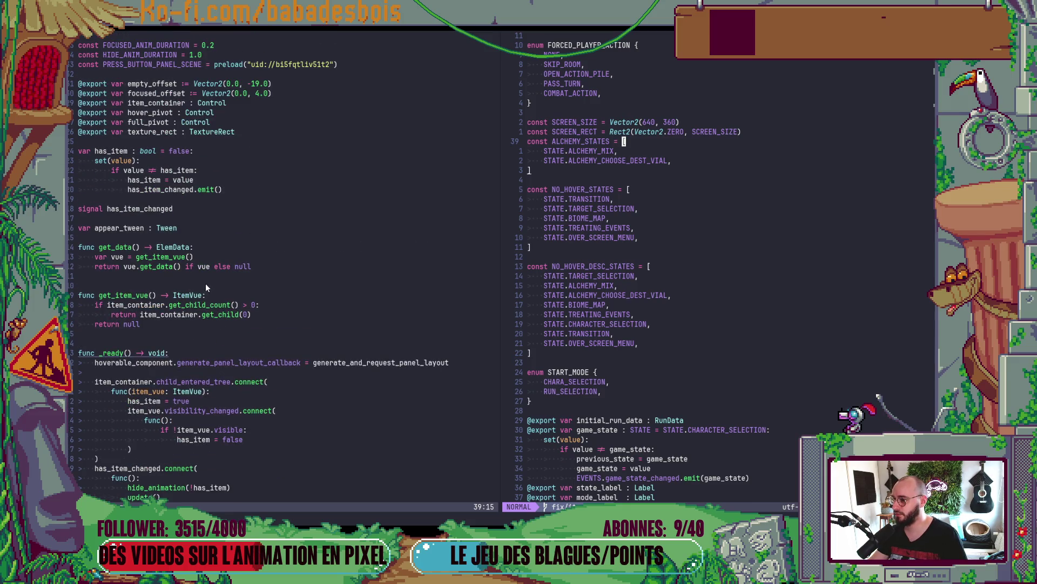
{"action": "scroll", "coordinate": [216, 271], "scroll_direction": "up", "scroll_amount": 1}
{"action": "scroll", "coordinate": [171, 338], "scroll_direction": "down", "scroll_amount": 3}
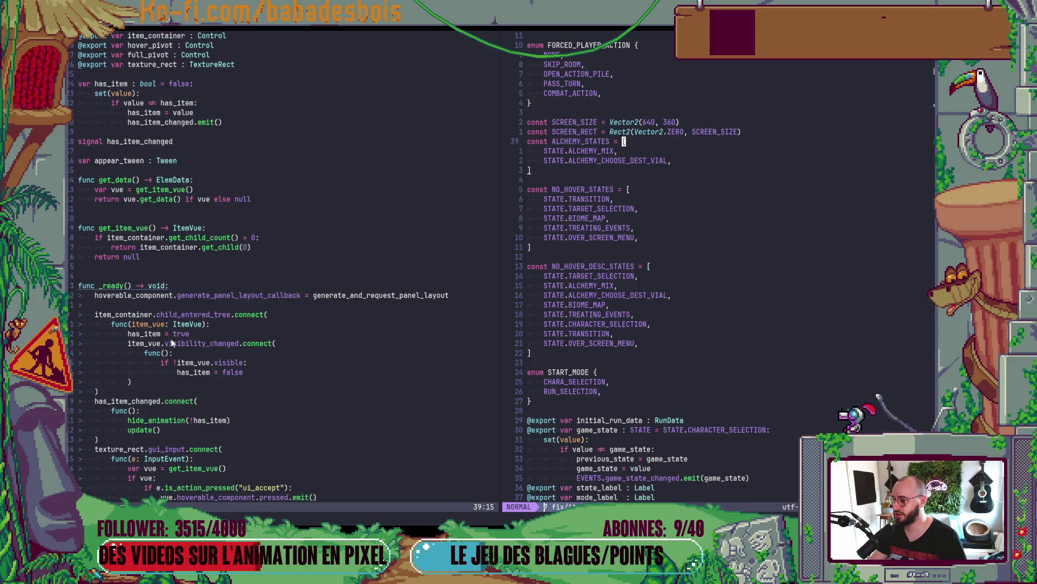
{"action": "scroll", "coordinate": [175, 84], "scroll_direction": "up", "scroll_amount": 3}
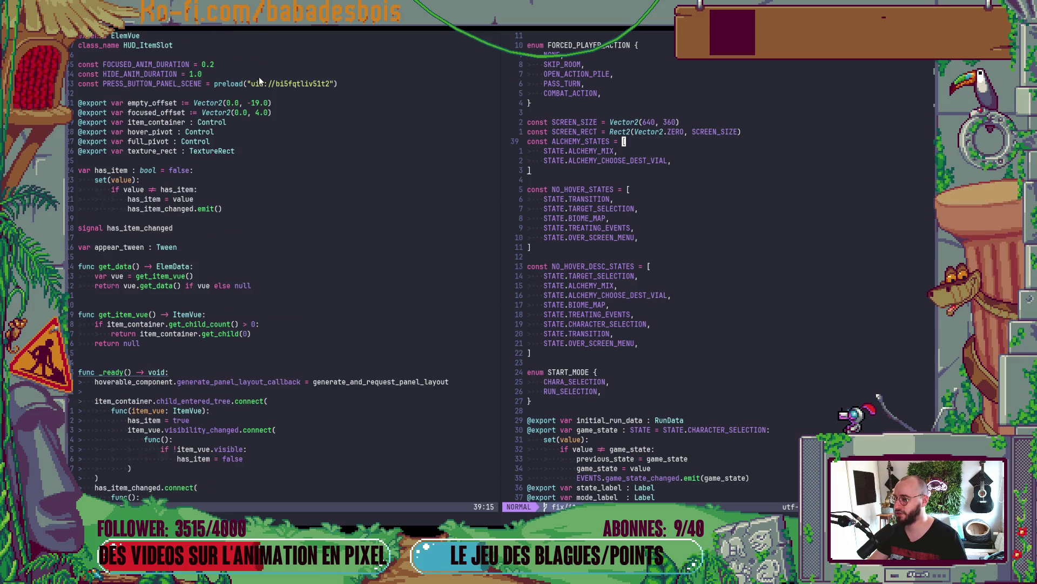
{"action": "scroll", "coordinate": [216, 270], "scroll_direction": "down", "scroll_amount": 3}
{"action": "scroll", "coordinate": [195, 264], "scroll_direction": "up", "scroll_amount": 1}
{"action": "scroll", "coordinate": [197, 259], "scroll_direction": "up", "scroll_amount": 2}
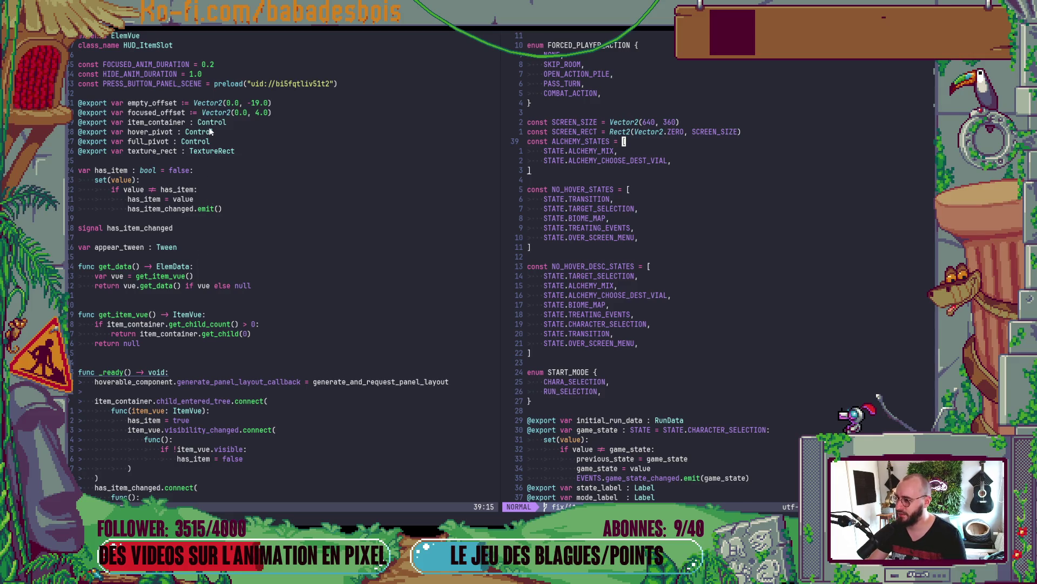
- Select the item_container export variable name in HUD_ItemSlot.gd
{"action": "left_click", "coordinate": [154, 115]}
{"action": "left_click", "coordinate": [165, 123]}
{"action": "key", "text": "w"}
{"action": "key", "text": "w"}
{"action": "double_click", "coordinate": [165, 123]}
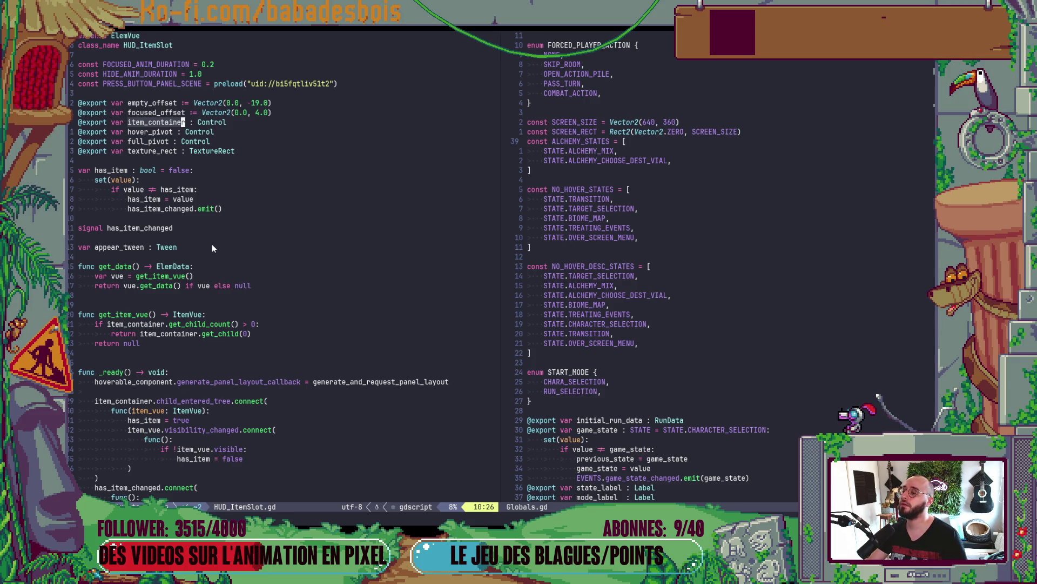
- In Godot's remote tree, expand HoverPivot > FullPivot > TextureRect > ItemContainer and inspect ItemVue
{"action": "key", "text": "alt+Tab"}
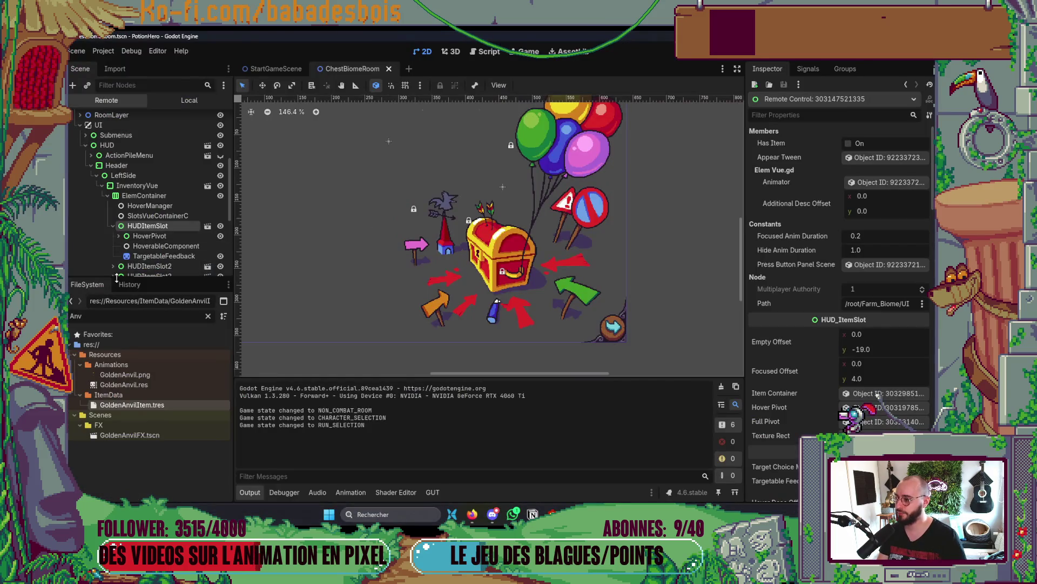
{"action": "scroll", "coordinate": [162, 216], "scroll_direction": "down", "scroll_amount": 3}
{"action": "left_click", "coordinate": [118, 177]}
{"action": "left_click", "coordinate": [125, 186]}
{"action": "left_click", "coordinate": [130, 197]}
{"action": "left_click", "coordinate": [155, 208]}
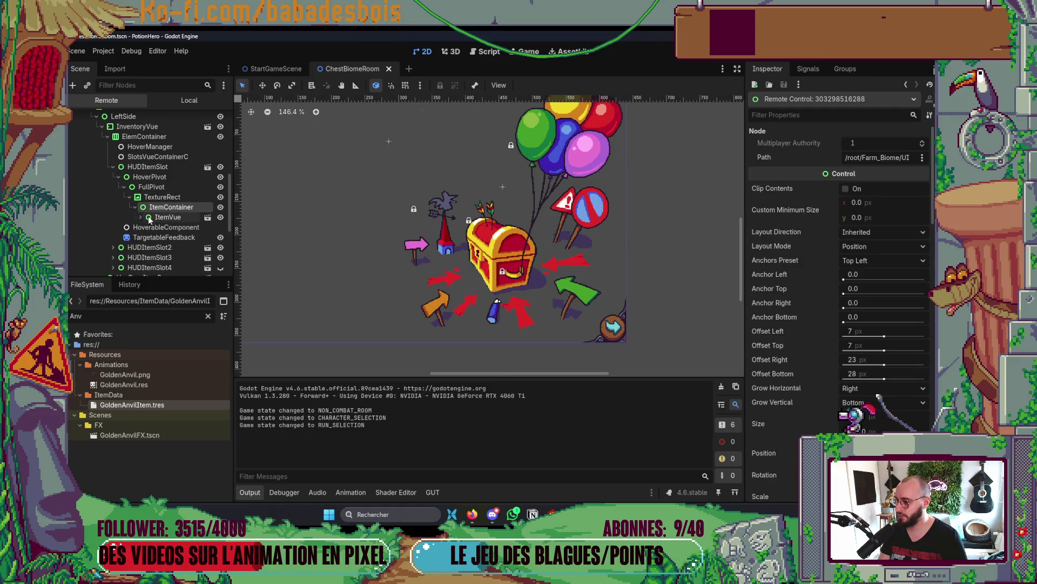
{"action": "left_click", "coordinate": [134, 207]}
{"action": "left_click", "coordinate": [168, 216]}
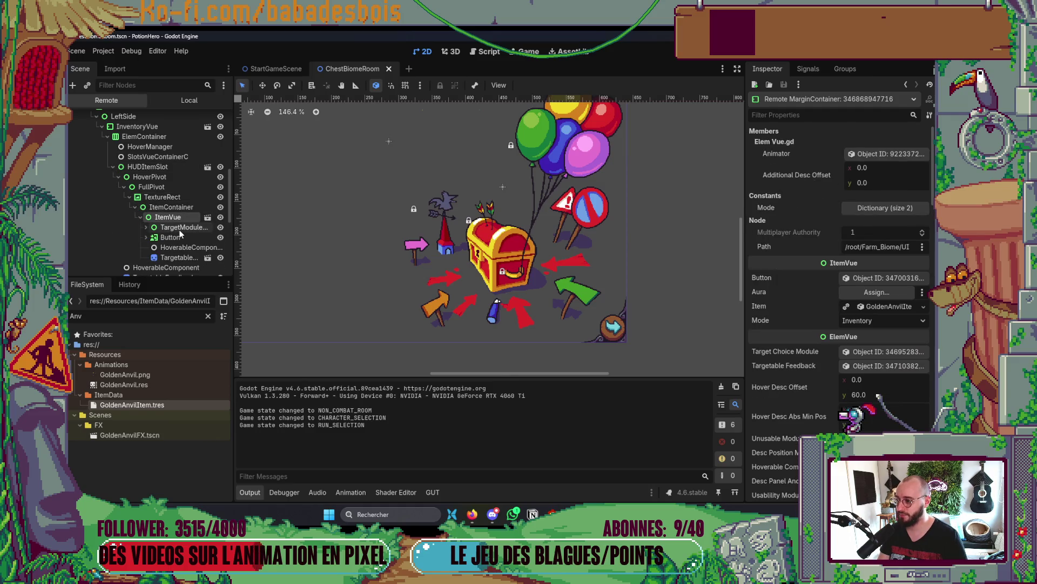
{"action": "left_click", "coordinate": [141, 217]}
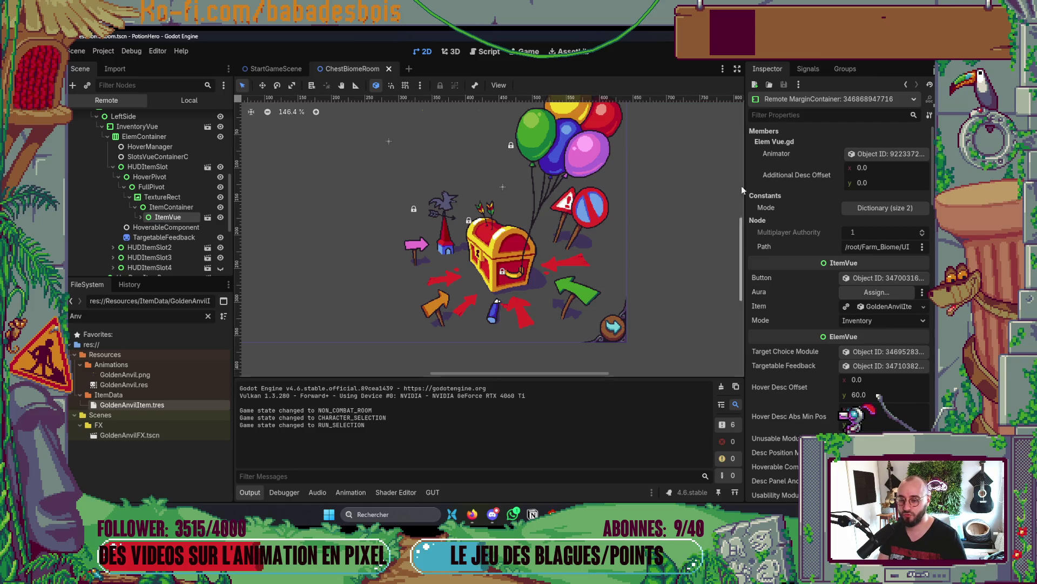
{"action": "key", "text": "alt+Tab"}
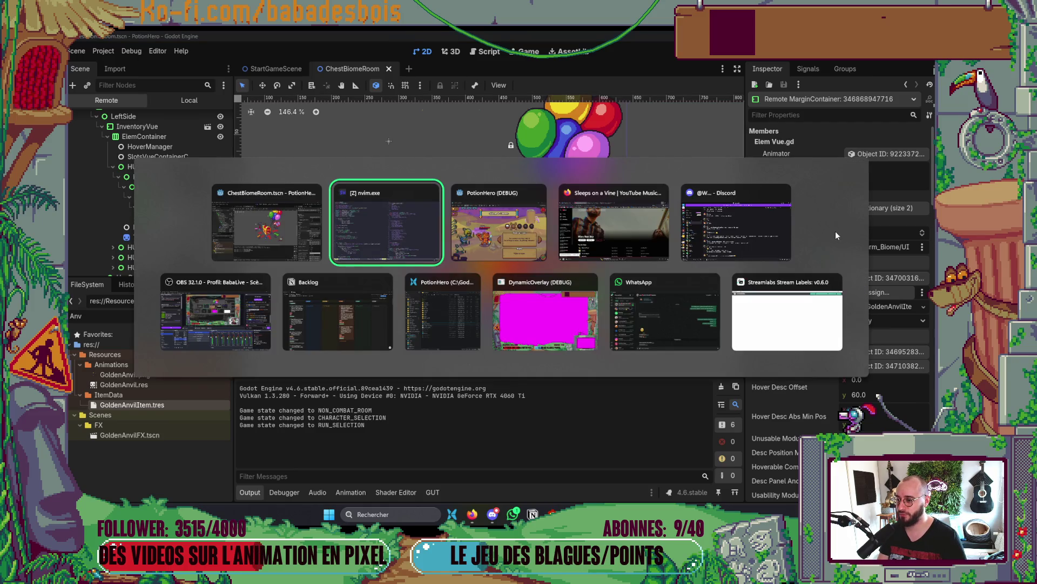
{"action": "scroll", "coordinate": [184, 331], "scroll_direction": "down", "scroll_amount": 4}
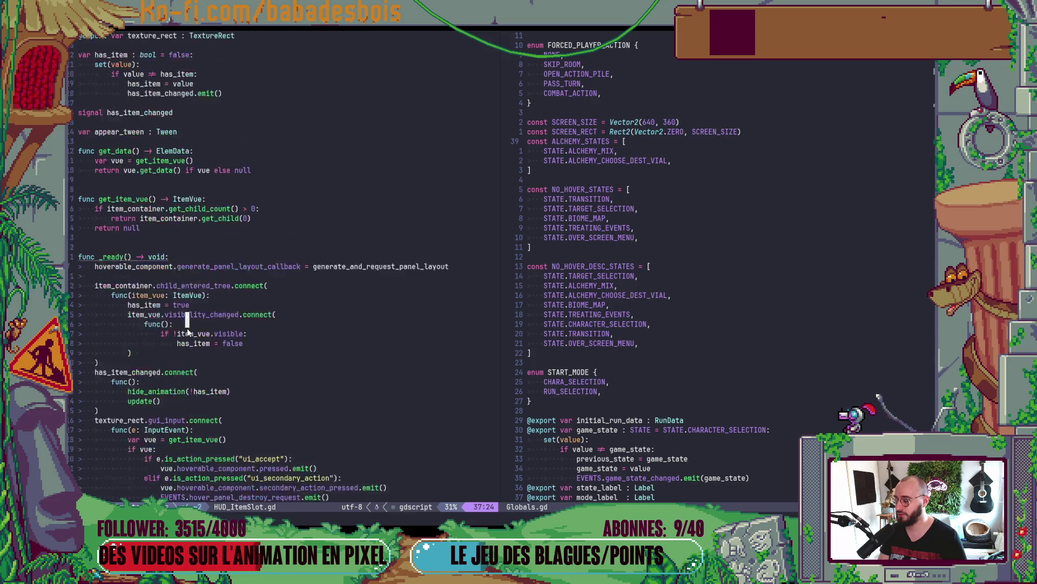
- Review the child_entered_tree lambda's item_vue and has_item lines
{"action": "scroll", "coordinate": [187, 328], "scroll_direction": "down", "scroll_amount": 1}
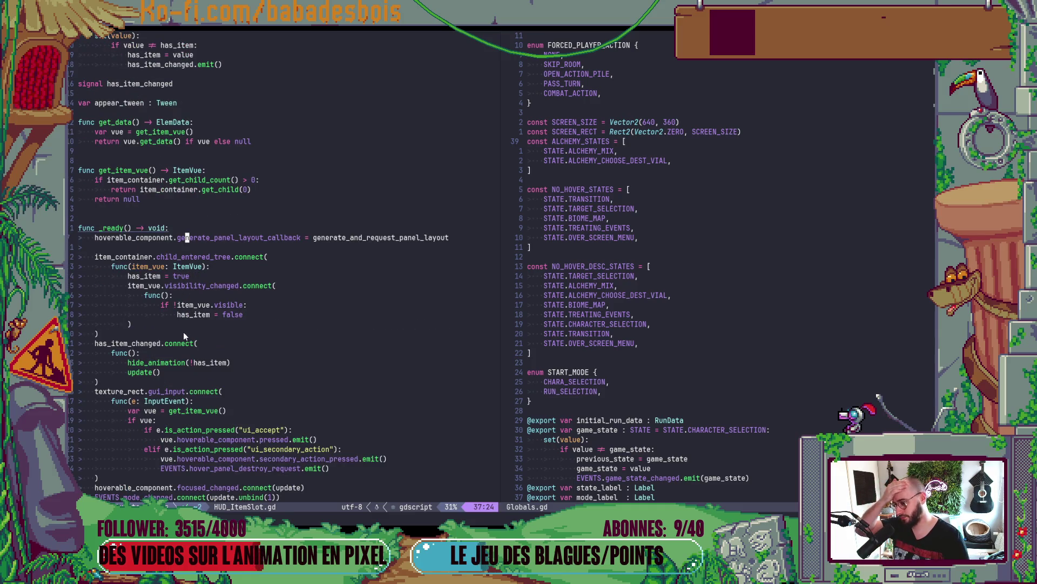
{"action": "left_click", "coordinate": [163, 266]}
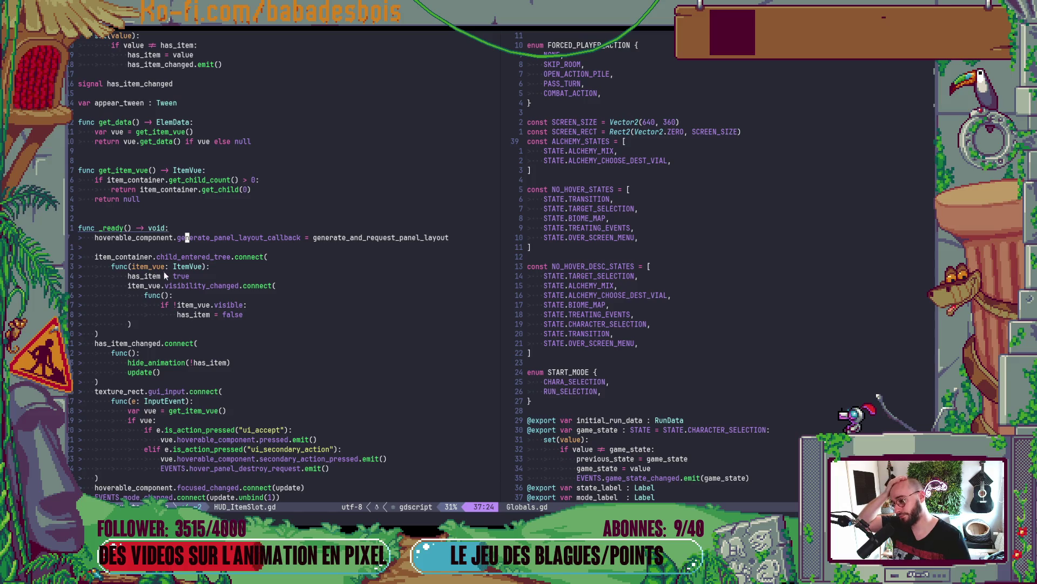
{"action": "left_click", "coordinate": [152, 276]}
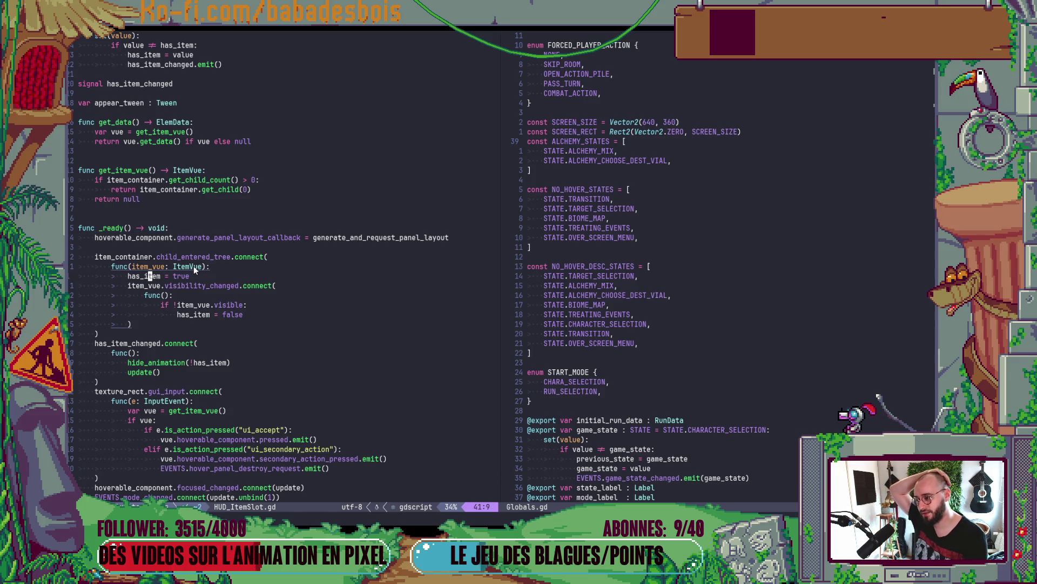
{"action": "scroll", "coordinate": [198, 266], "scroll_direction": "down", "scroll_amount": 3}
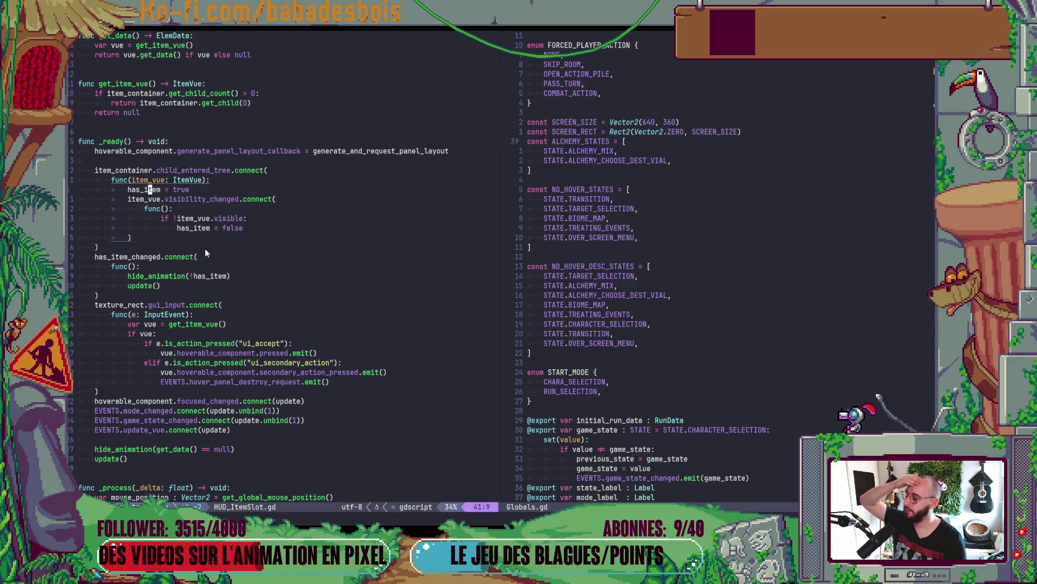
{"action": "scroll", "coordinate": [183, 246], "scroll_direction": "up", "scroll_amount": 1}
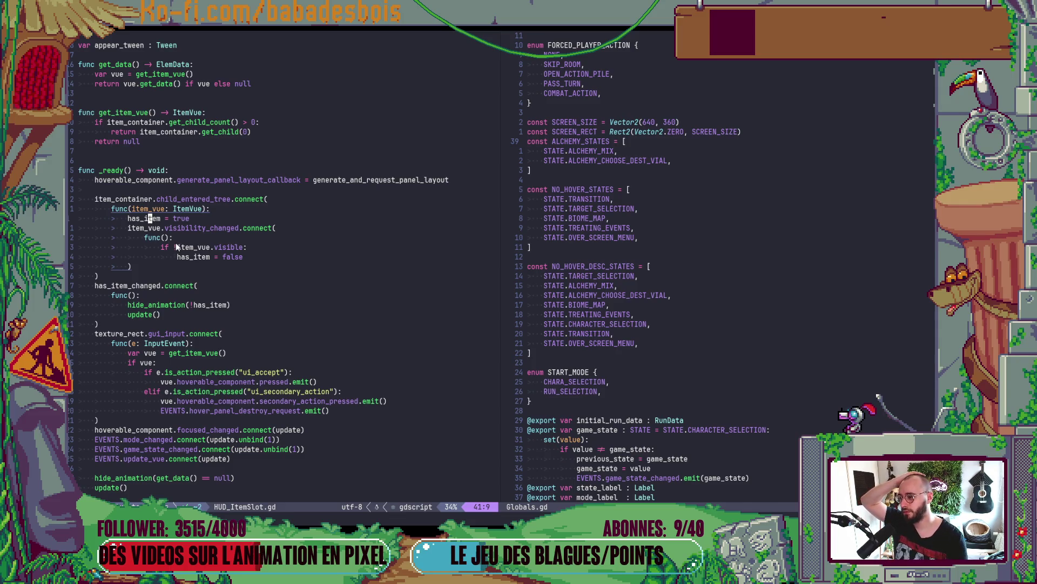
- Re-indent the lambda's lines, then return to the item_container connect line in _ready
{"action": "left_click", "coordinate": [181, 200]}
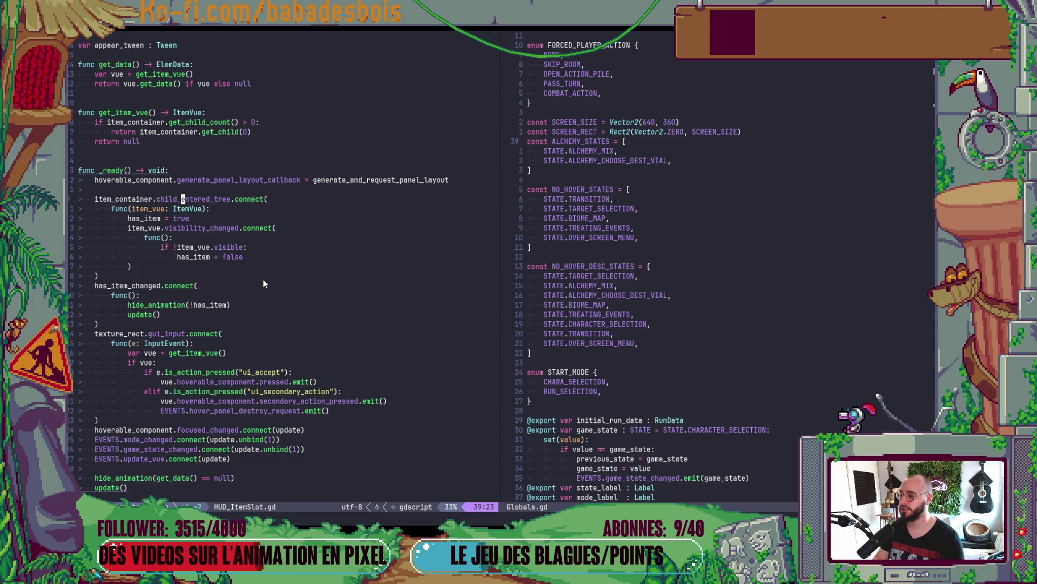
{"action": "key", "text": "shift+v"}
{"action": "key", "text": "j"}
{"action": "key", "text": "j"}
{"action": "key", "text": "j"}
{"action": "key", "text": "j"}
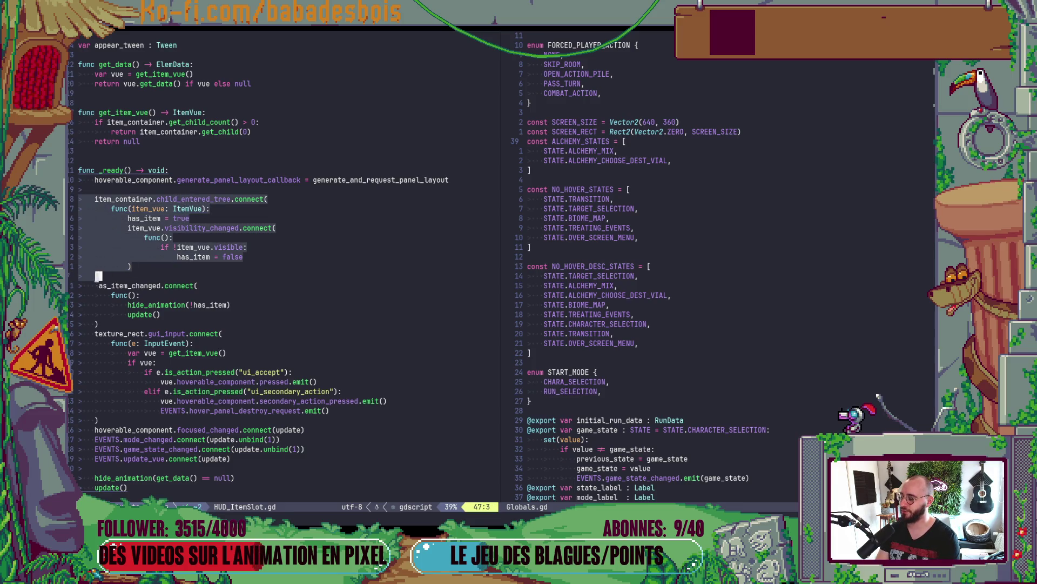
{"action": "key", "text": "Escape"}
{"action": "key", "text": "u"}
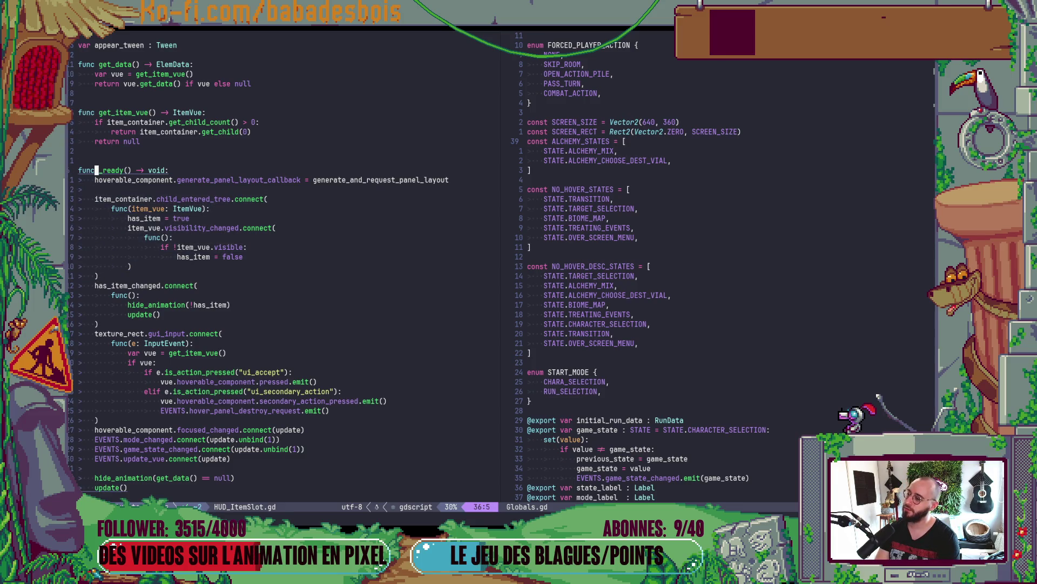
{"action": "key", "text": "j"}
{"action": "key", "text": "j"}
{"action": "key", "text": "j"}
{"action": "scroll", "coordinate": [295, 217], "scroll_direction": "up", "scroll_amount": 7}
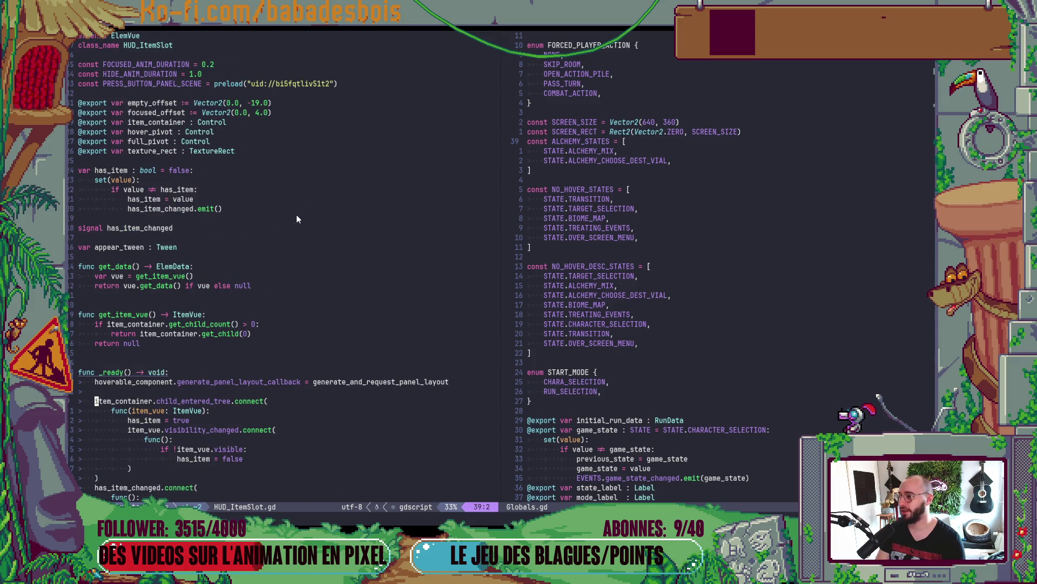
- Rename the item_container export to item_vue, typed ItemVue, and save
{"action": "left_click", "coordinate": [151, 123]}
{"action": "type", "text": "cw"}
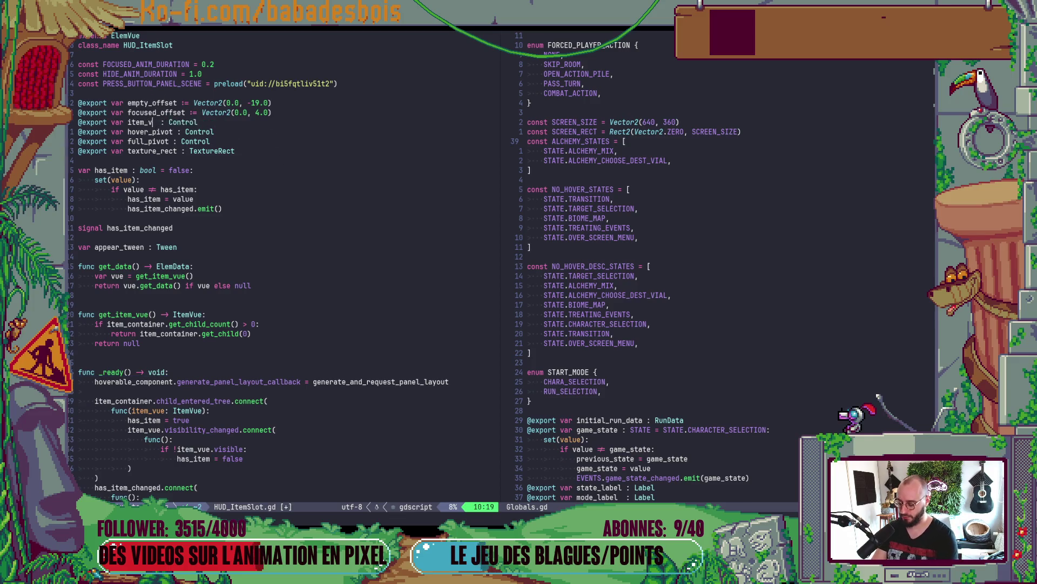
{"action": "type", "text": "vue"}
{"action": "key", "text": "Escape"}
{"action": "type", "text": ":w"}
{"action": "key", "text": "Return"}
{"action": "key", "text": "w"}
{"action": "key", "text": "w"}
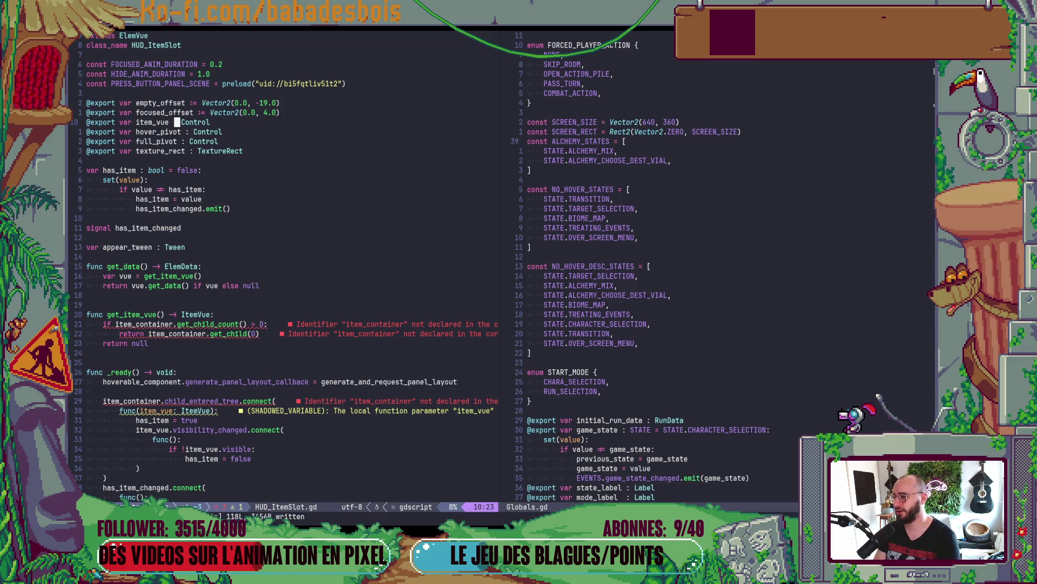
{"action": "key", "text": "C"}
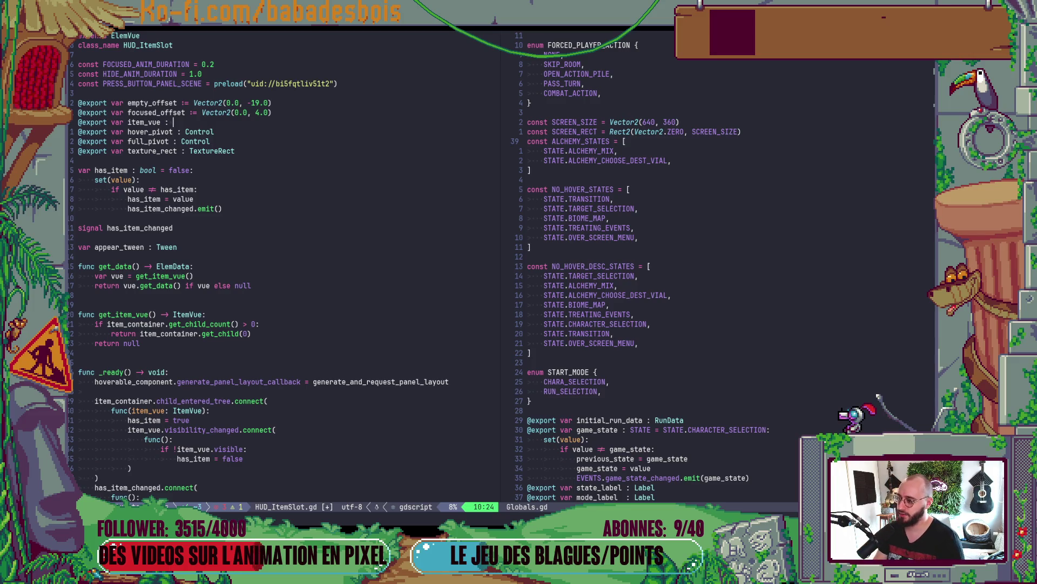
{"action": "type", "text": "Item"}
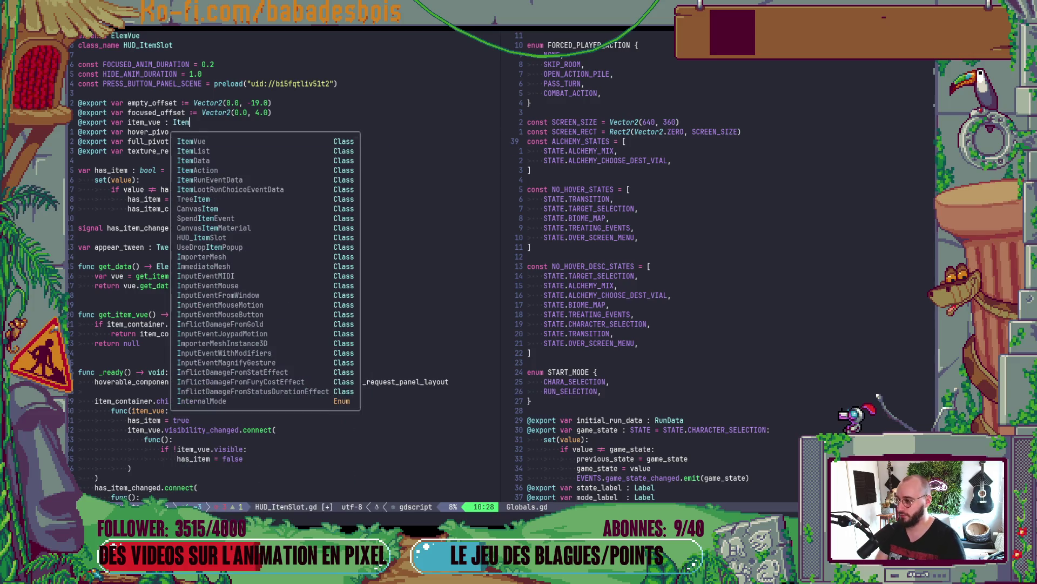
{"action": "type", "text": "Vue"}
{"action": "key", "text": "Escape"}
{"action": "key", "text": "ctrl+s"}
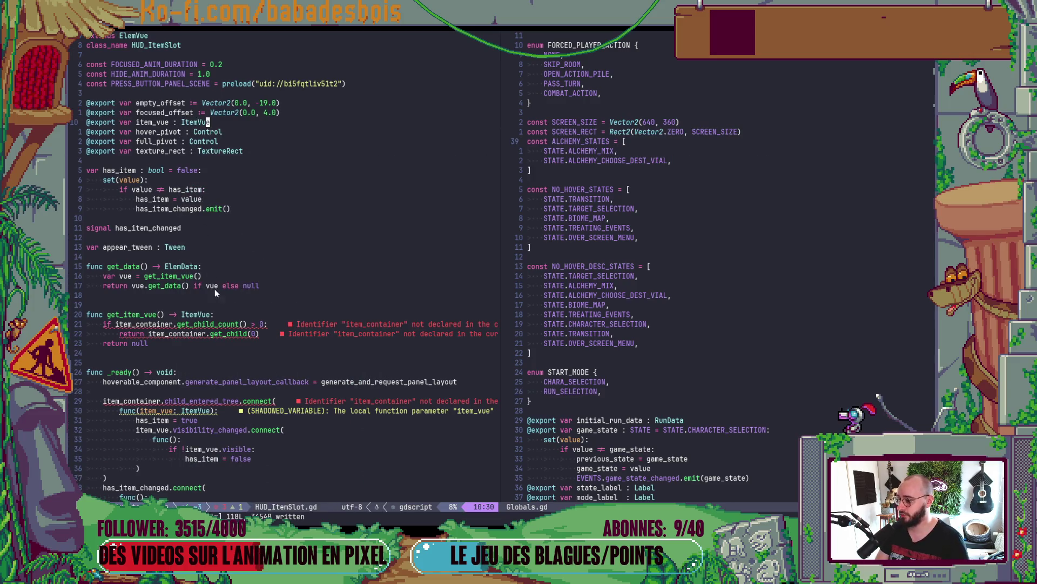
- Scroll to the has_item variable declaration
{"action": "scroll", "coordinate": [208, 308], "scroll_direction": "down", "scroll_amount": 3}
{"action": "left_click", "coordinate": [200, 324]}
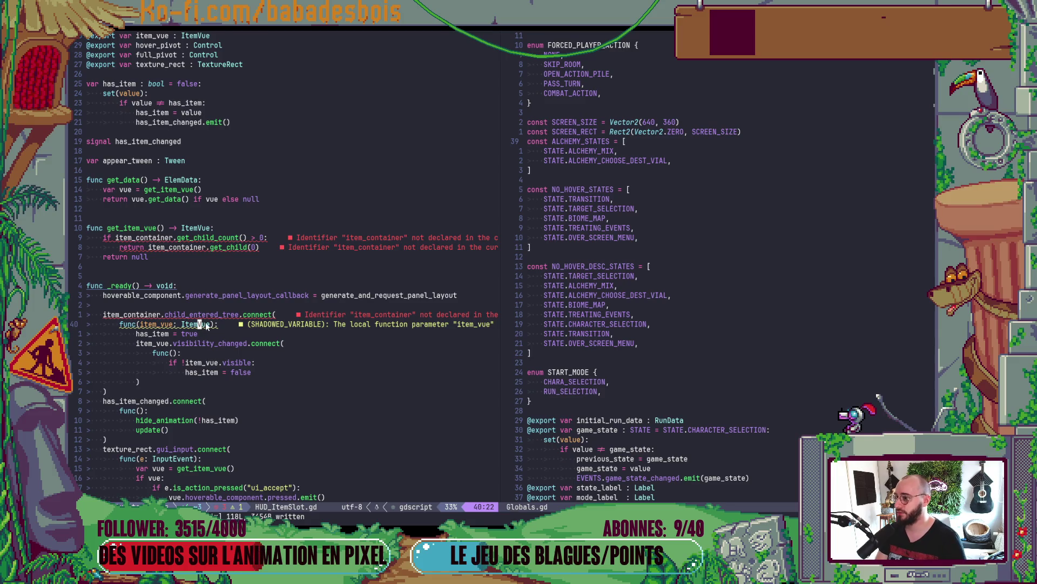
{"action": "scroll", "coordinate": [201, 269], "scroll_direction": "up", "scroll_amount": 3}
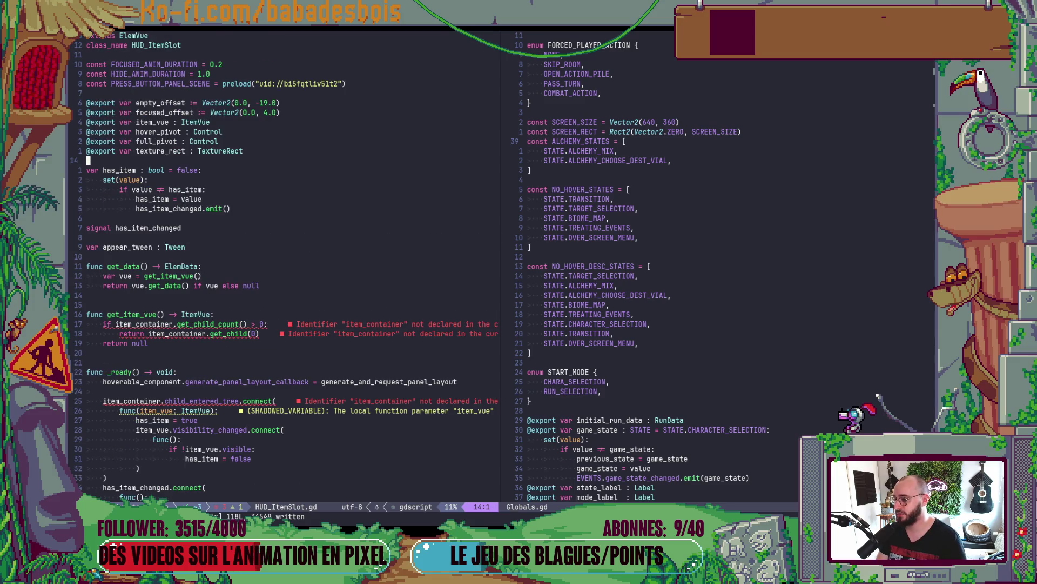
{"action": "left_click", "coordinate": [184, 189]}
- Delete the has_item declaration and has_item_changed signal, and save
{"action": "key", "text": "j"}
{"action": "key", "text": "j"}
{"action": "key", "text": "j"}
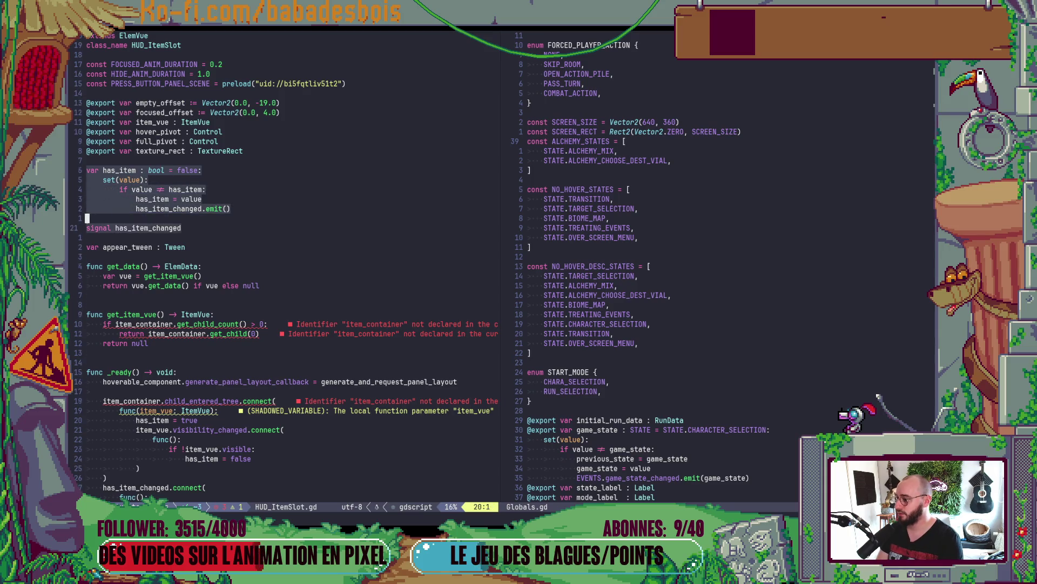
{"action": "key", "text": "d"}
{"action": "key", "text": "d"}
{"action": "key", "text": "d"}
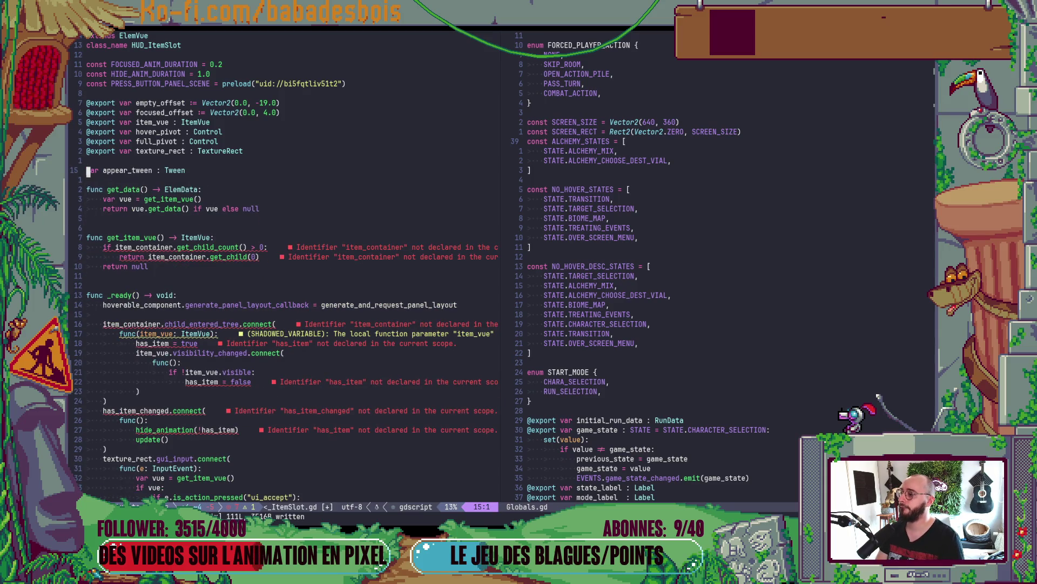
{"action": "type", "text": ":w"}
{"action": "key", "text": "Return"}
{"action": "key", "text": "j"}
{"action": "key", "text": "j"}
{"action": "key", "text": "j"}
{"action": "key", "text": "j"}
{"action": "key", "text": "j"}
{"action": "key", "text": "j"}
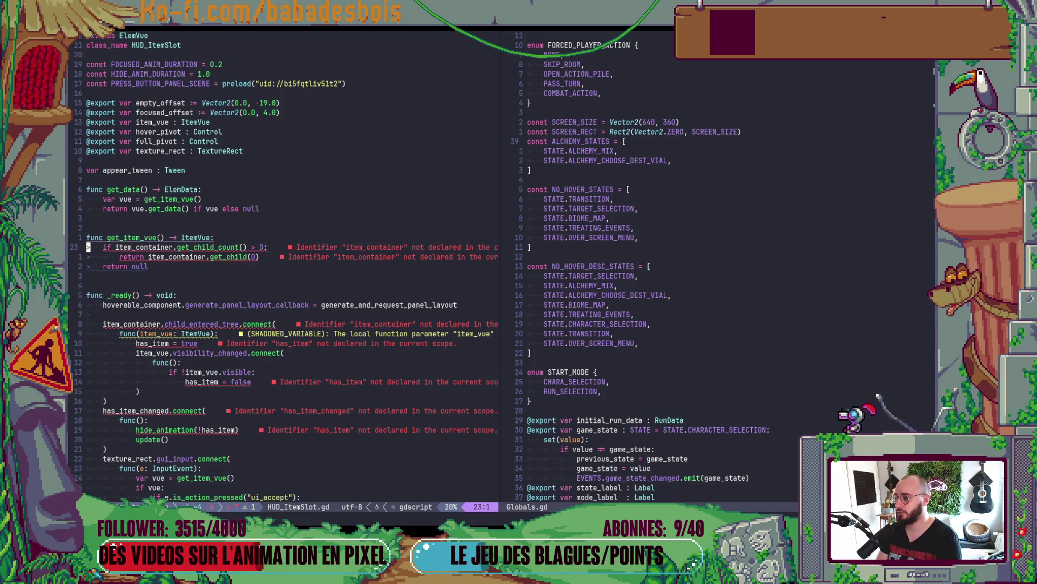
- Delete the get_item_vue function and its leftover blank lines
{"action": "key", "text": "k"}
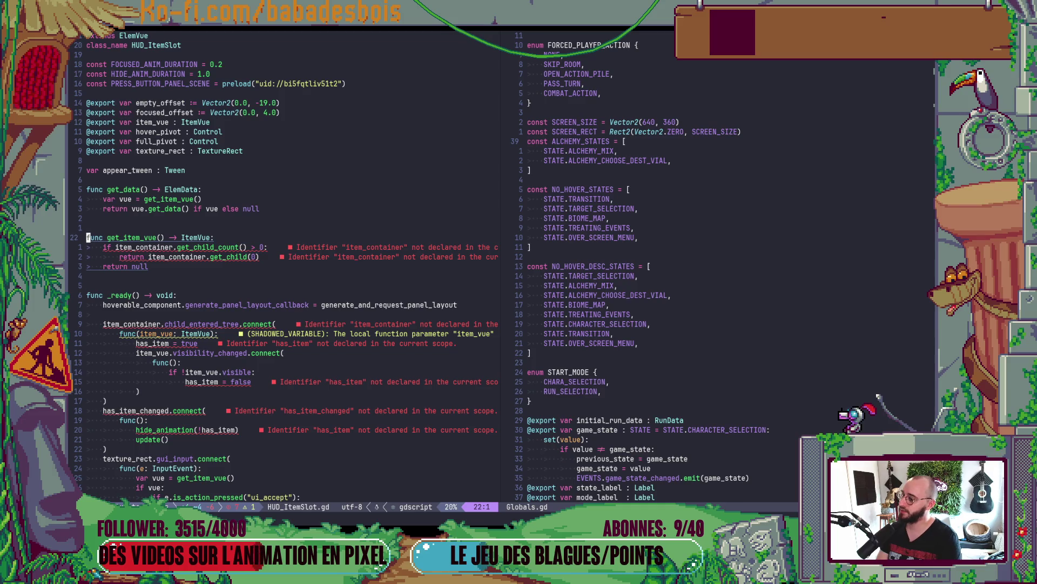
{"action": "key", "text": "V"}
{"action": "key", "text": "j"}
{"action": "key", "text": "j"}
{"action": "key", "text": "j"}
{"action": "key", "text": "d"}
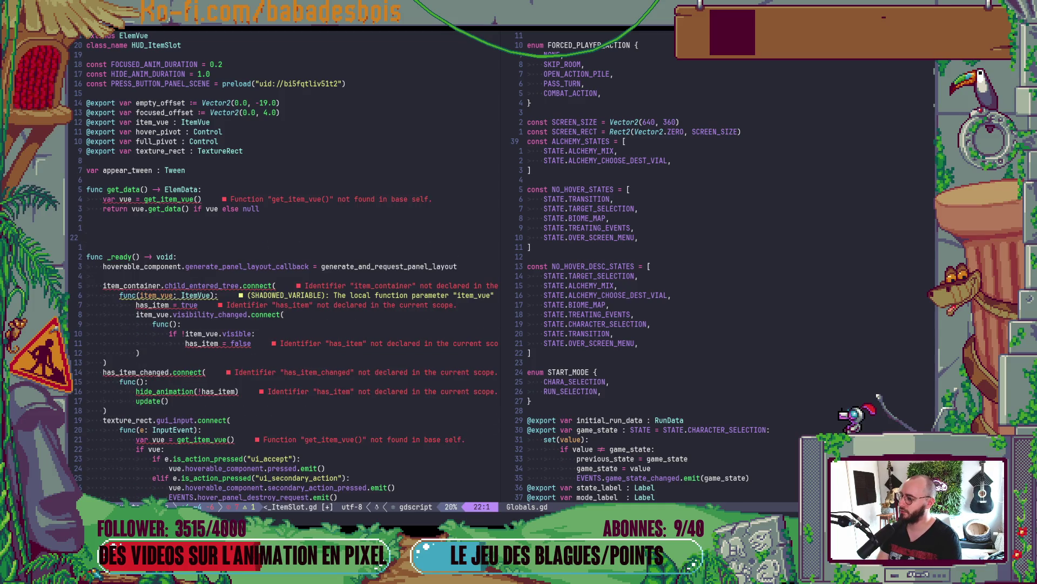
{"action": "key", "text": "d"}
{"action": "key", "text": "d"}
{"action": "key", "text": "d"}
- Delete the item_container and has_item_changed connections from _ready
{"action": "key", "text": "j"}
{"action": "key", "text": "j"}
{"action": "key", "text": "j"}
{"action": "key", "text": "V"}
{"action": "key", "text": "j"}
{"action": "key", "text": "j"}
{"action": "key", "text": "j"}
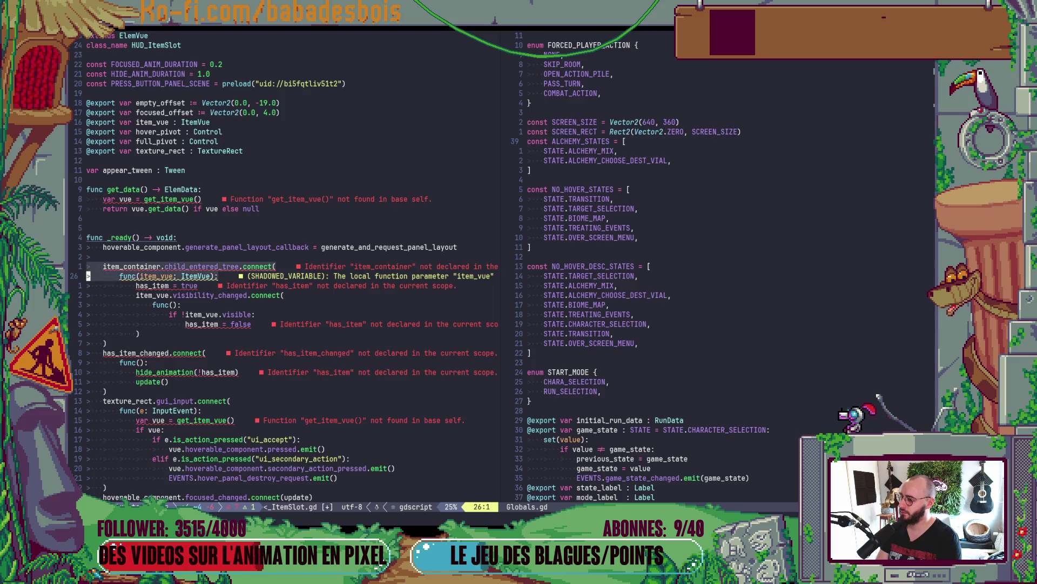
{"action": "key", "text": "k"}
{"action": "key", "text": "k"}
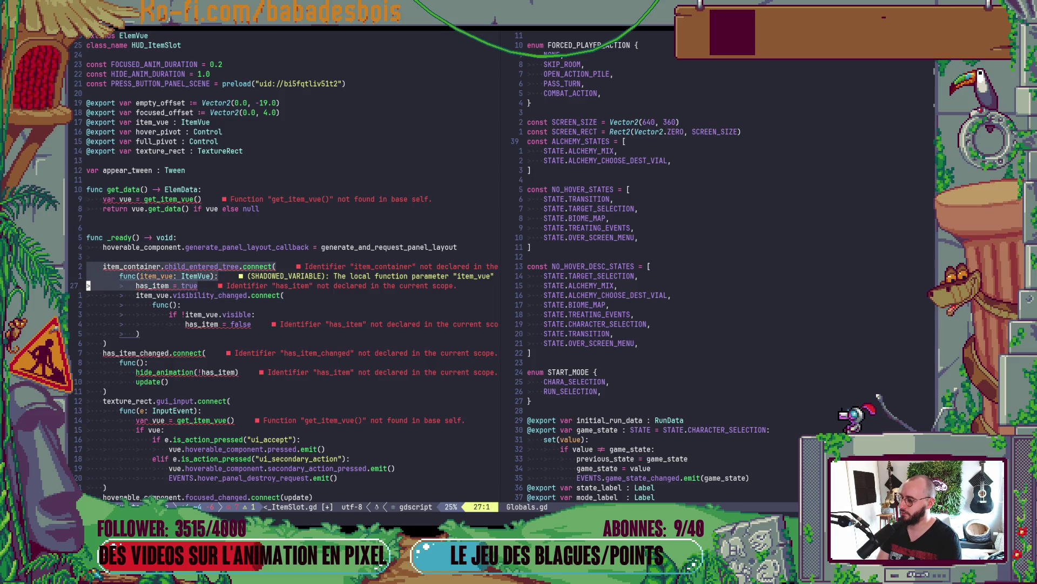
{"action": "key", "text": "Escape"}
{"action": "key", "text": "k"}
{"action": "key", "text": "k"}
{"action": "key", "text": "V"}
{"action": "key", "text": "j"}
{"action": "key", "text": "j"}
{"action": "key", "text": "j"}
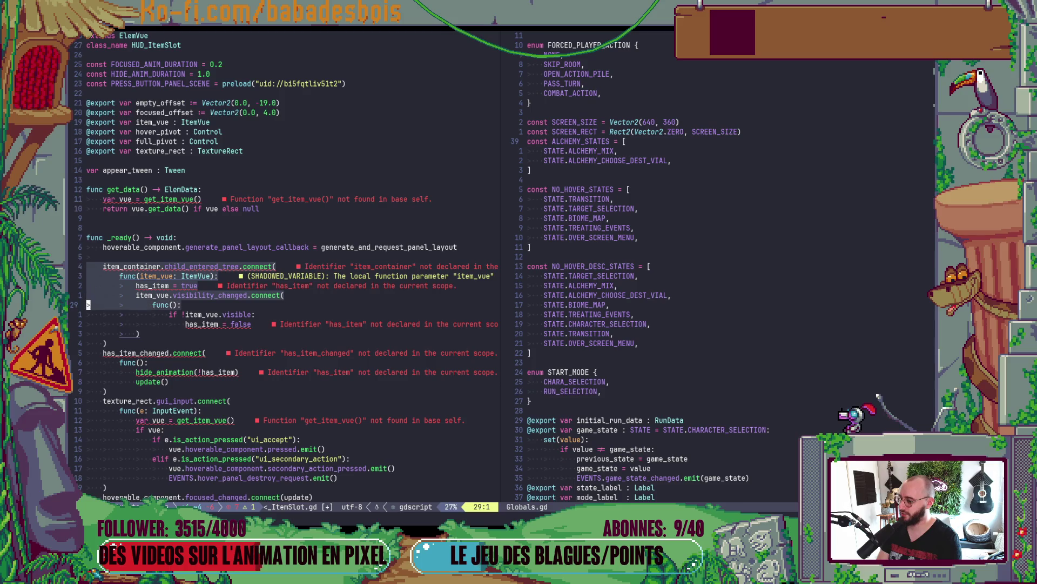
{"action": "key", "text": "j"}
{"action": "key", "text": "j"}
{"action": "key", "text": "j"}
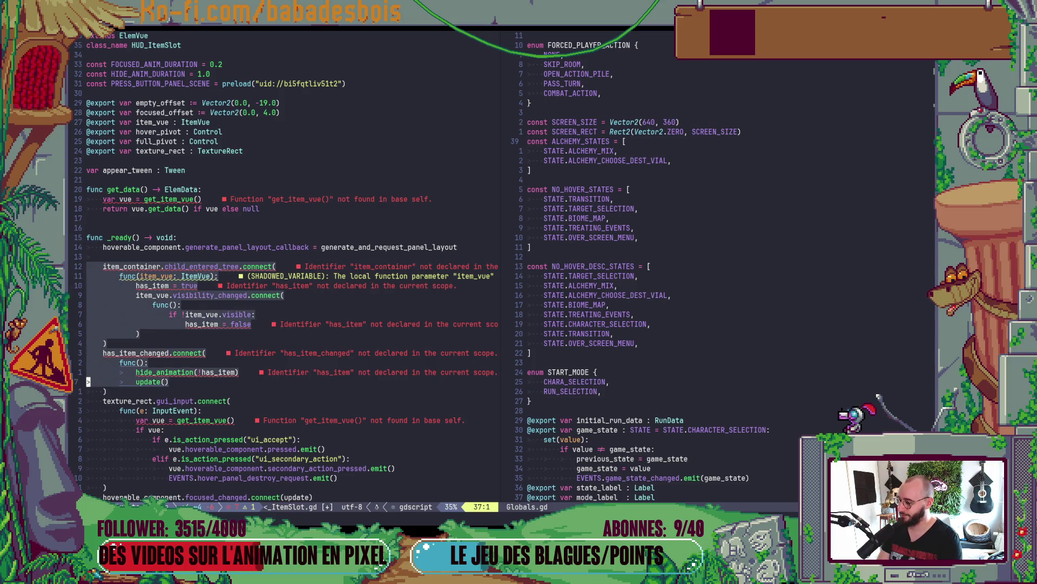
{"action": "key", "text": "j"}
{"action": "key", "text": "d"}
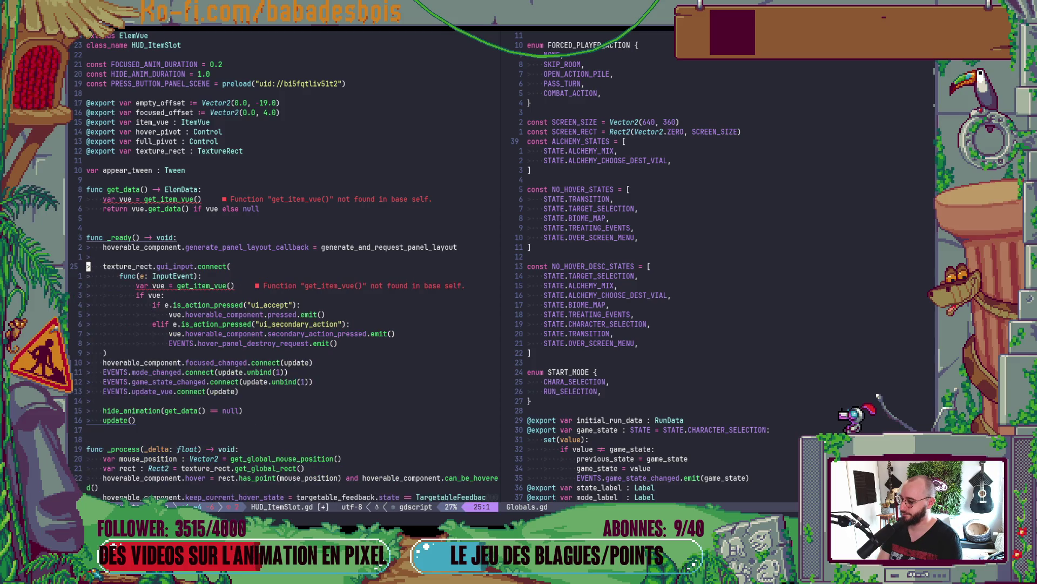
- Add an empty indented line after the _process body
{"action": "scroll", "coordinate": [231, 396], "scroll_direction": "down", "scroll_amount": 3}
{"action": "left_click", "coordinate": [191, 417]}
{"action": "left_click", "coordinate": [208, 410]}
{"action": "key", "text": "o"}
{"action": "key", "text": "Return"}
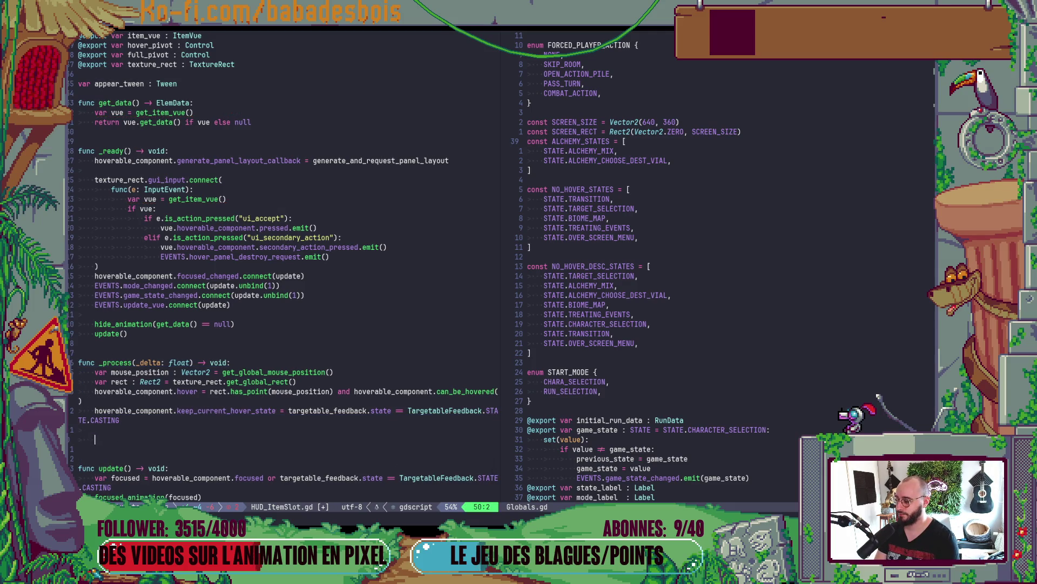
{"action": "key", "text": "Escape"}
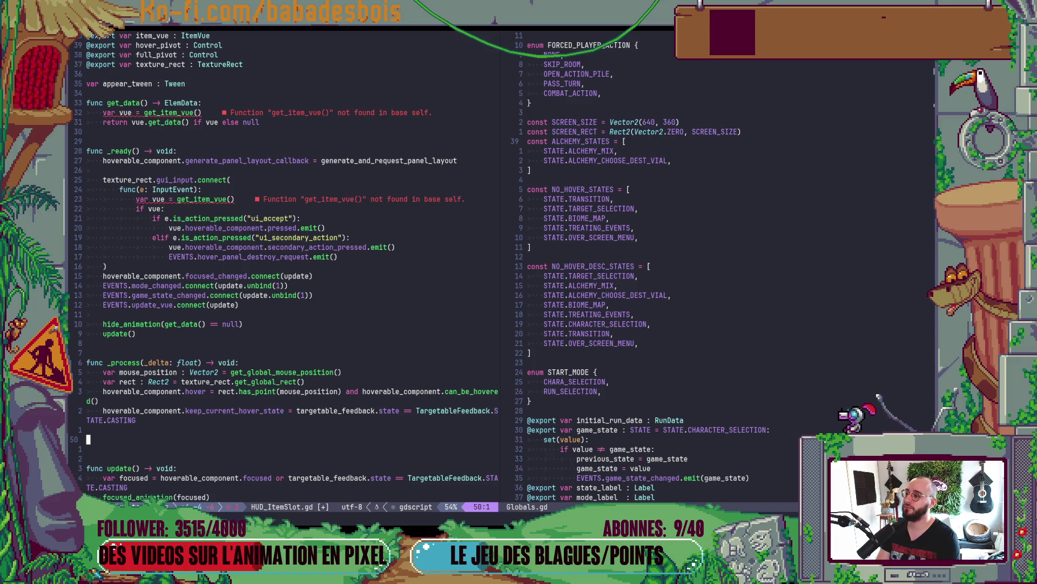
{"action": "left_click", "coordinate": [150, 168]}
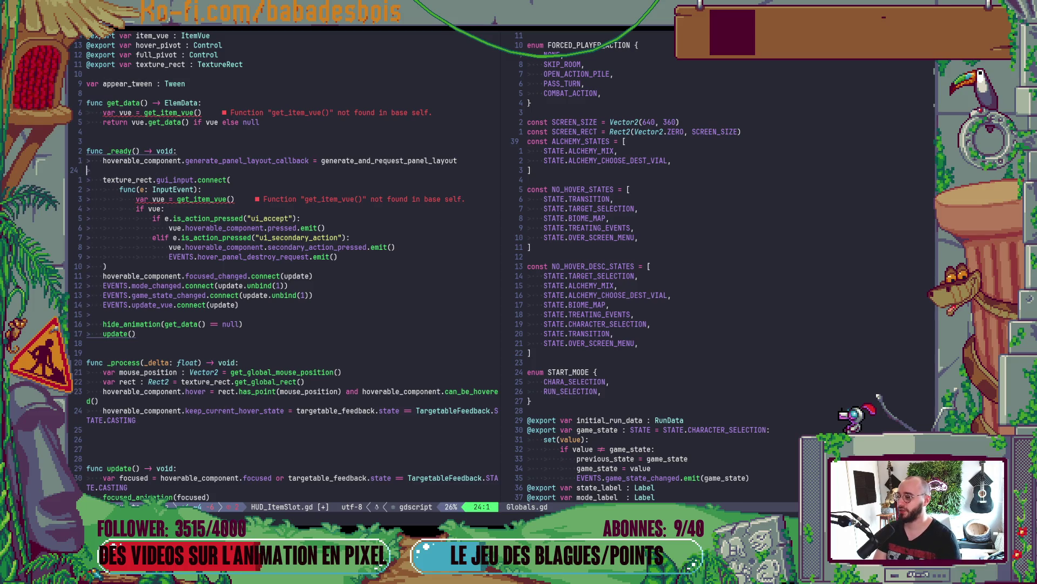
- Add an item_vue.data_changed.connect( call in _ready with a func() lambda
{"action": "type", "text": "S"}
{"action": "type", "text": "item_vue."}
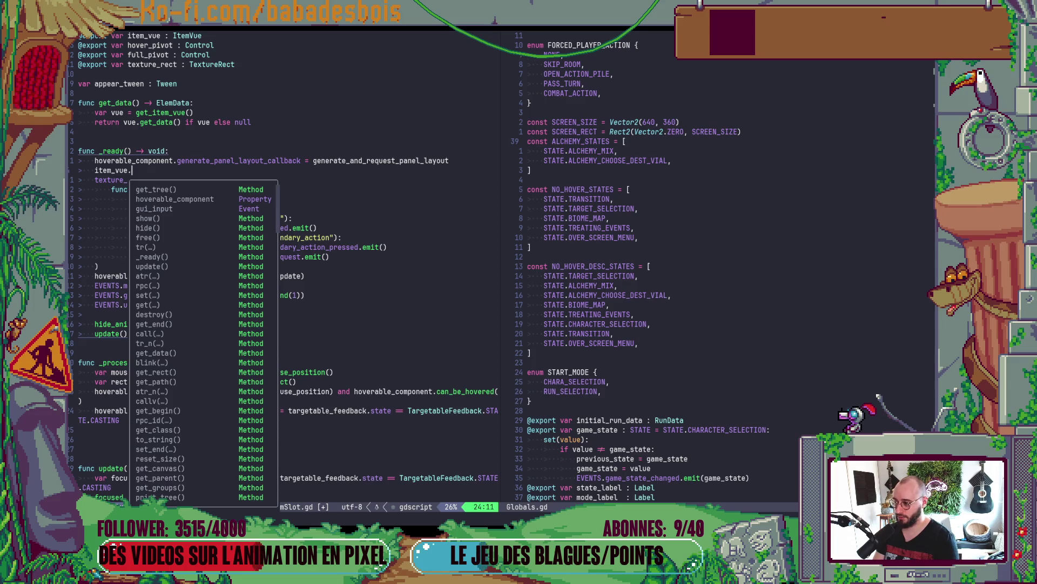
{"action": "type", "text": "data"}
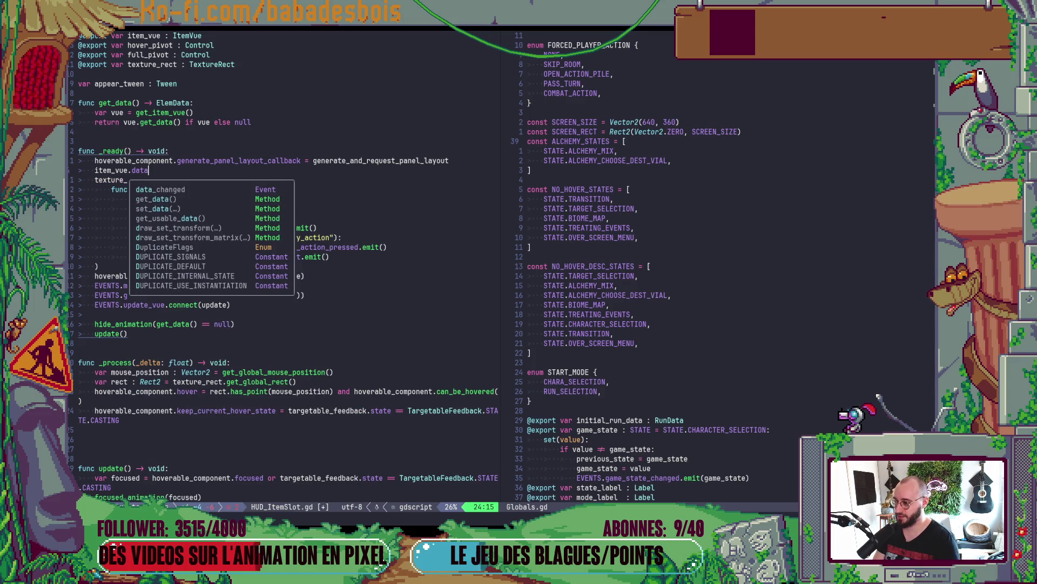
{"action": "type", "text": "_changed.connect("}
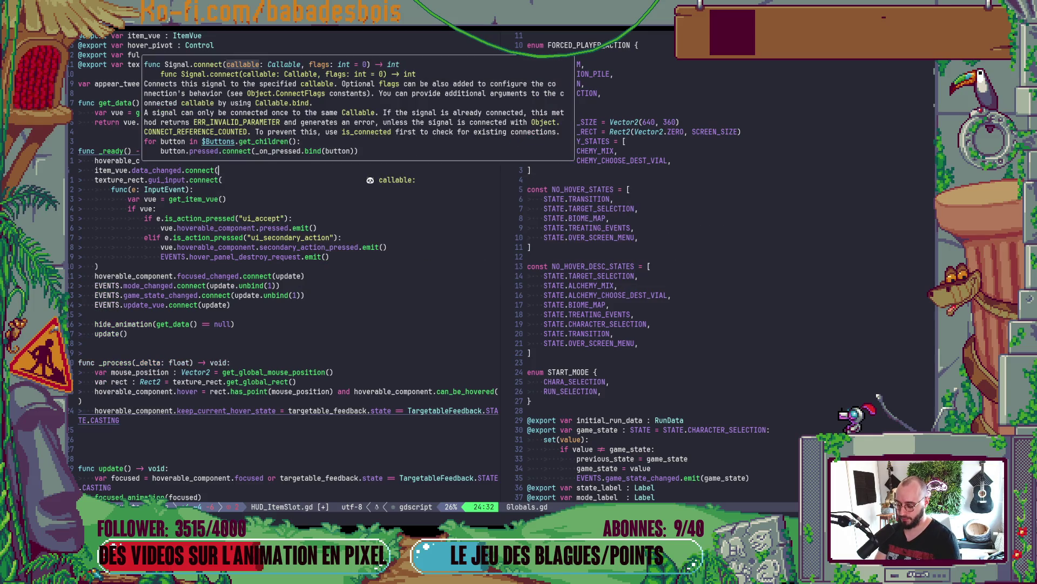
{"action": "key", "text": "Return"}
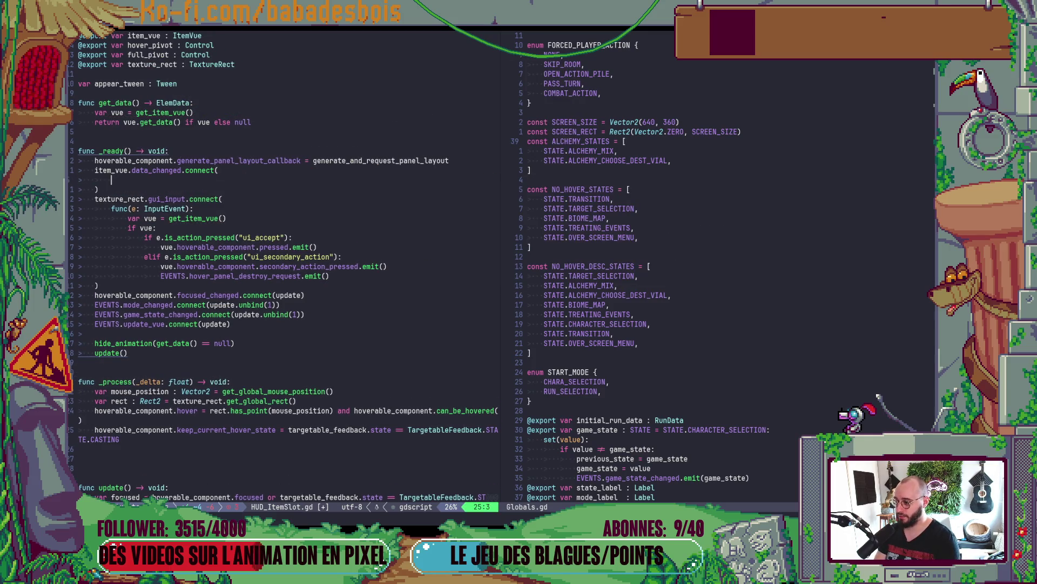
{"action": "scroll", "coordinate": [173, 187], "scroll_direction": "down", "scroll_amount": 13}
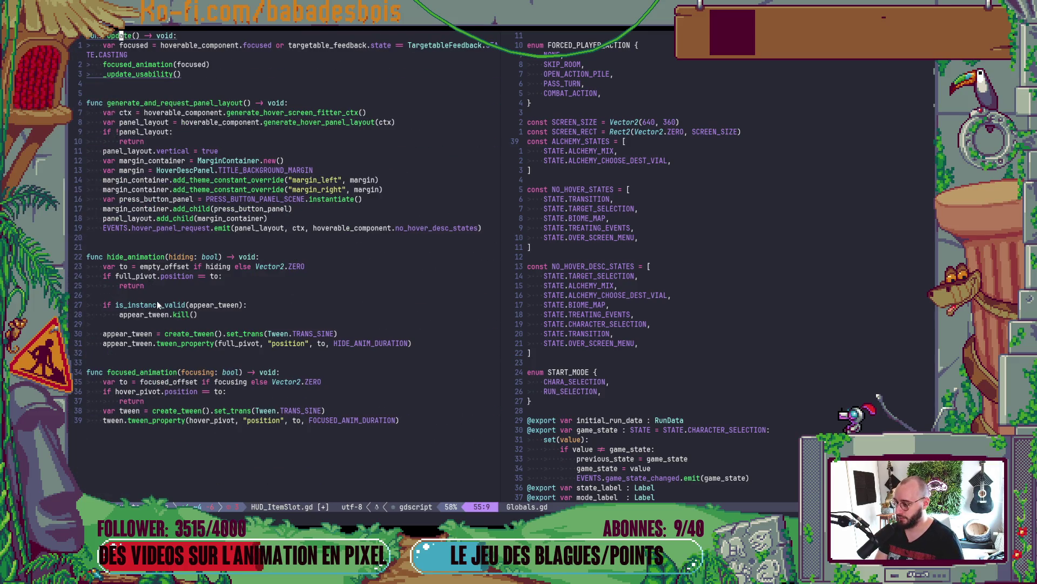
{"action": "scroll", "coordinate": [162, 216], "scroll_direction": "up", "scroll_amount": 15}
{"action": "left_click", "coordinate": [161, 208]}
{"action": "type", "text": "Sfunc"}
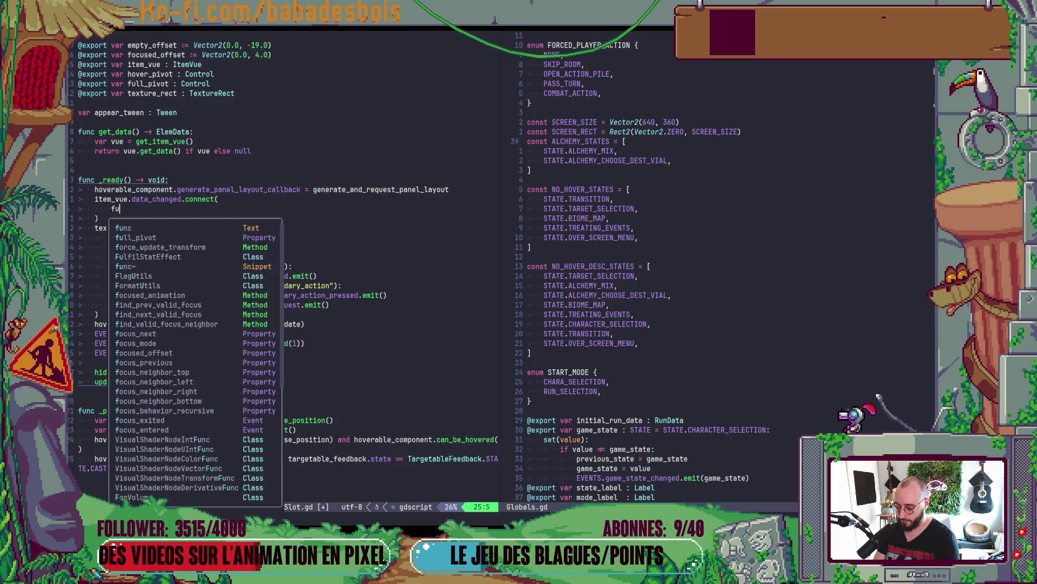
{"action": "key", "text": "BackSpace"}
{"action": "type", "text": "():"}
{"action": "key", "text": "Return"}
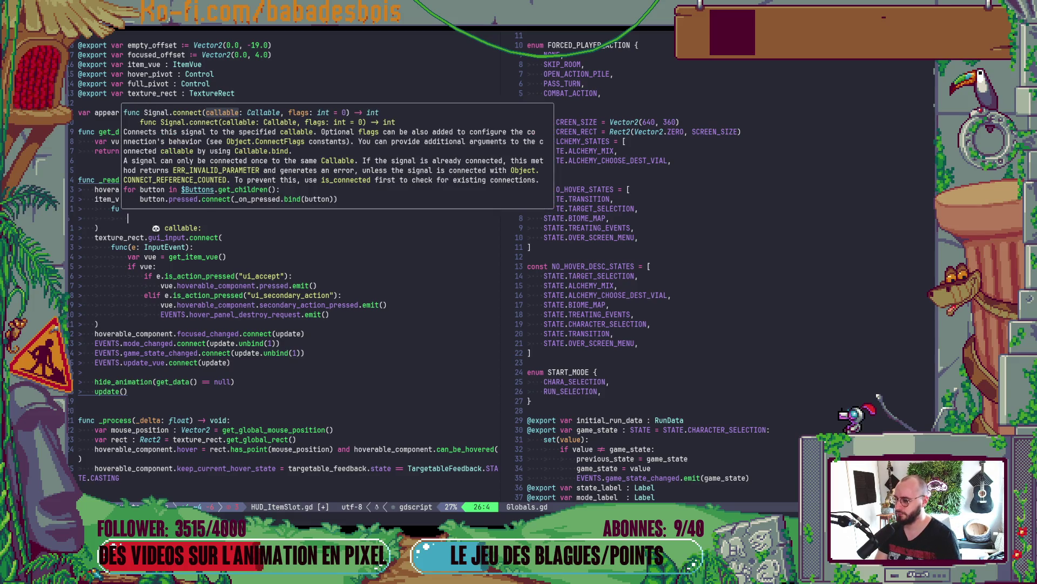
{"action": "key", "text": "Escape"}
- Change the lambda header's trailing semicolon to a colon
{"action": "scroll", "coordinate": [181, 348], "scroll_direction": "down", "scroll_amount": 6}
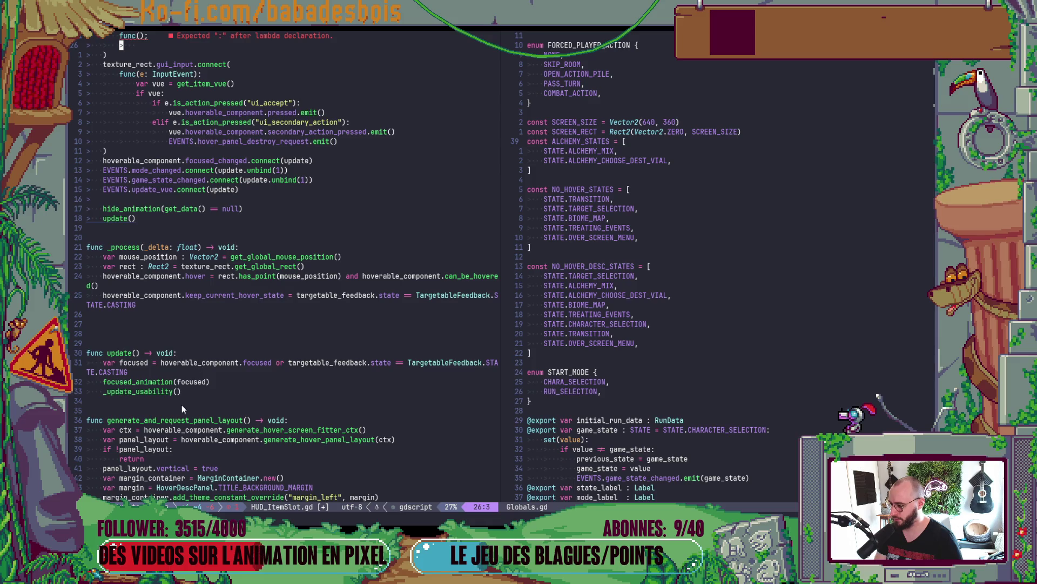
{"action": "scroll", "coordinate": [181, 404], "scroll_direction": "down", "scroll_amount": 7}
{"action": "key", "text": "z"}
{"action": "key", "text": "z"}
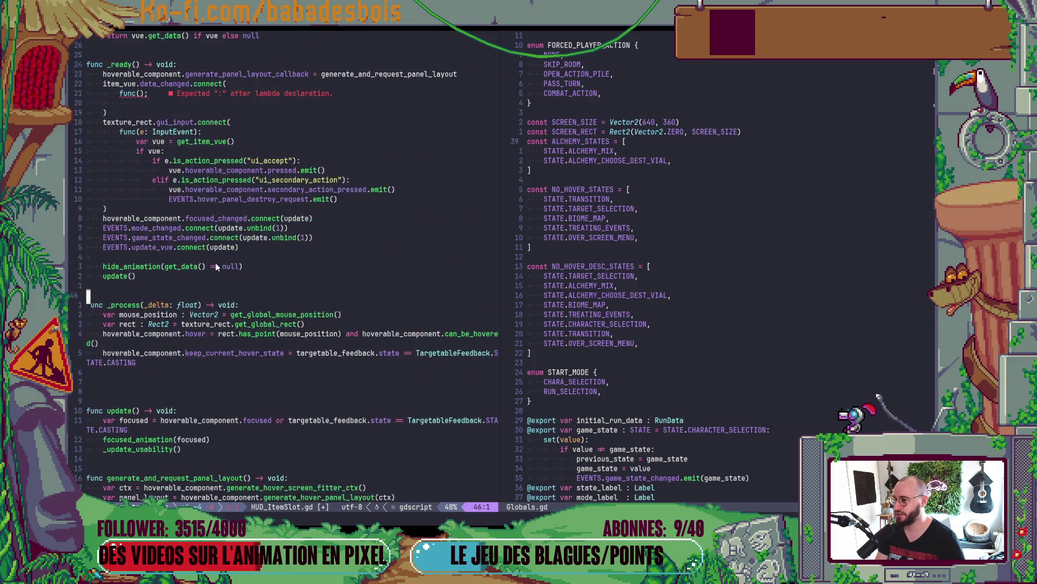
{"action": "scroll", "coordinate": [216, 267], "scroll_direction": "up", "scroll_amount": 3}
{"action": "left_click", "coordinate": [162, 181]}
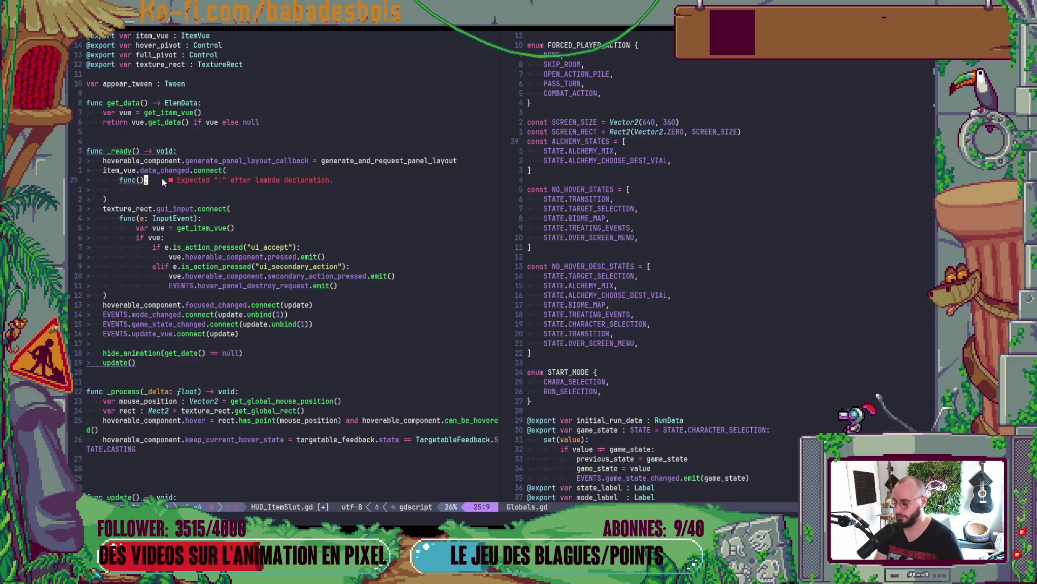
{"action": "type", "text": "r:"}
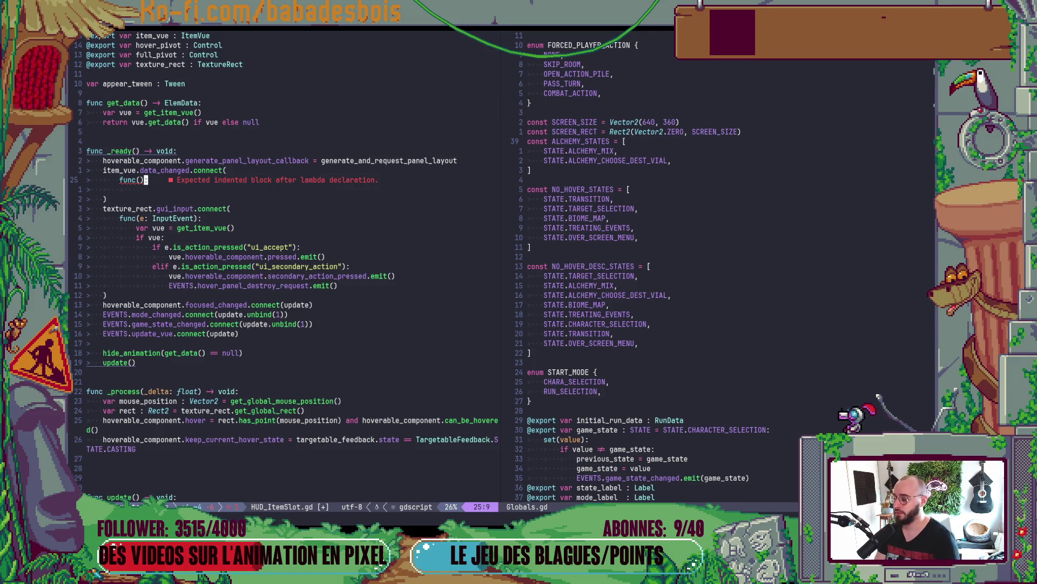
- Start renaming hide_animation, then undo it and check its hiding parameter
{"action": "scroll", "coordinate": [257, 313], "scroll_direction": "down", "scroll_amount": 18}
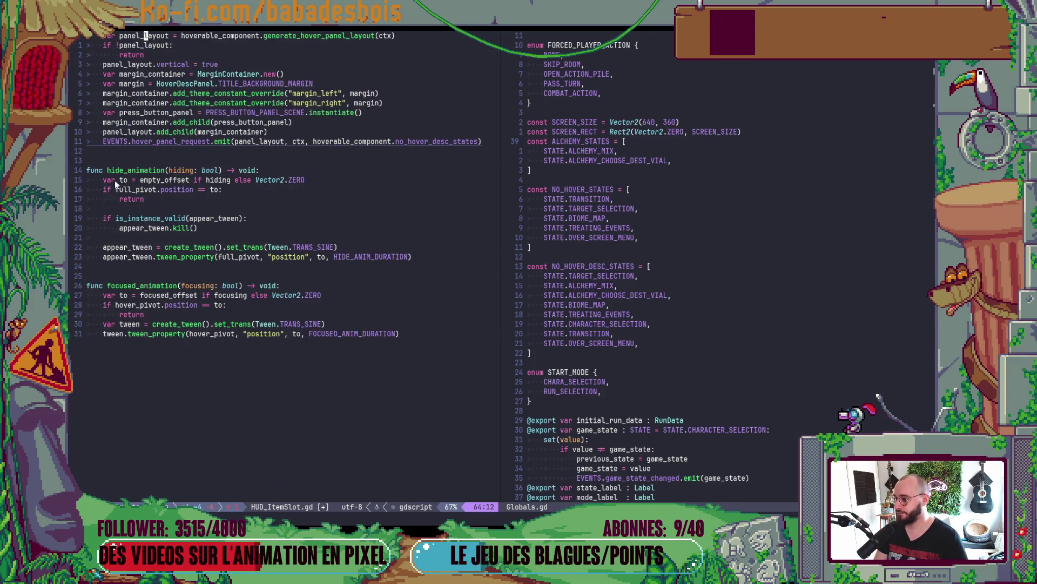
{"action": "left_click", "coordinate": [108, 170]}
{"action": "type", "text": "ciw"}
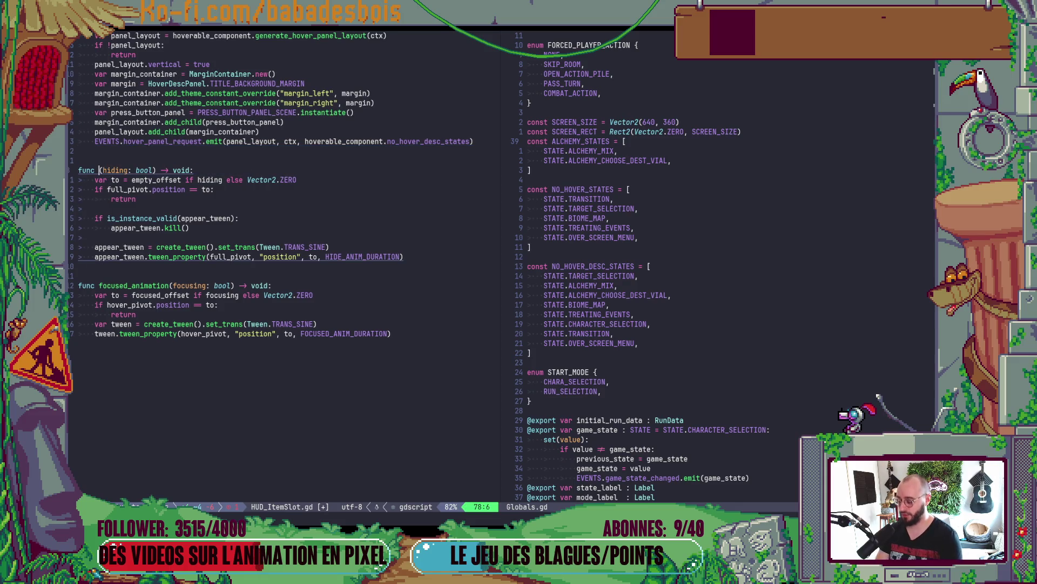
{"action": "type", "text": "appea"}
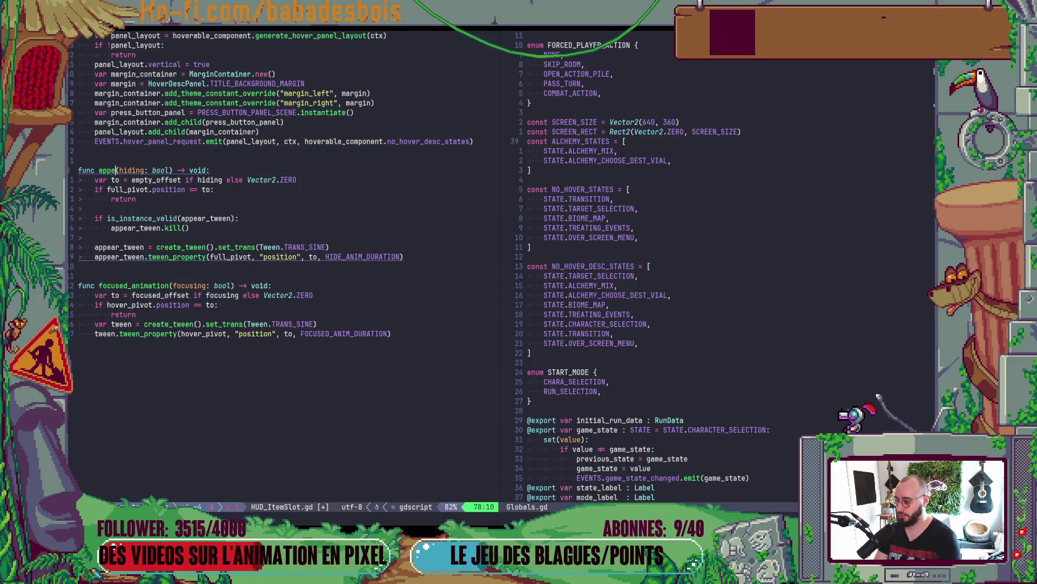
{"action": "key", "text": "BackSpace"}
{"action": "key", "text": "BackSpace"}
{"action": "key", "text": "BackSpace"}
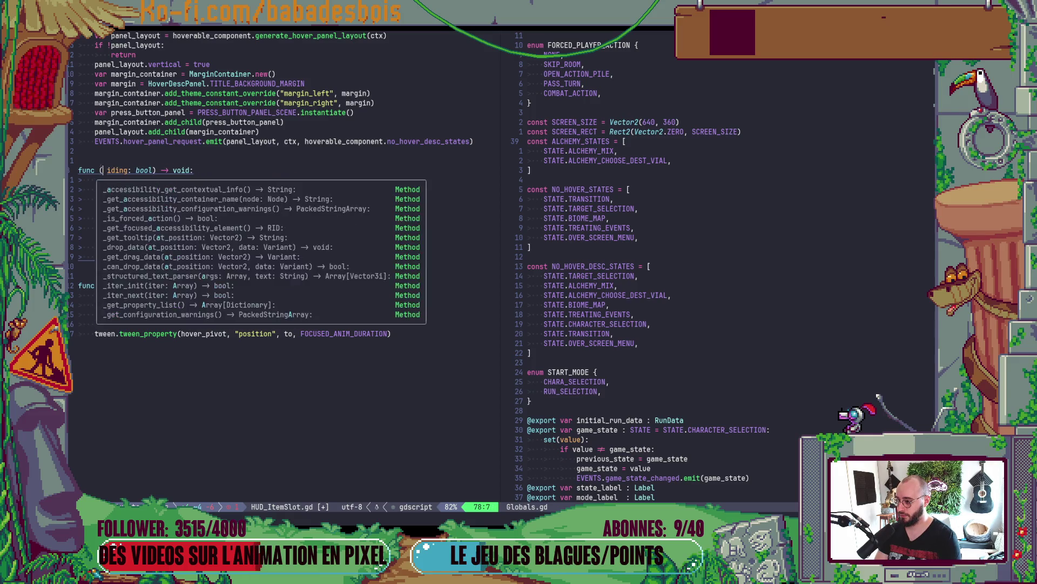
{"action": "type", "text": "a"}
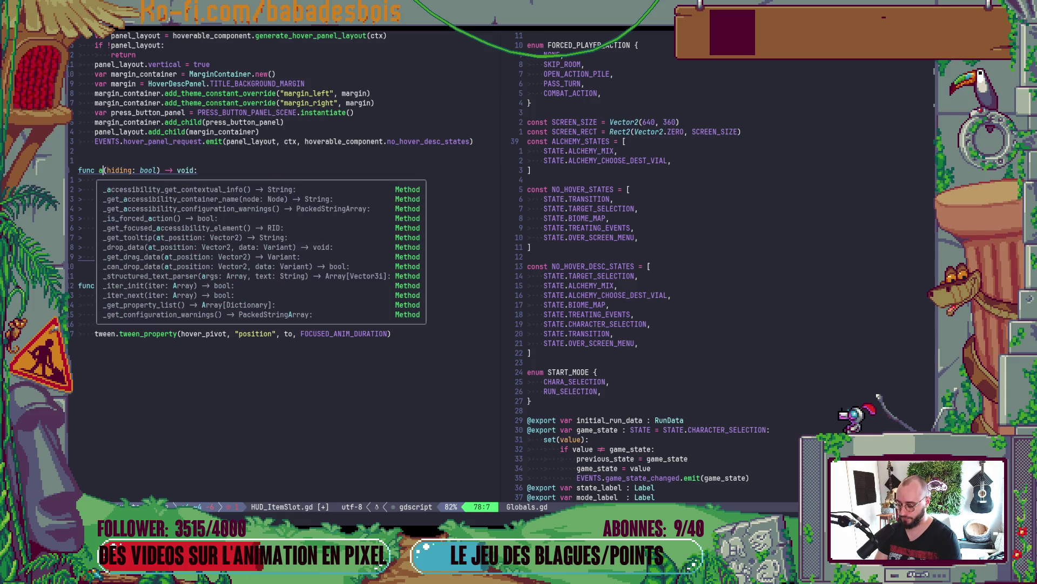
{"action": "key", "text": "BackSpace"}
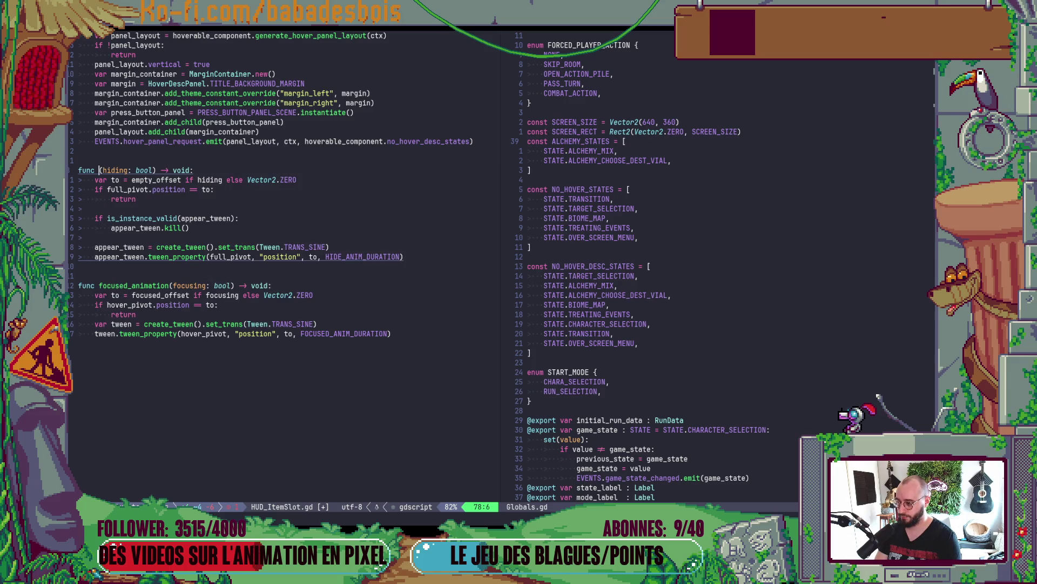
{"action": "key", "text": "u"}
{"action": "key", "text": "l"}
{"action": "key", "text": "l"}
{"action": "key", "text": "l"}
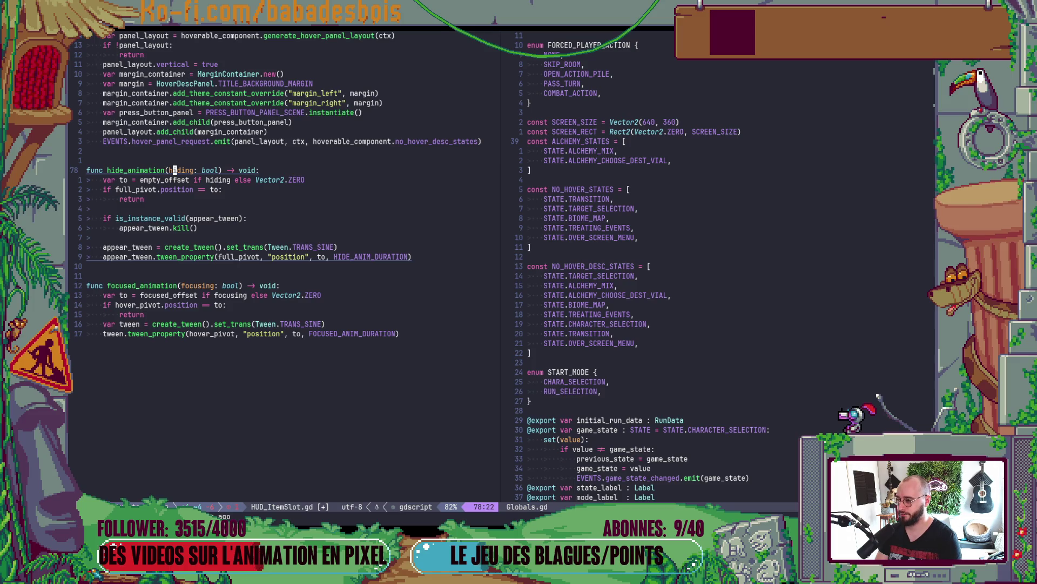
{"action": "key", "text": "h"}
{"action": "key", "text": "h"}
- Add hide_animation(item_vue.data != null) to the data_changed callback body
{"action": "scroll", "coordinate": [368, 169], "scroll_direction": "up", "scroll_amount": 20}
{"action": "left_click", "coordinate": [171, 266]}
{"action": "type", "text": ":"}
{"action": "key", "text": "Return"}
{"action": "type", "text": "hi"}
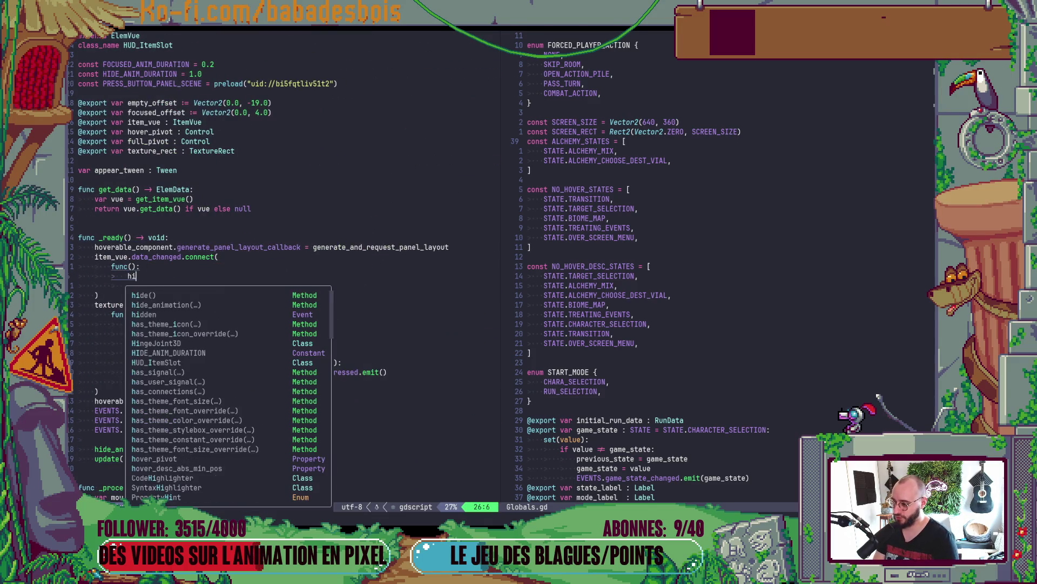
{"action": "key", "text": "Down"}
{"action": "key", "text": "Return"}
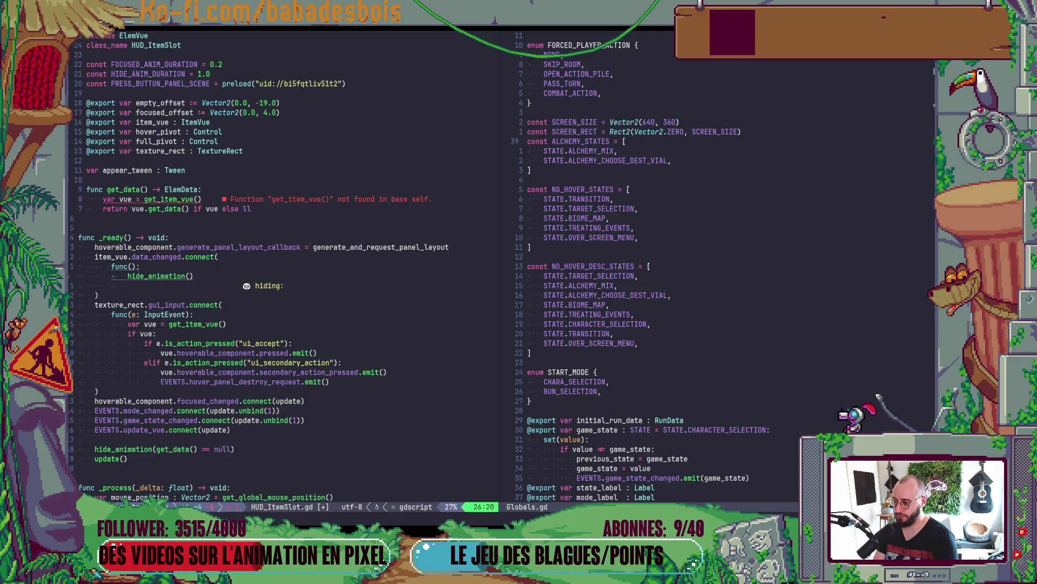
{"action": "type", "text": "item_vue.data"}
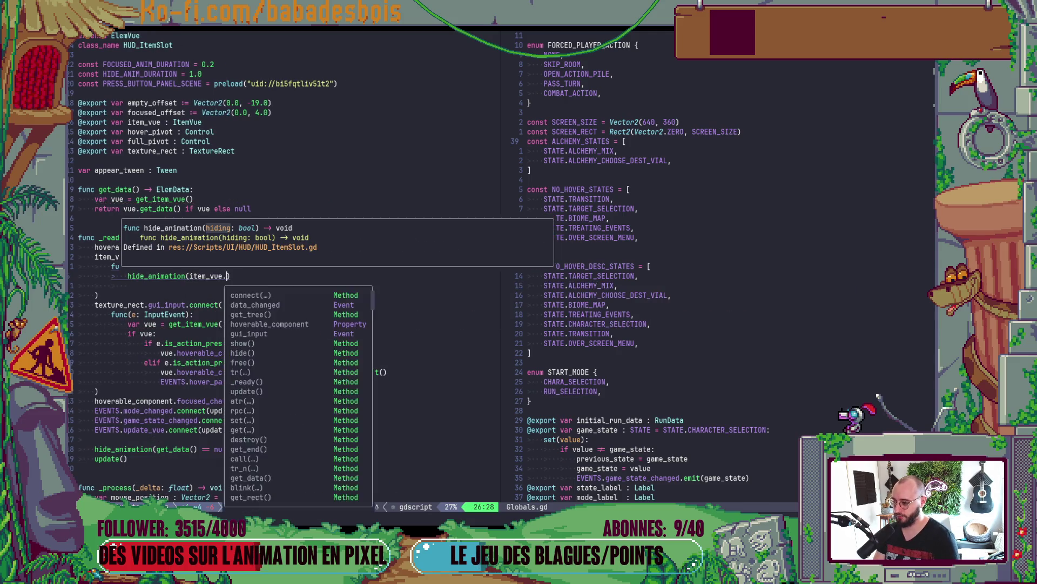
{"action": "type", "text": " != n"}
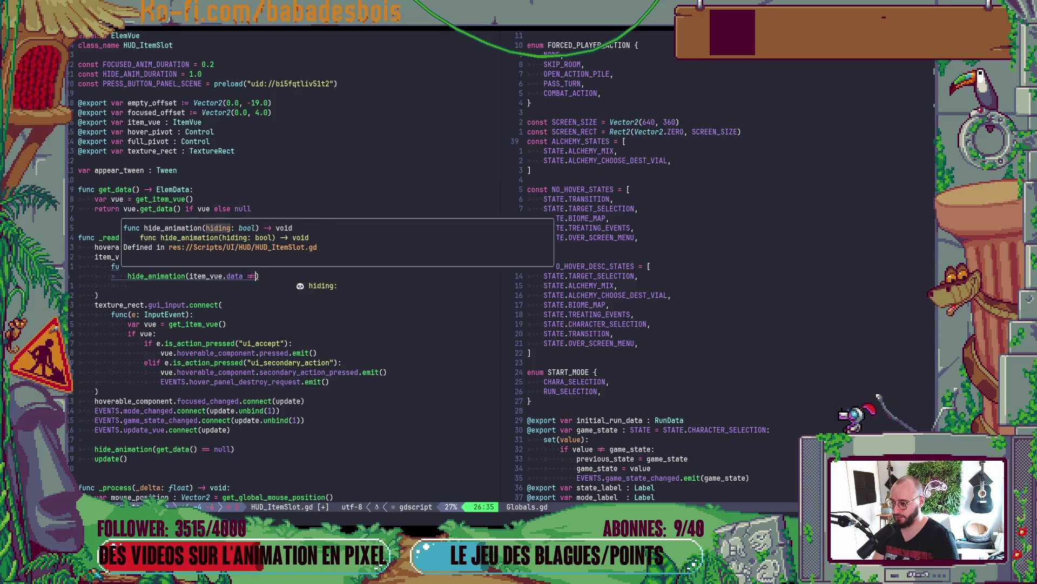
{"action": "type", "text": "u"}
{"action": "key", "text": "Return"}
{"action": "key", "text": "Escape"}
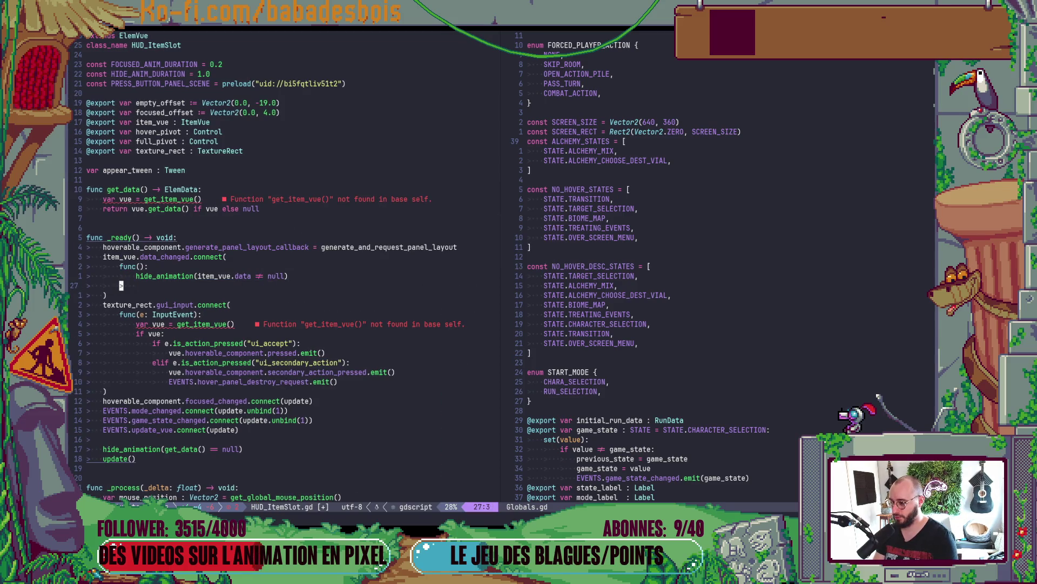
{"action": "key", "text": "j"}
{"action": "key", "text": "d"}
{"action": "key", "text": "d"}
- Change the comparison to item_vue.data == null and save HUD_ItemSlot.gd
{"action": "key", "text": "k"}
{"action": "key", "text": "dollar"}
{"action": "key", "text": "b"}
{"action": "key", "text": "b"}
{"action": "key", "text": "r"}
{"action": "key", "text": "plus"}
{"action": "key", "text": "r"}
{"action": "key", "text": "equal"}
{"action": "type", "text": ":w"}
{"action": "key", "text": "Return"}
{"action": "key", "text": "k"}
{"action": "key", "text": "k"}
{"action": "key", "text": "k"}
{"action": "key", "text": "k"}
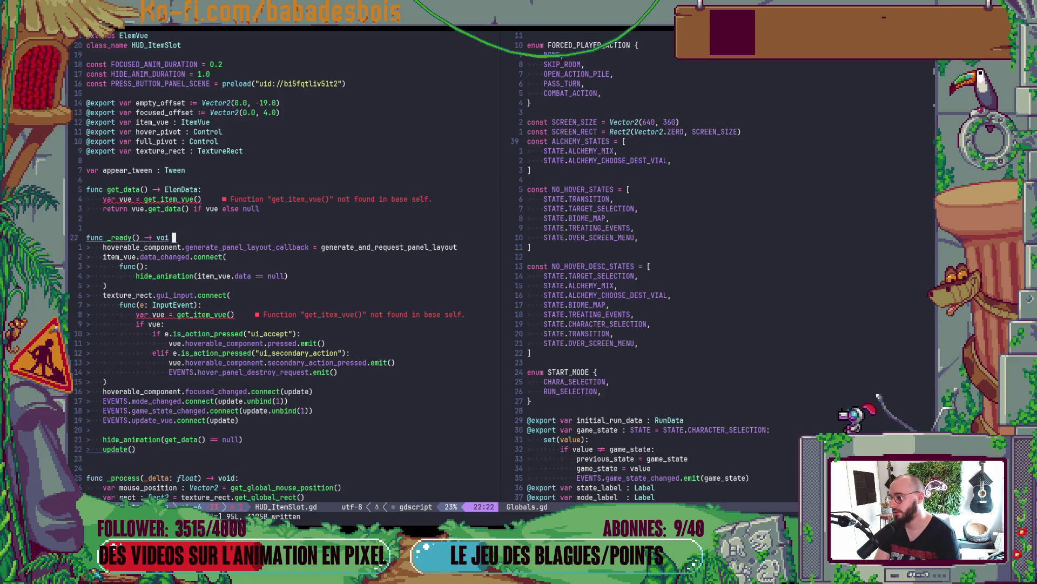
- Copy get_data's two body lines and delete its 'var vue = get_item_vue()' line
{"action": "key", "text": "shift+v"}
{"action": "key", "text": "j"}
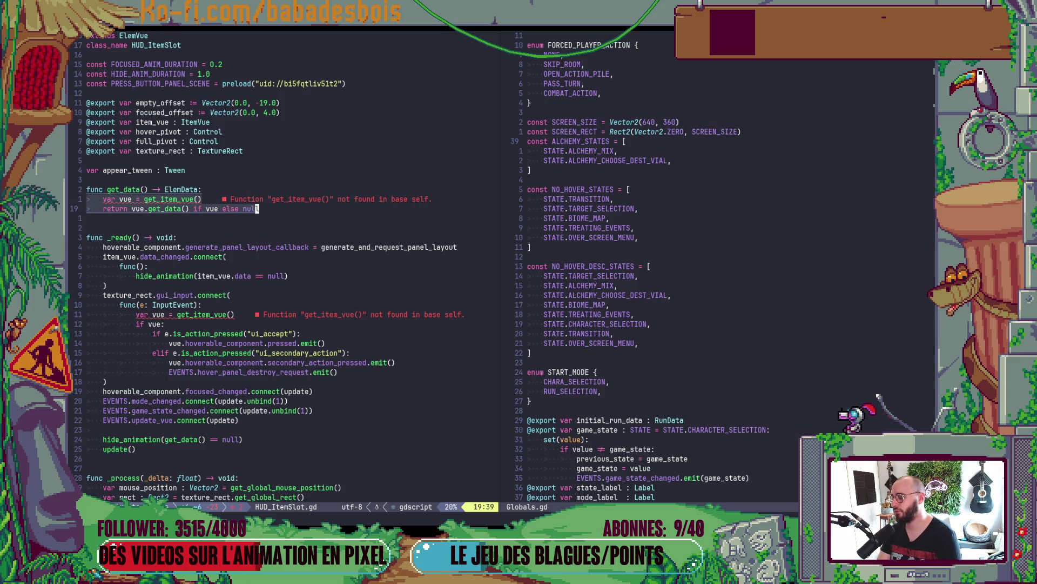
{"action": "key", "text": "y"}
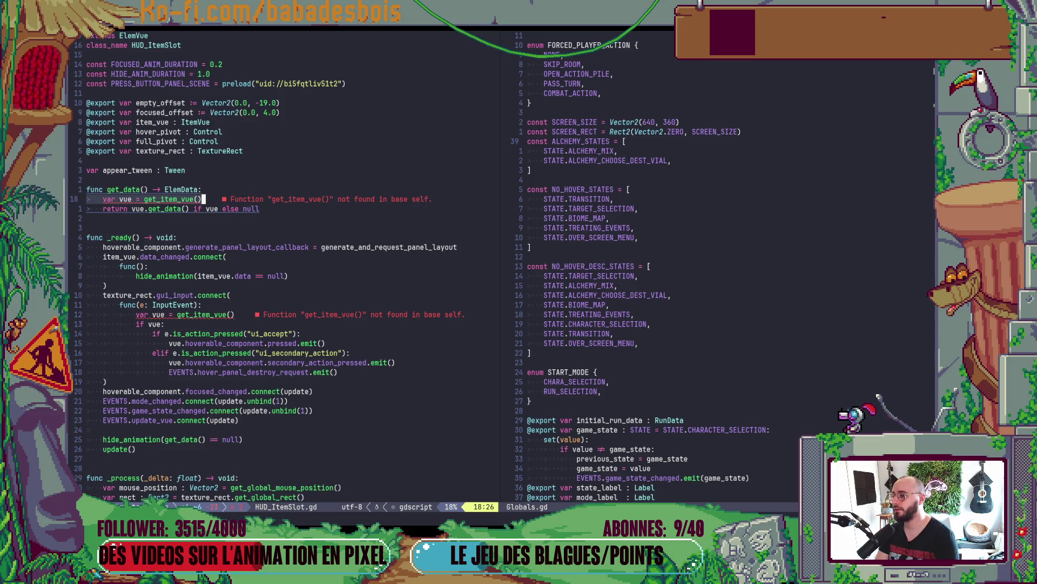
{"action": "key", "text": "b"}
{"action": "key", "text": "b"}
{"action": "key", "text": "b"}
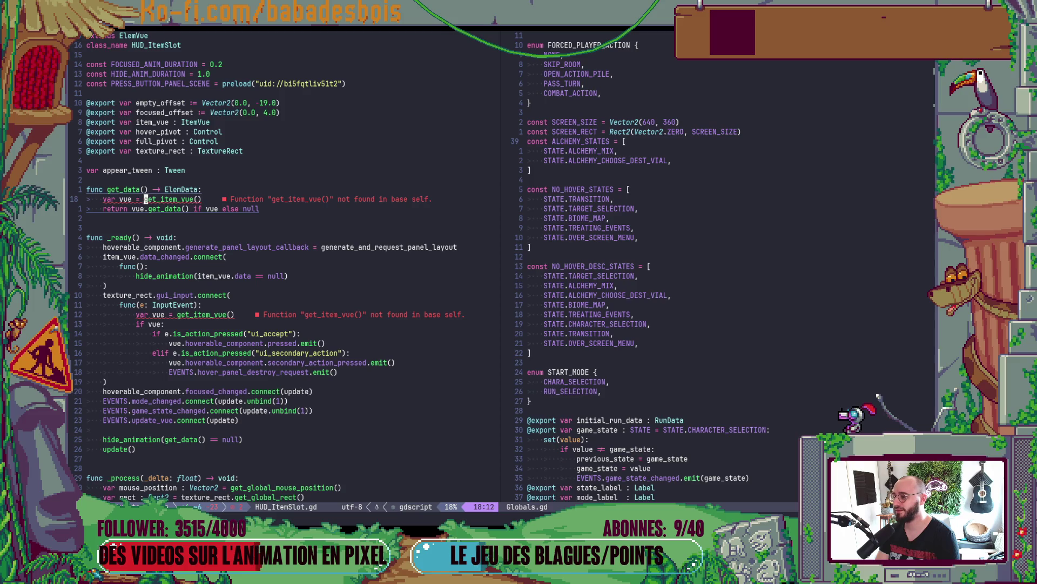
{"action": "key", "text": "d"}
{"action": "key", "text": "d"}
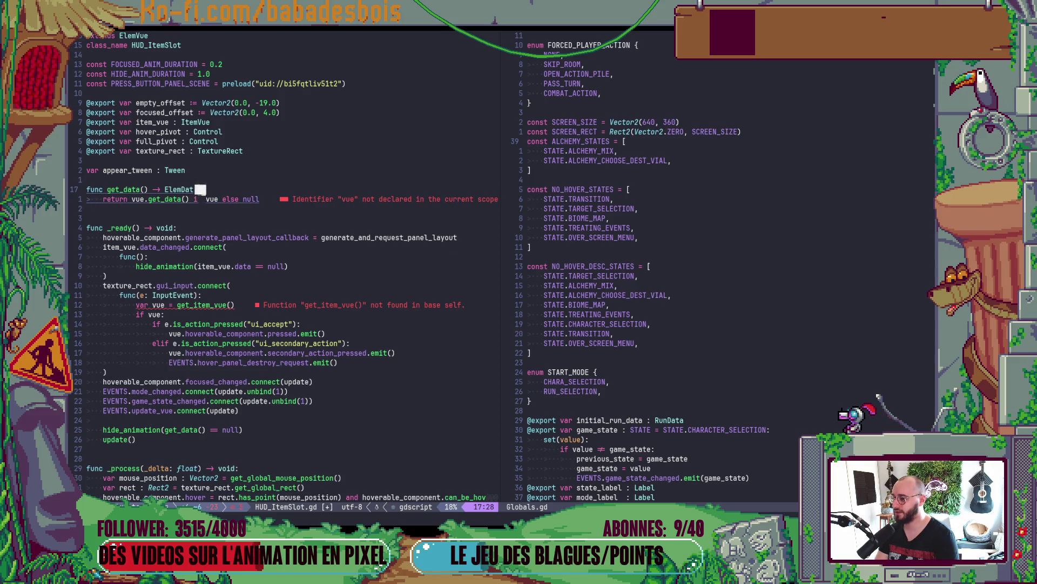
{"action": "key", "text": "b"}
{"action": "key", "text": "b"}
{"action": "key", "text": "b"}
- Rename vue to item_vue in get_data's return line and its if condition
{"action": "key", "text": "B"}
{"action": "key", "text": "e"}
{"action": "key", "text": "l"}
{"action": "type", "text": "b"}
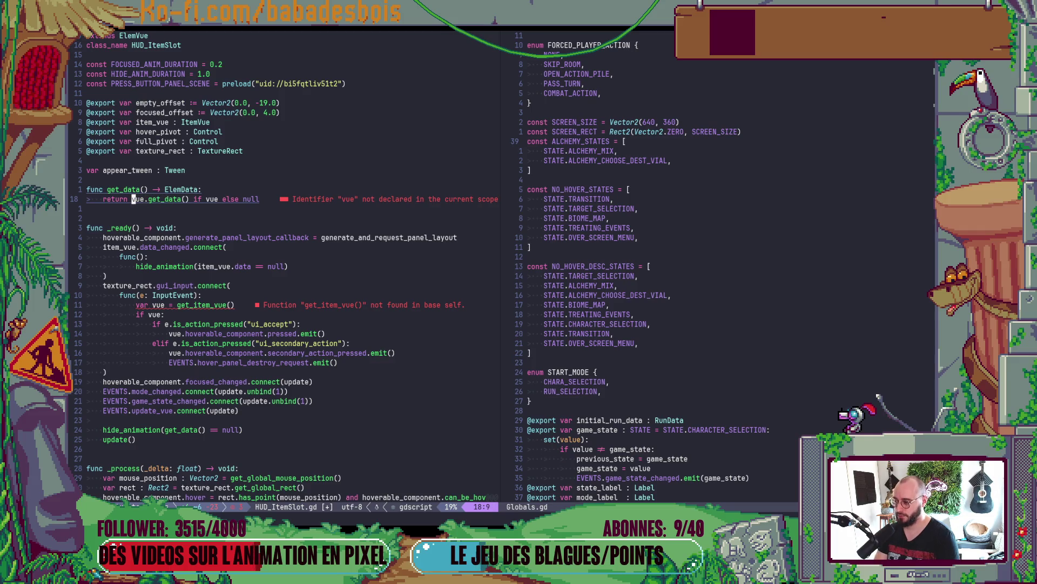
{"action": "type", "text": "iitem"}
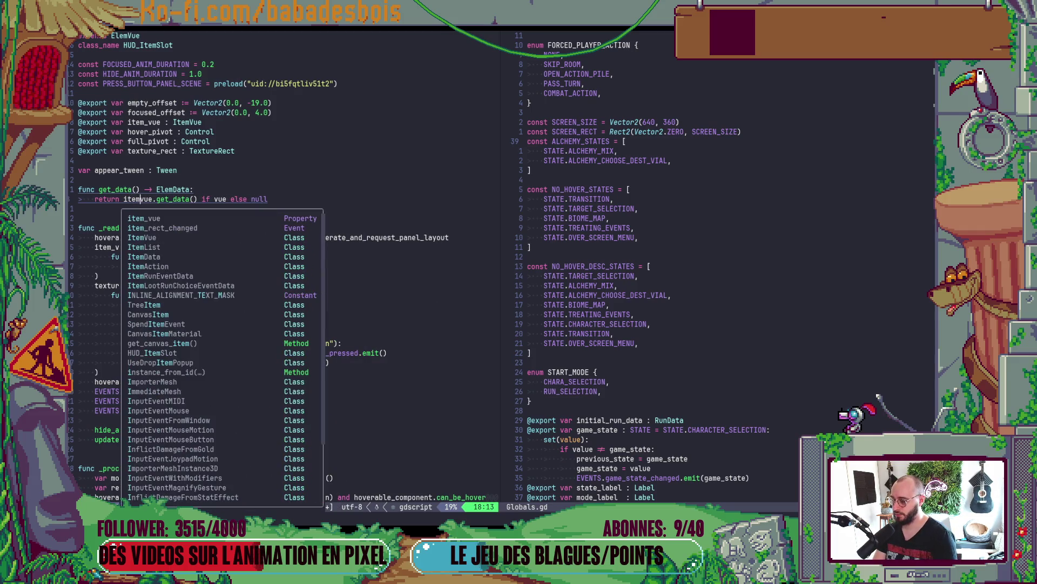
{"action": "type", "text": "_"}
{"action": "key", "text": "Escape"}
{"action": "key", "text": "W"}
{"action": "key", "text": "W"}
{"action": "type", "text": "if iren"}
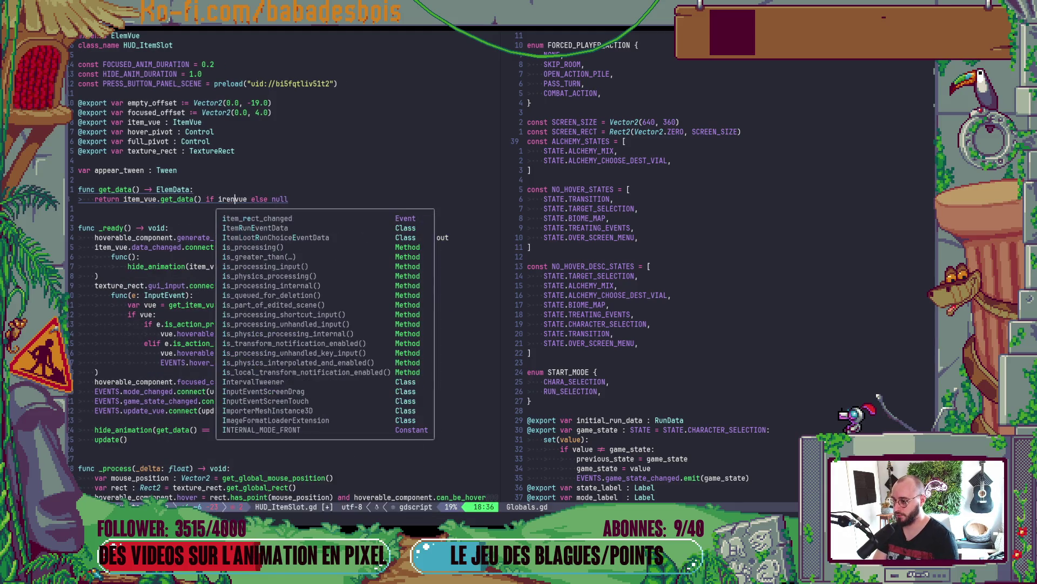
{"action": "key", "text": "BackSpace"}
{"action": "key", "text": "BackSpace"}
{"action": "type", "text": "m_"}
{"action": "key", "text": "Escape"}
- Delete the input handler's var vue line and rewrite its condition as 'if item_vue'
{"action": "key", "text": "j"}
{"action": "key", "text": "j"}
{"action": "key", "text": "j"}
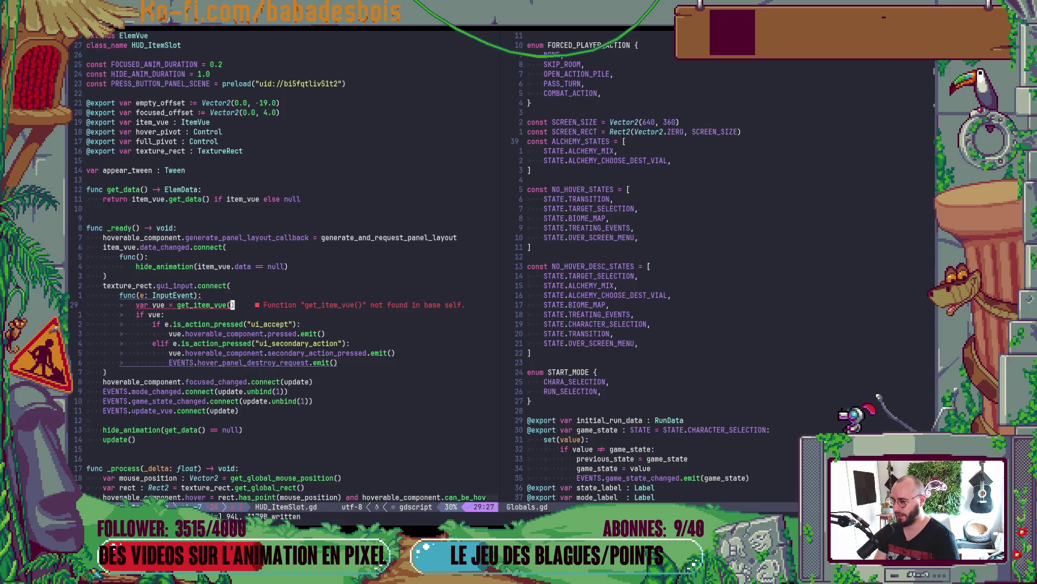
{"action": "key", "text": "d"}
{"action": "key", "text": "d"}
{"action": "type", "text": "wcwte"}
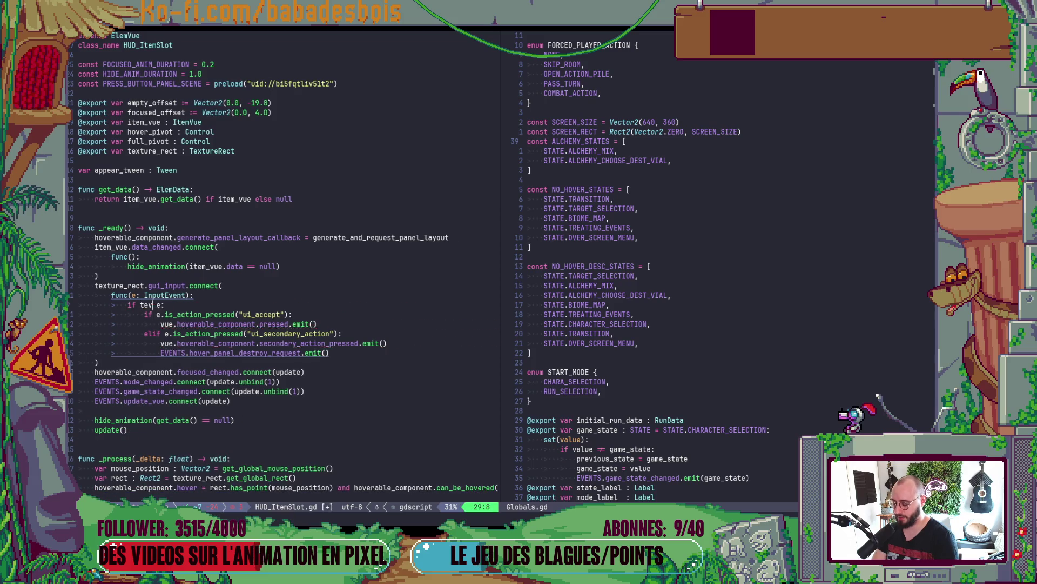
{"action": "key", "text": "BackSpace"}
{"action": "key", "text": "BackSpace"}
{"action": "type", "text": "ite"}
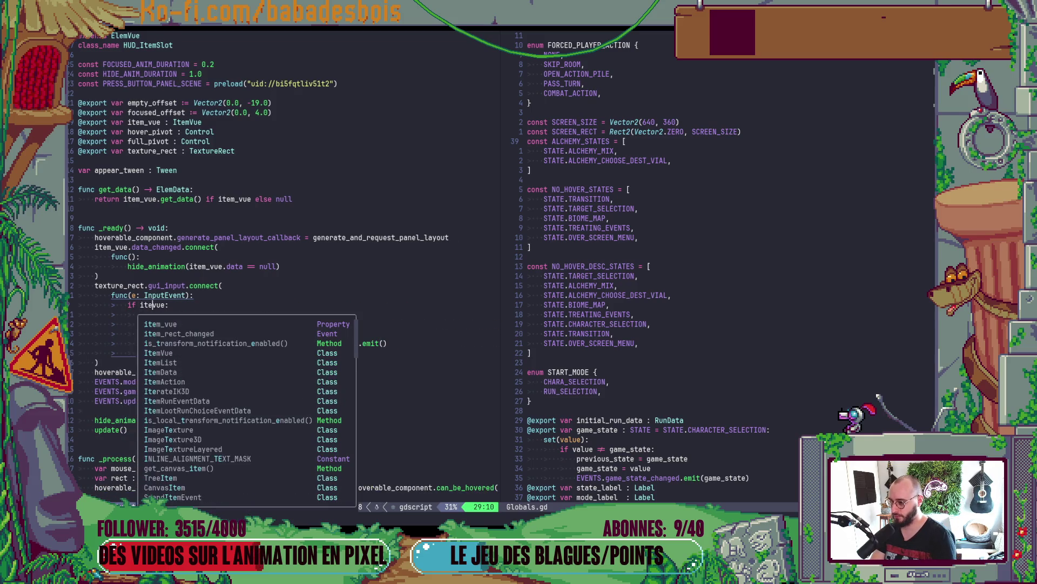
{"action": "type", "text": "m_"}
{"action": "key", "text": "Escape"}
- Change the remaining vue references on lines 31 and 33 to item_vue
{"action": "key", "text": "j"}
{"action": "key", "text": "j"}
{"action": "key", "text": "l"}
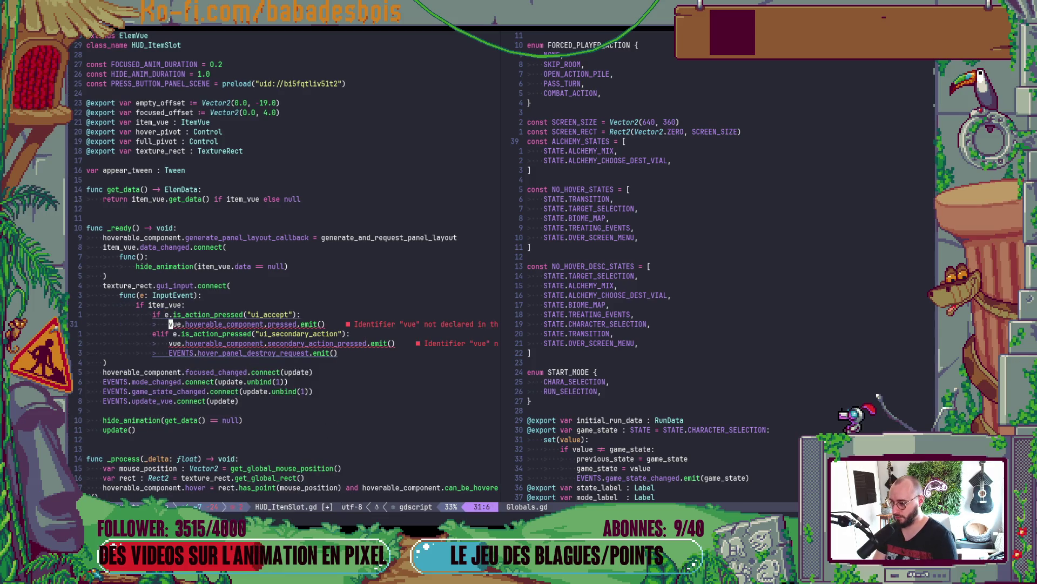
{"action": "key", "text": "i"}
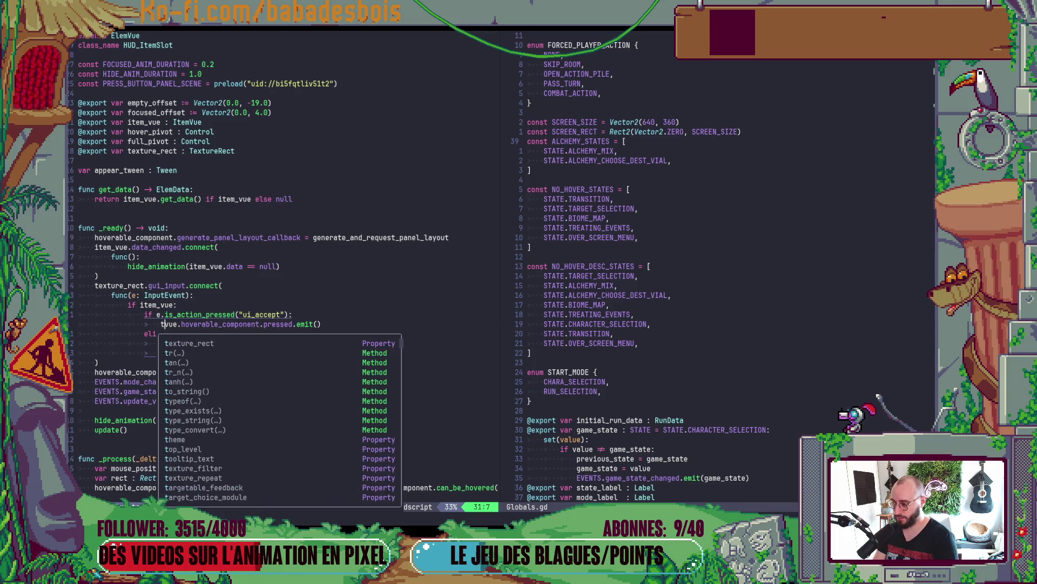
{"action": "type", "text": "item_"}
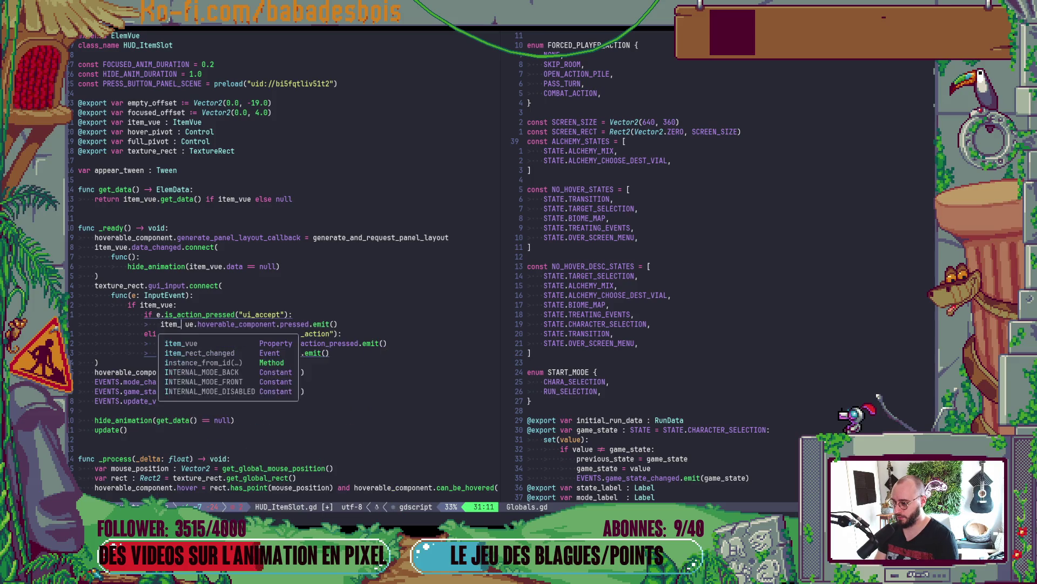
{"action": "key", "text": "Escape"}
{"action": "key", "text": "j"}
{"action": "key", "text": "j"}
{"action": "key", "text": "shift+i"}
{"action": "type", "text": "ion_pressed.emit("}
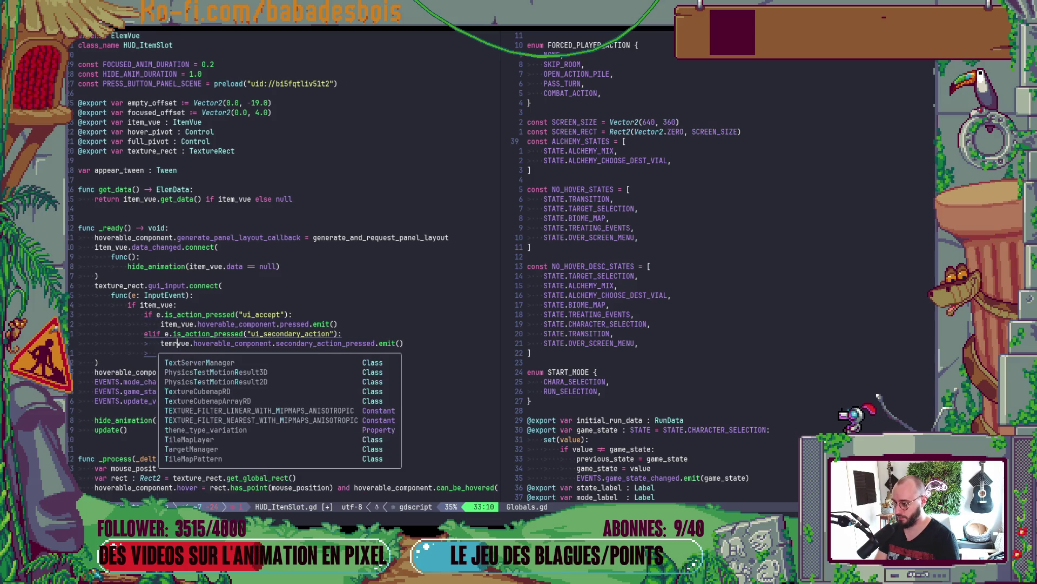
{"action": "type", "text": "tem_"}
{"action": "key", "text": "Escape"}
- Save the script with :w and move down to the add_child call
{"action": "type", "text": ":w"}
{"action": "key", "text": "Return"}
{"action": "scroll", "coordinate": [174, 266], "scroll_direction": "down", "scroll_amount": 15}
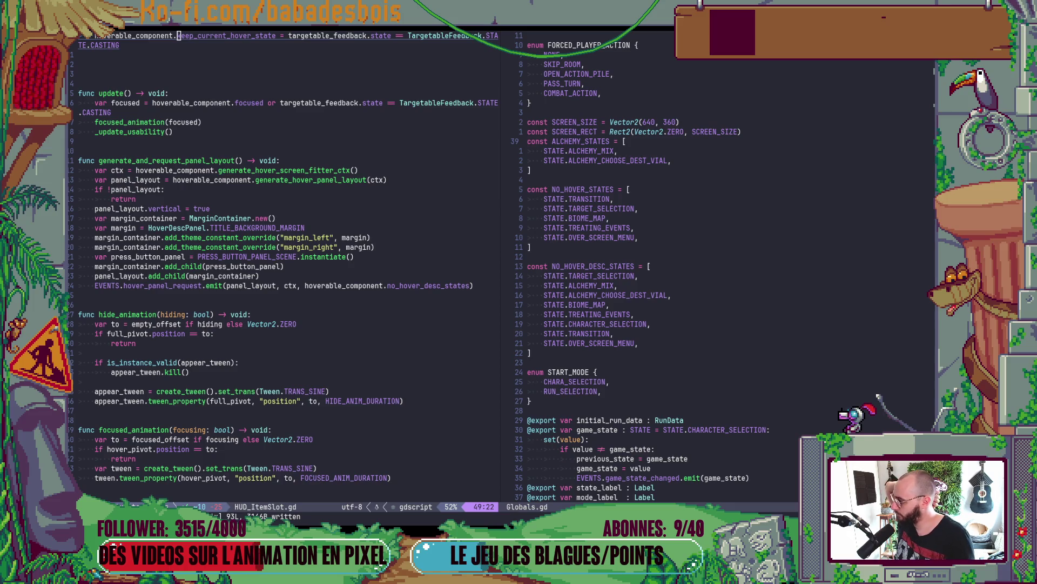
{"action": "left_click", "coordinate": [173, 277]}
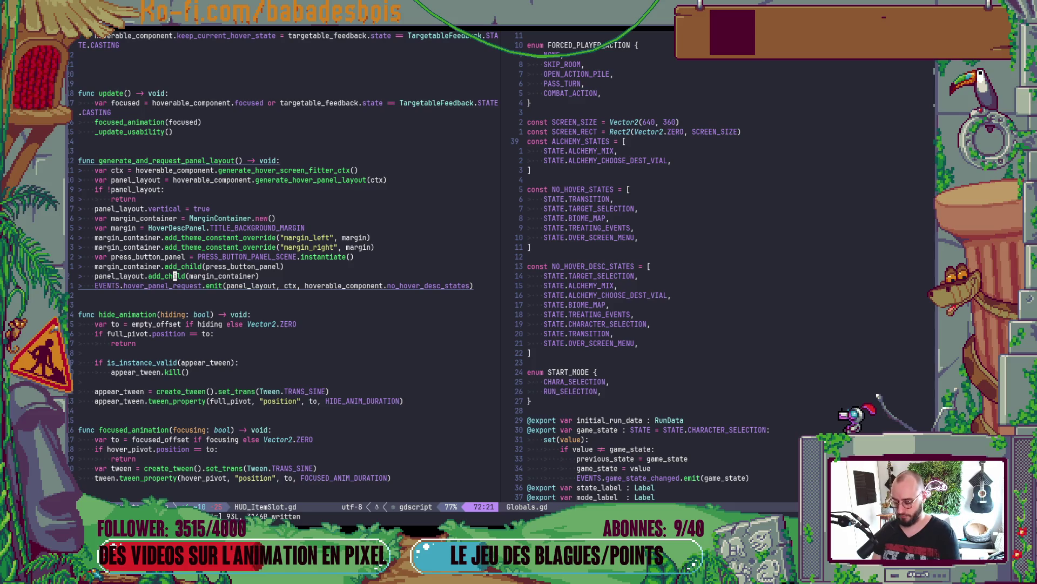
- In the PotionHero debug game, preview the tutorial adventure, then reselect Réveil de l'ours
{"action": "key", "text": "alt+Tab"}
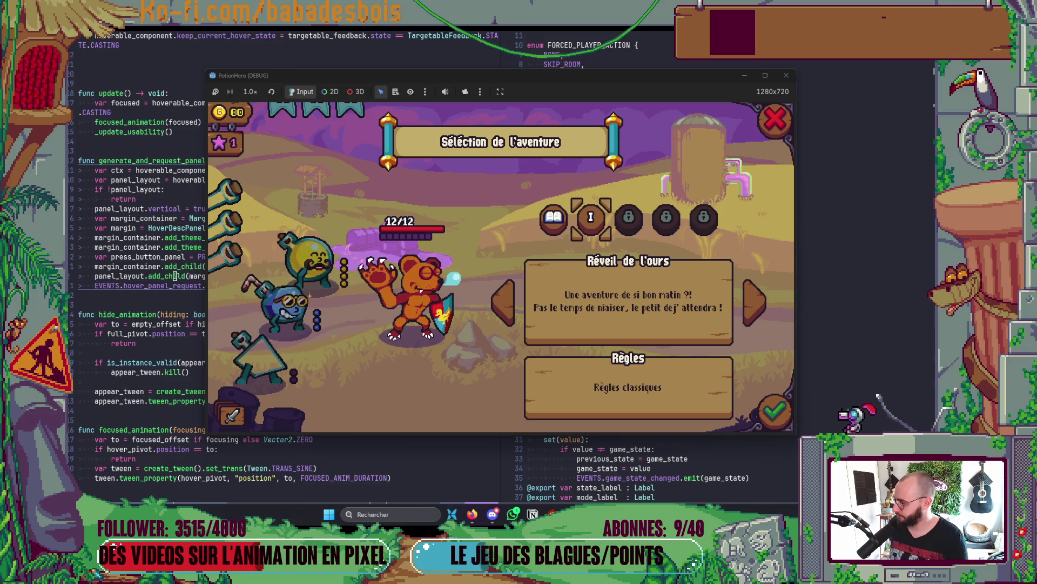
{"action": "left_click", "coordinate": [554, 218]}
{"action": "left_click", "coordinate": [592, 220]}
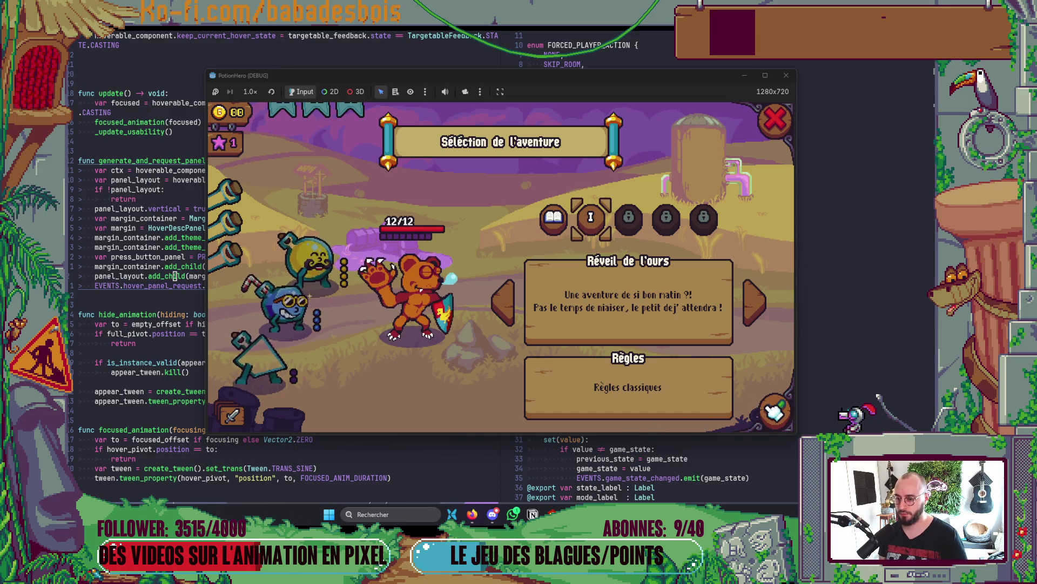
{"action": "key", "text": "alt+Tab"}
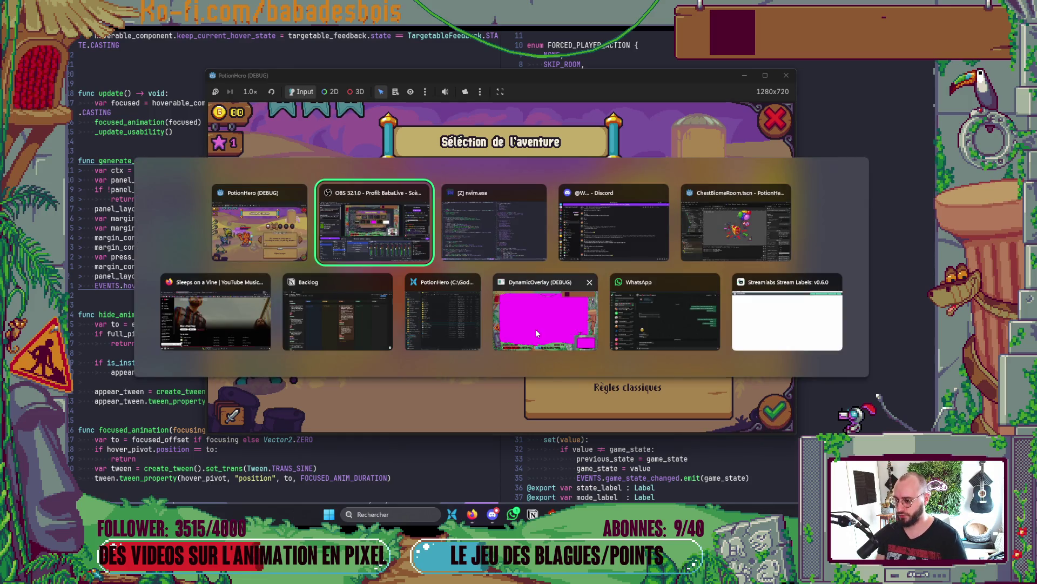
- Run 'git s' in the bottom terminal pane to list fix/item-slots' five modified files
{"action": "left_click", "coordinate": [425, 343]}
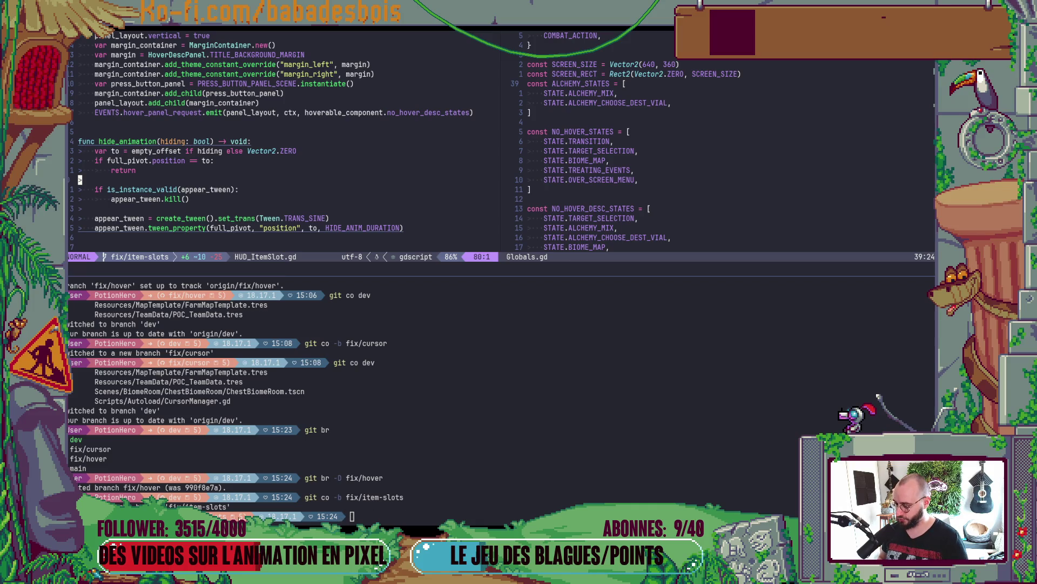
{"action": "left_click", "coordinate": [391, 517]}
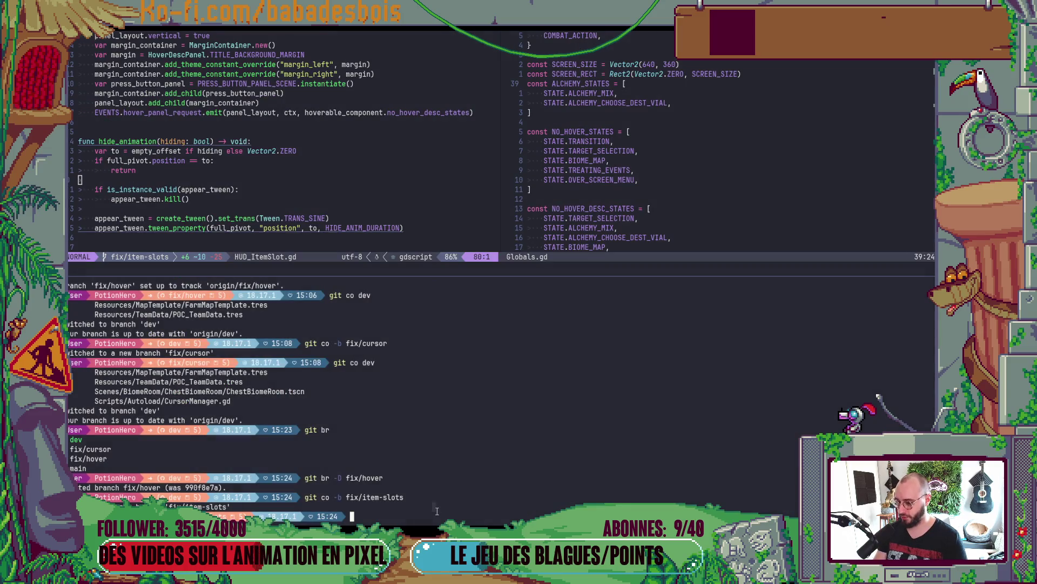
{"action": "type", "text": "git s"}
{"action": "key", "text": "Return"}
{"action": "type", "text": "git"}
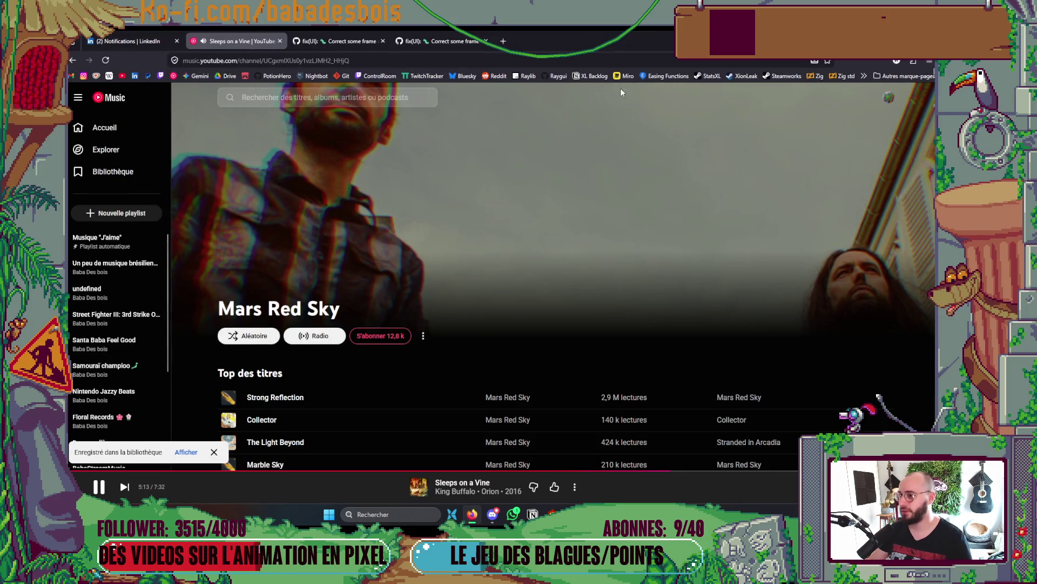
- Search 'name stash git', open the Stack Overflow result, and start a 'stash save' command
{"action": "left_click", "coordinate": [500, 37]}
{"action": "type", "text": "name "}
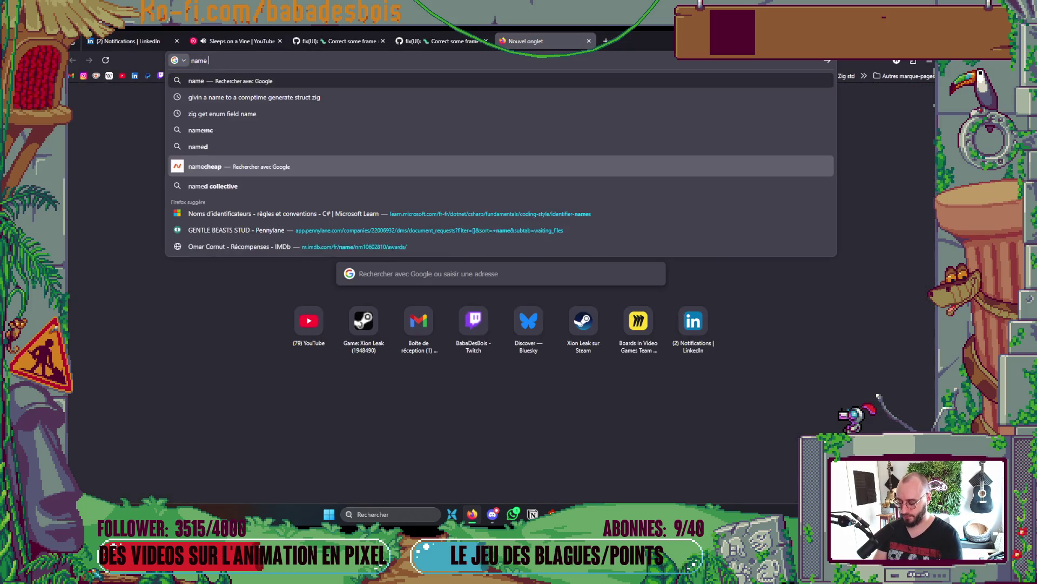
{"action": "type", "text": "stash git"}
{"action": "key", "text": "Return"}
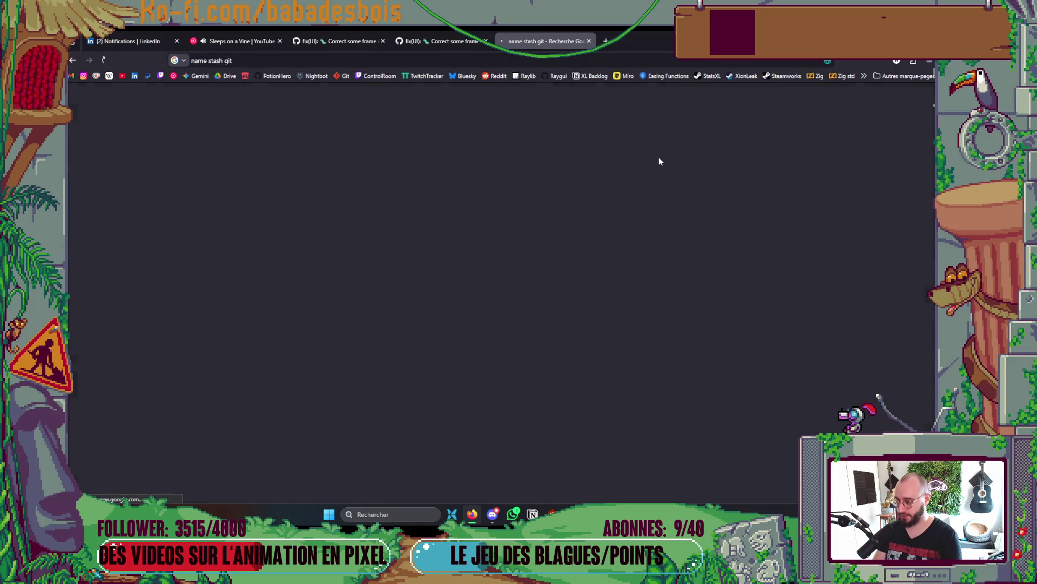
{"action": "left_click", "coordinate": [280, 186]}
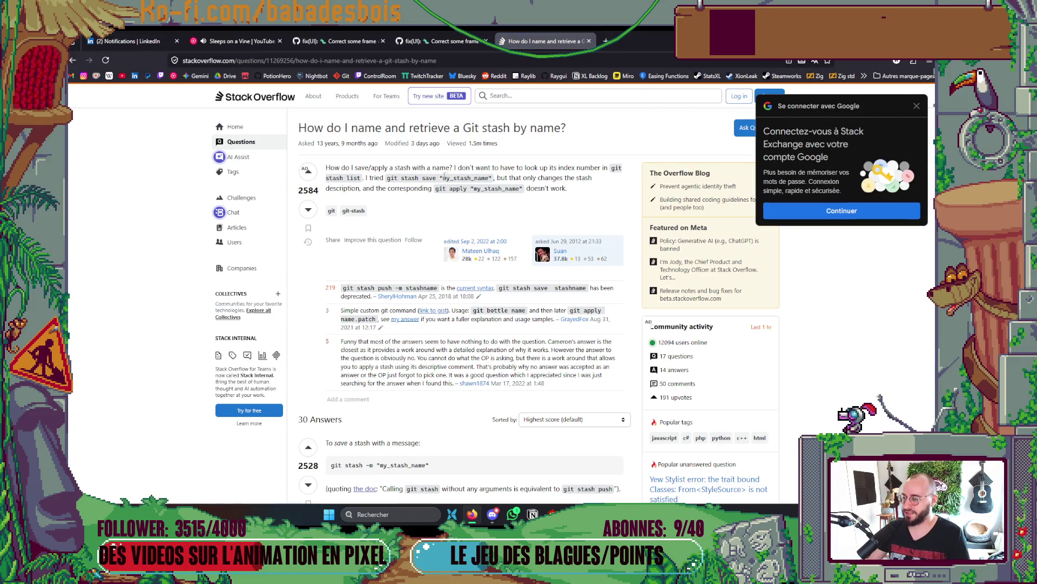
{"action": "key", "text": "alt+Tab"}
{"action": "type", "text": "stash save \"\""}
{"action": "key", "text": "ctrl+Left"}
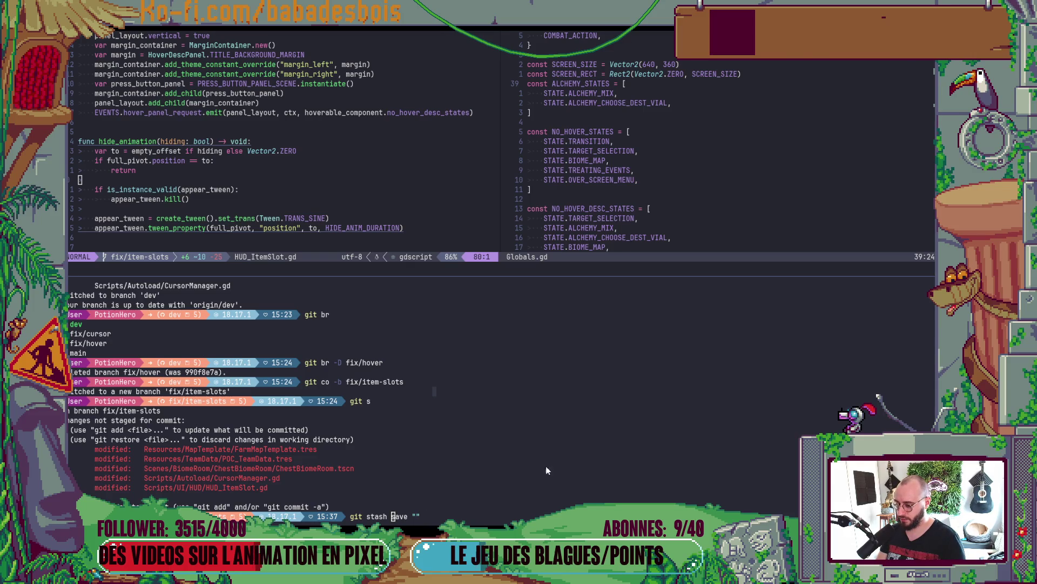
- Read the named-stash answers, then clear the old 'stash save' wording in the terminal
{"action": "key", "text": "alt+Tab"}
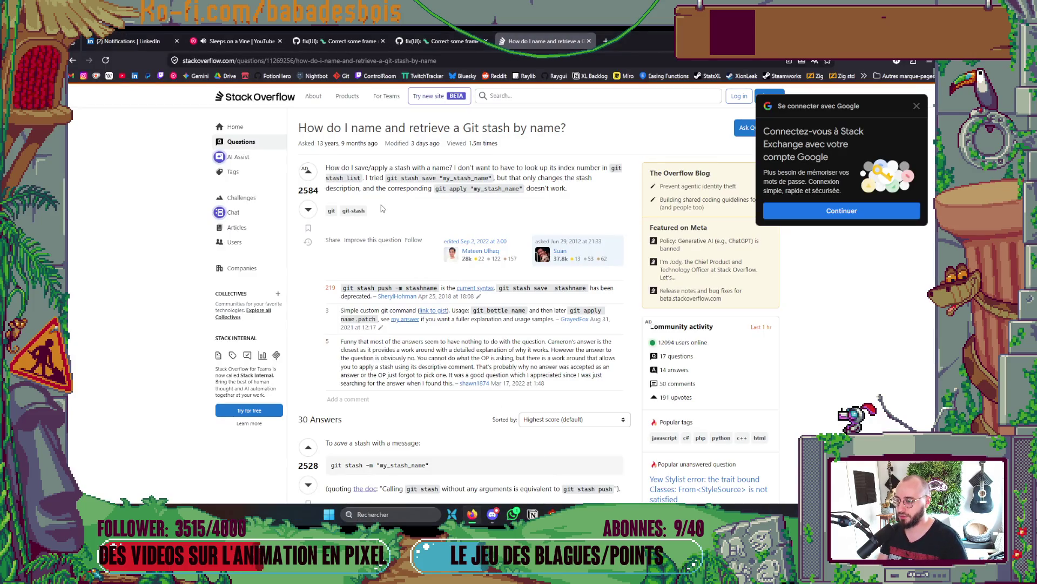
{"action": "scroll", "coordinate": [382, 211], "scroll_direction": "down", "scroll_amount": 3}
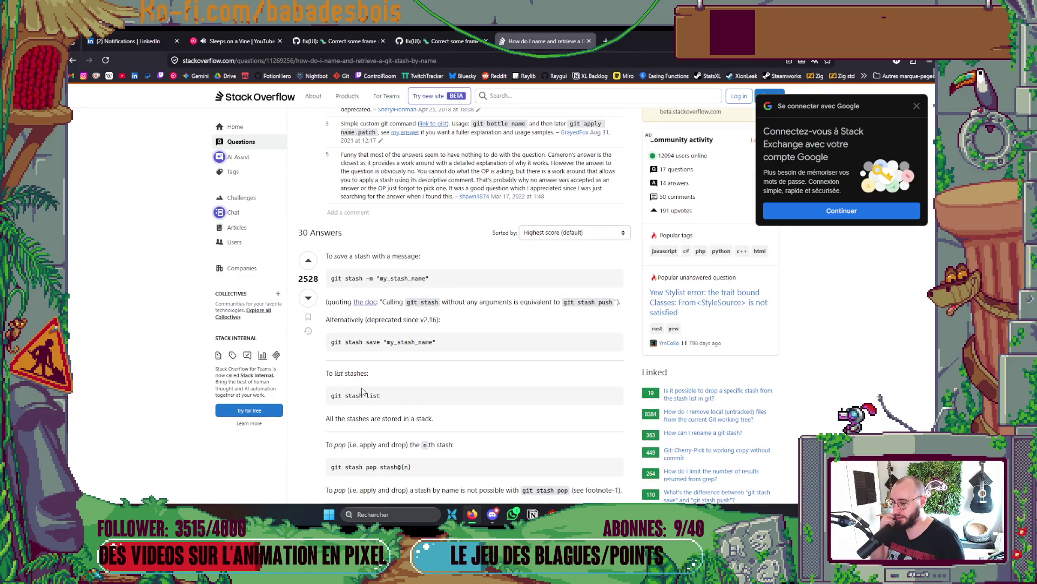
{"action": "scroll", "coordinate": [380, 371], "scroll_direction": "down", "scroll_amount": 2}
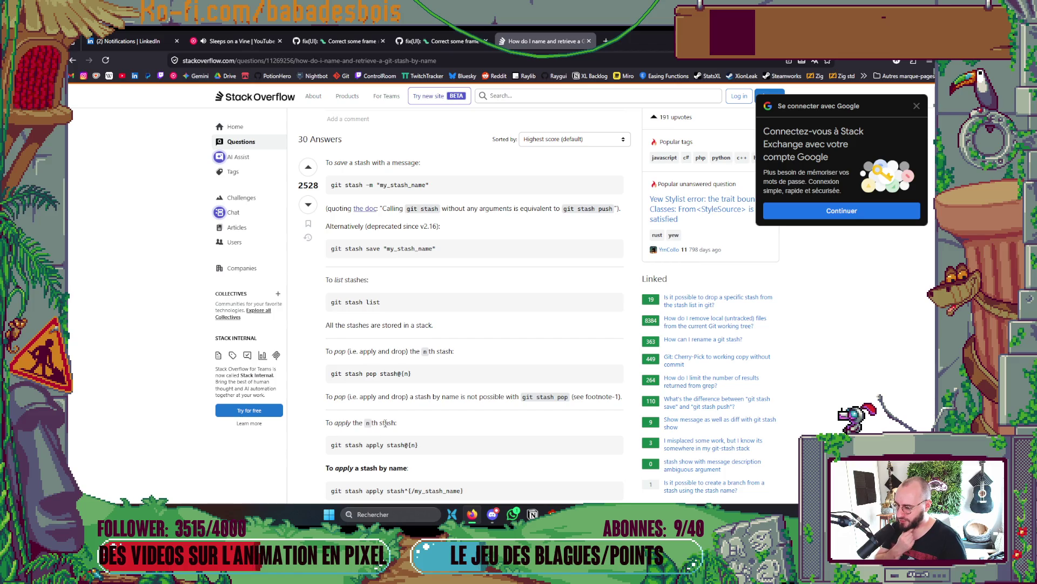
{"action": "scroll", "coordinate": [395, 441], "scroll_direction": "down", "scroll_amount": 1}
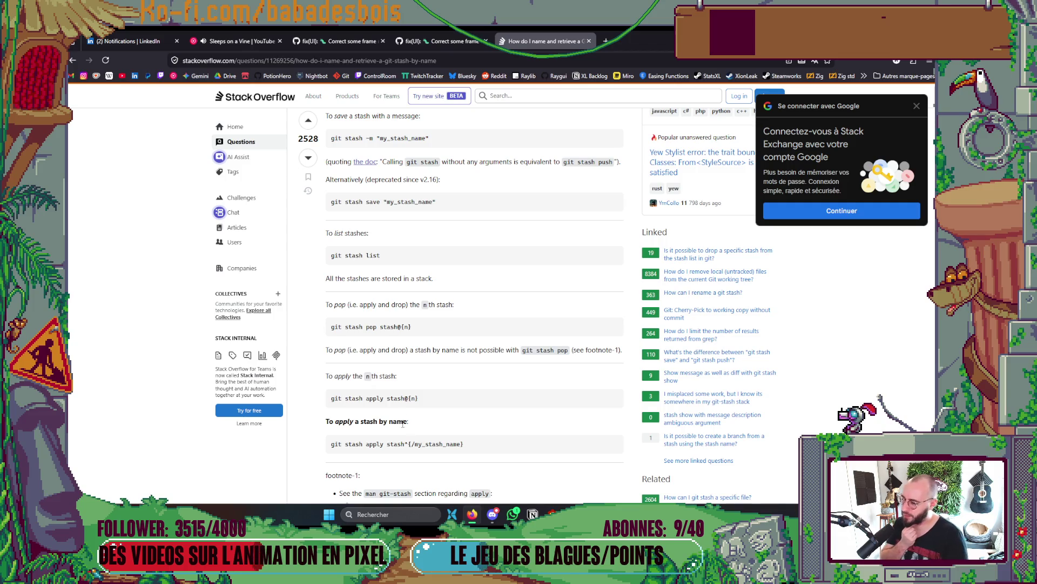
{"action": "scroll", "coordinate": [402, 424], "scroll_direction": "down", "scroll_amount": 1}
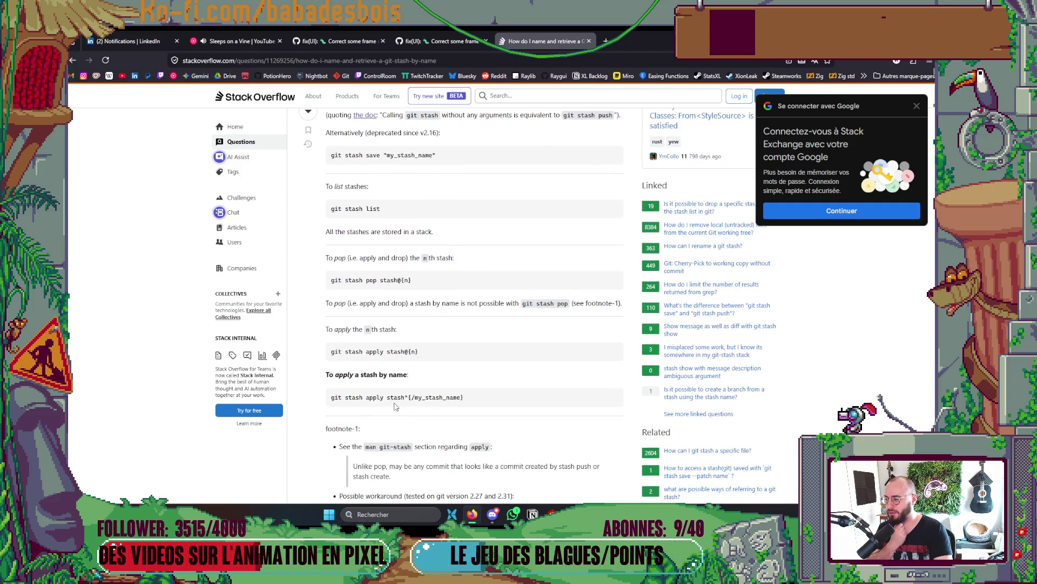
{"action": "scroll", "coordinate": [394, 403], "scroll_direction": "down", "scroll_amount": 1}
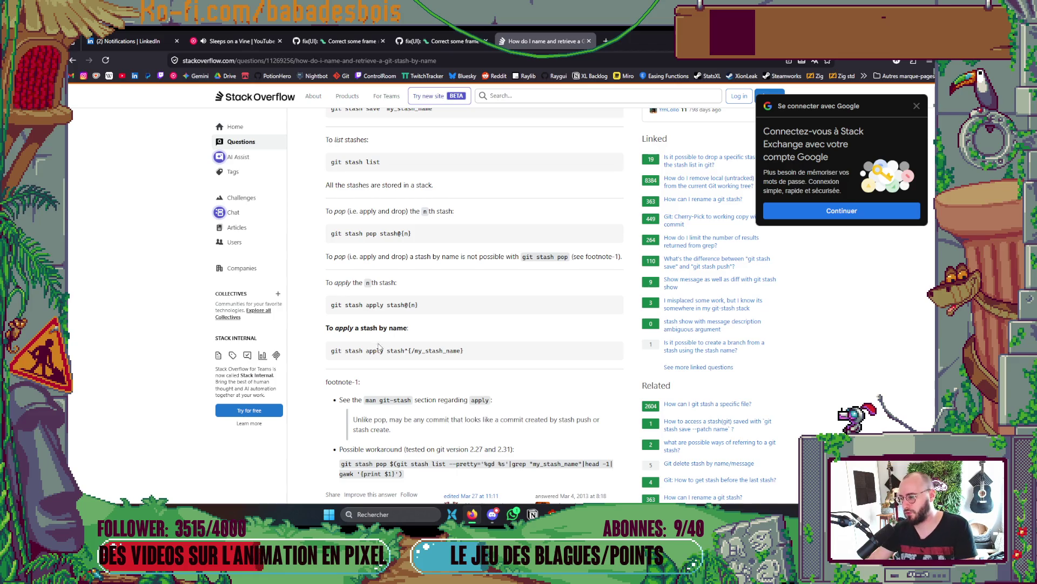
{"action": "scroll", "coordinate": [422, 276], "scroll_direction": "down", "scroll_amount": 2}
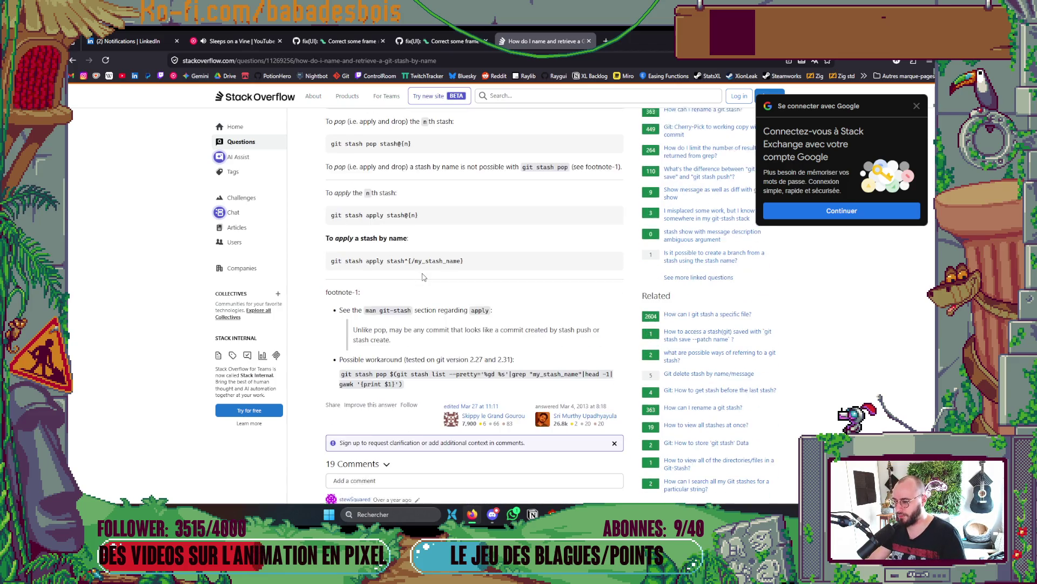
{"action": "scroll", "coordinate": [422, 273], "scroll_direction": "down", "scroll_amount": 3}
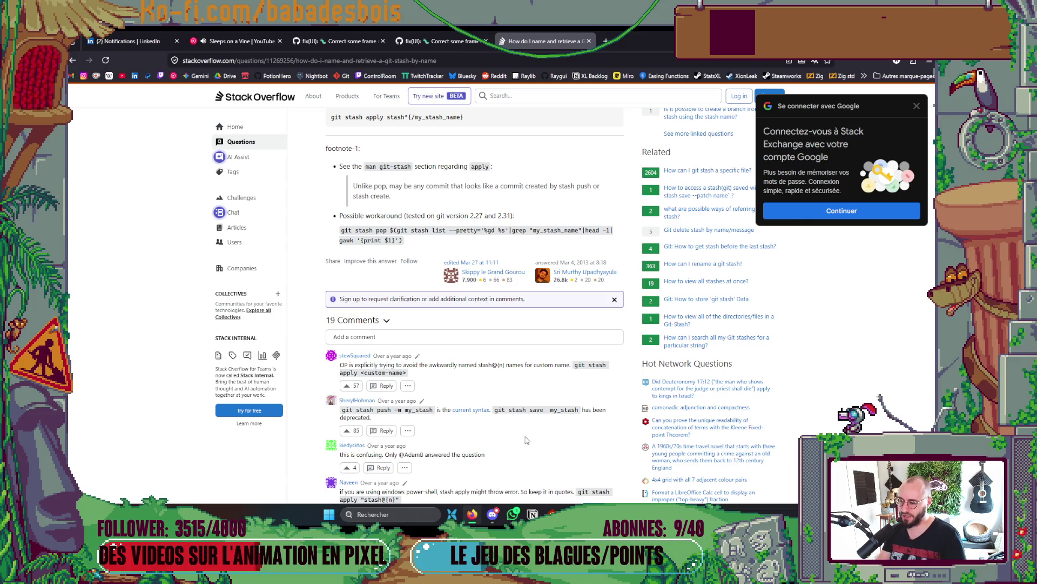
{"action": "key", "text": "alt+Tab"}
{"action": "key", "text": "End"}
{"action": "key", "text": "ctrl+w"}
{"action": "key", "text": "ctrl+w"}
{"action": "key", "text": "ctrl+w"}
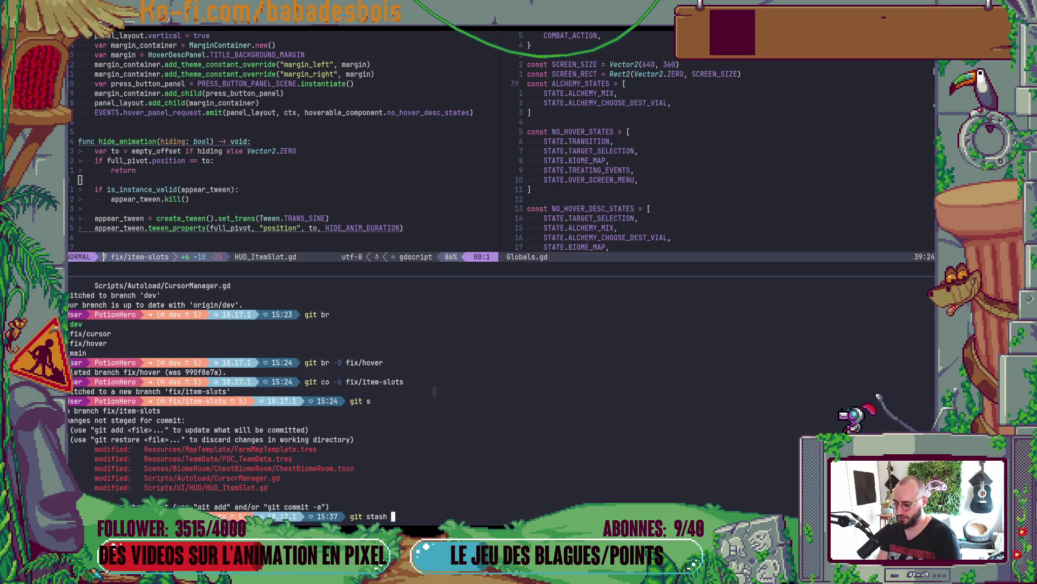
- Run git stash push -m "cursor-on-button" to stash every uncommitted change
{"action": "type", "text": "stash -"}
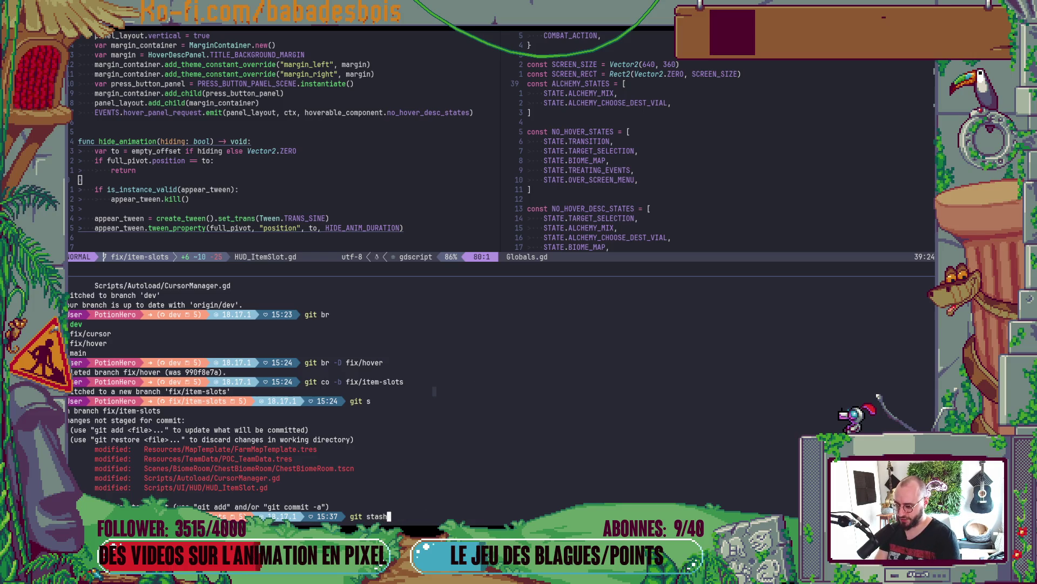
{"action": "key", "text": "BackSpace"}
{"action": "type", "text": "pu"}
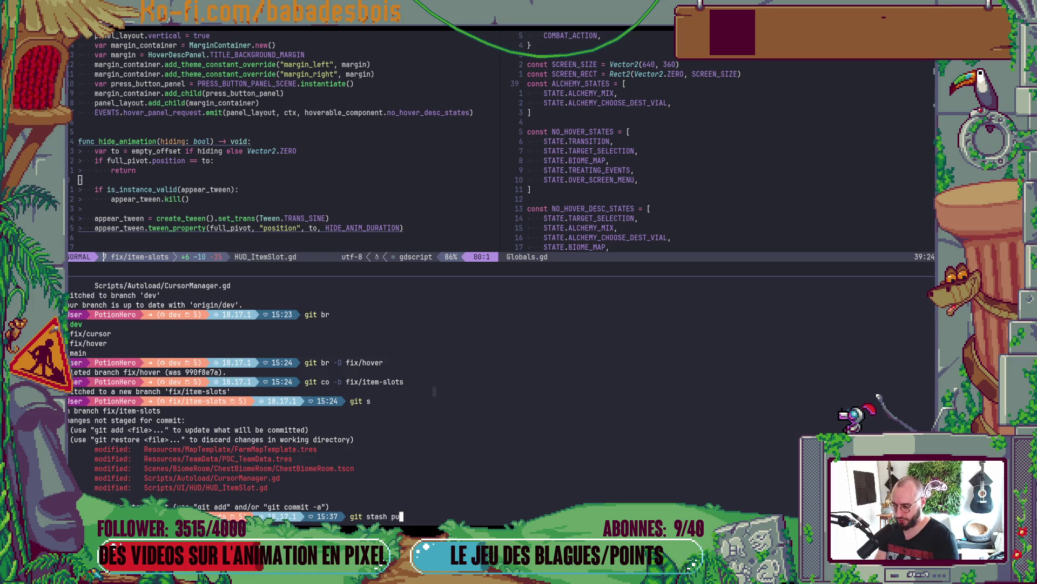
{"action": "type", "text": "sh -m \"\""}
{"action": "key", "text": "BackSpace"}
{"action": "key", "text": "BackSpace"}
{"action": "type", "text": "\""}
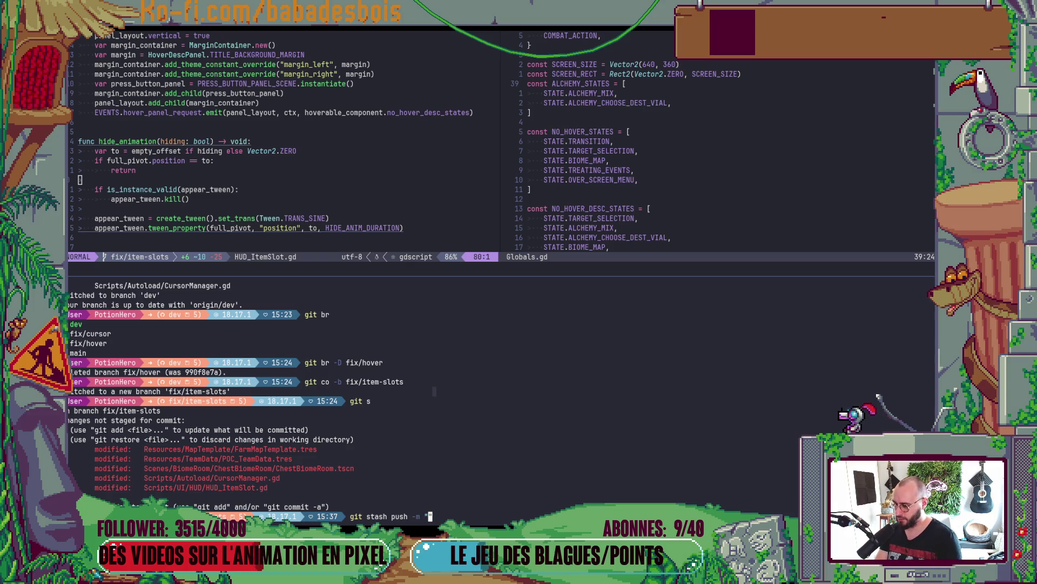
{"action": "type", "text": "Cursor o"}
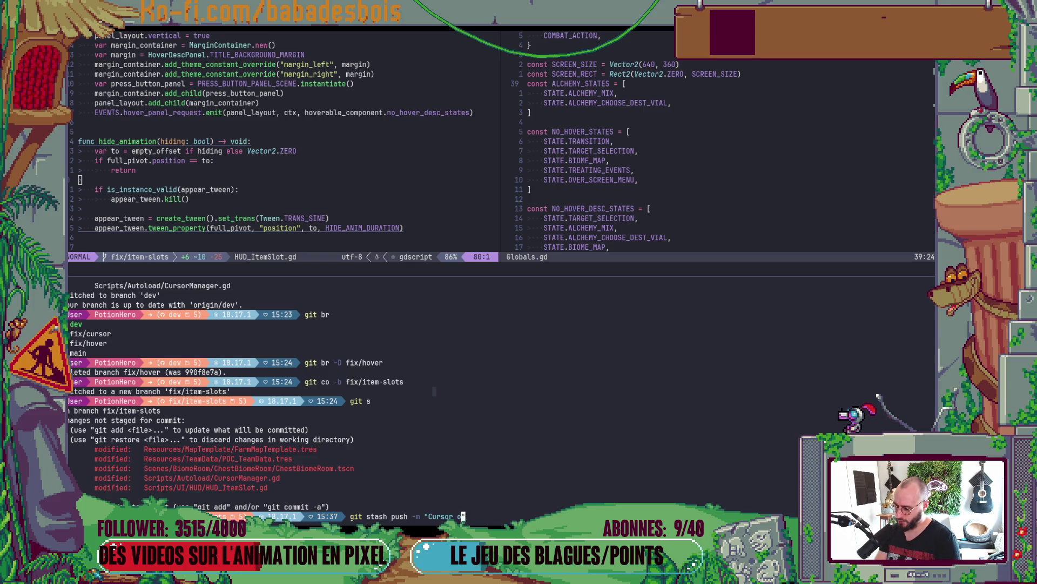
{"action": "type", "text": "-on"}
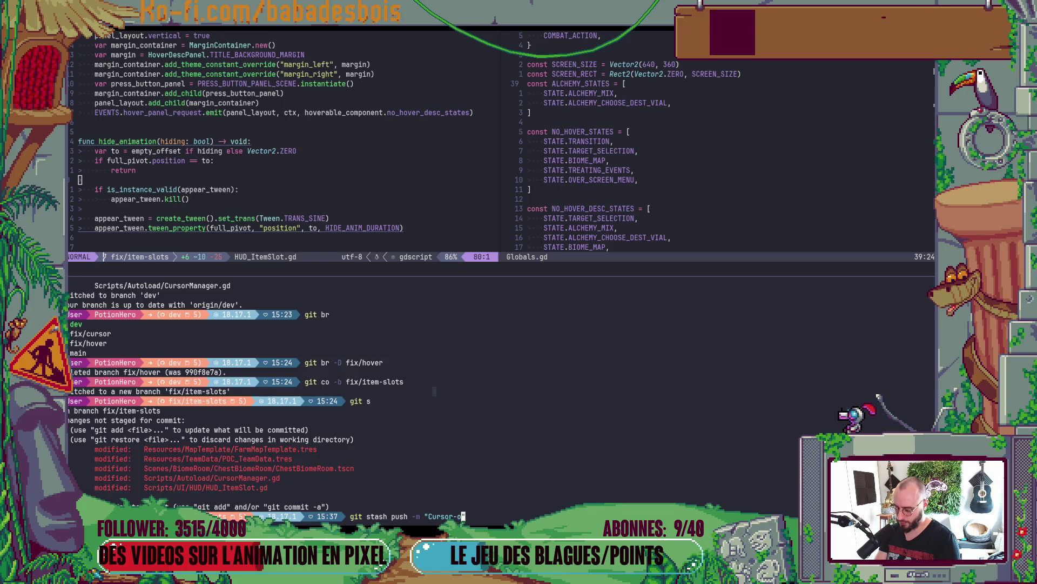
{"action": "key", "text": "Left"}
{"action": "key", "text": "Left"}
{"action": "key", "text": "Left"}
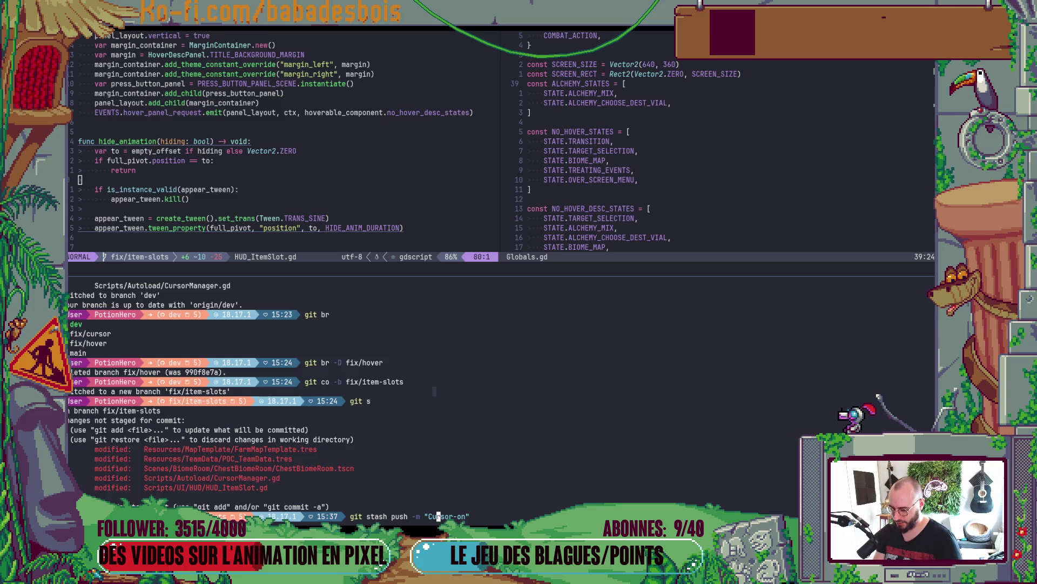
{"action": "key", "text": "Delete"}
{"action": "type", "text": "c"}
{"action": "key", "text": "Right"}
{"action": "key", "text": "Right"}
{"action": "key", "text": "Right"}
{"action": "type", "text": "a"}
{"action": "key", "text": "BackSpace"}
{"action": "key", "text": "Right"}
{"action": "type", "text": "-"}
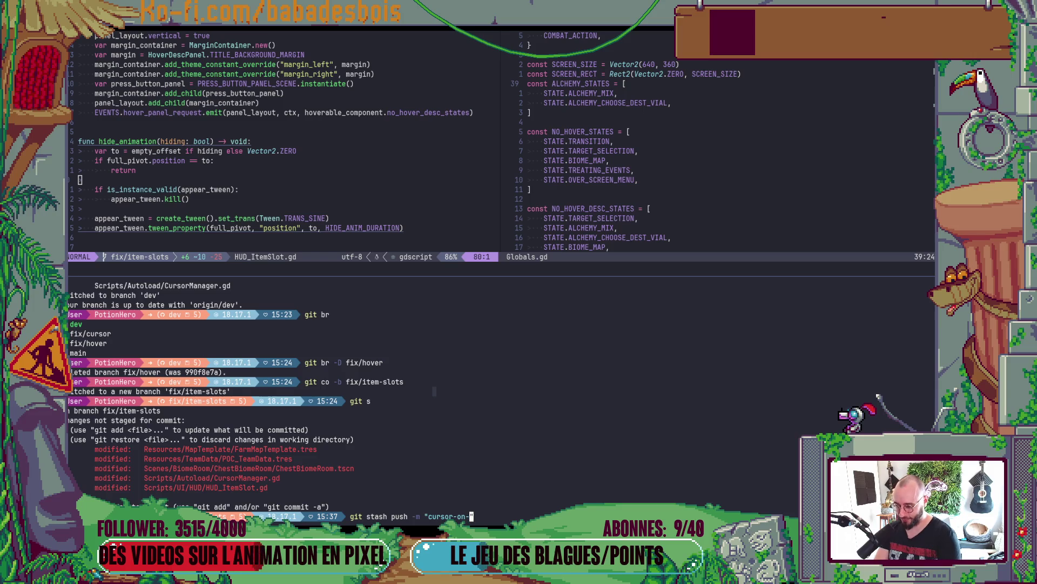
{"action": "type", "text": "button"}
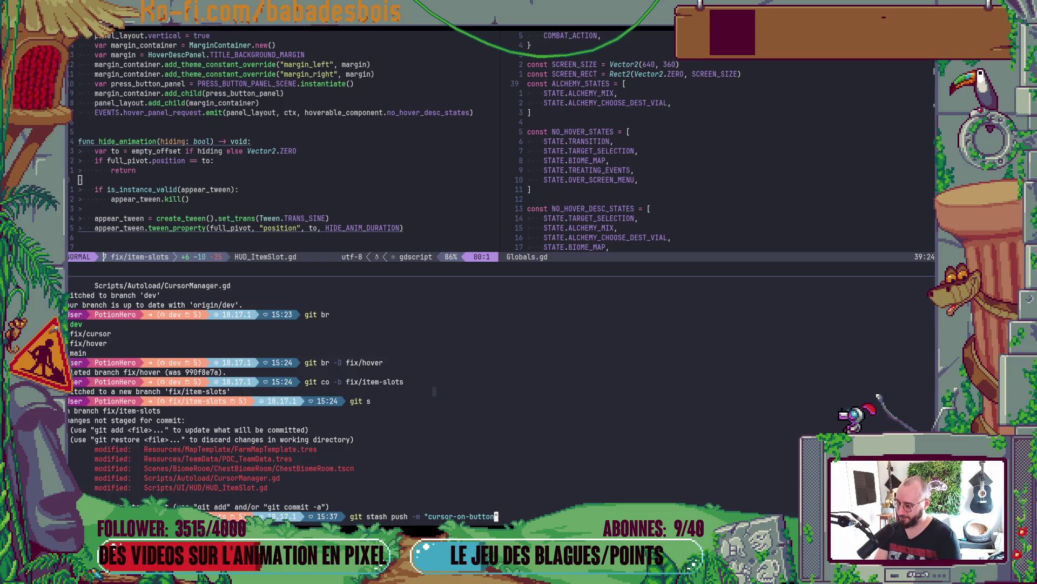
{"action": "key", "text": "Return"}
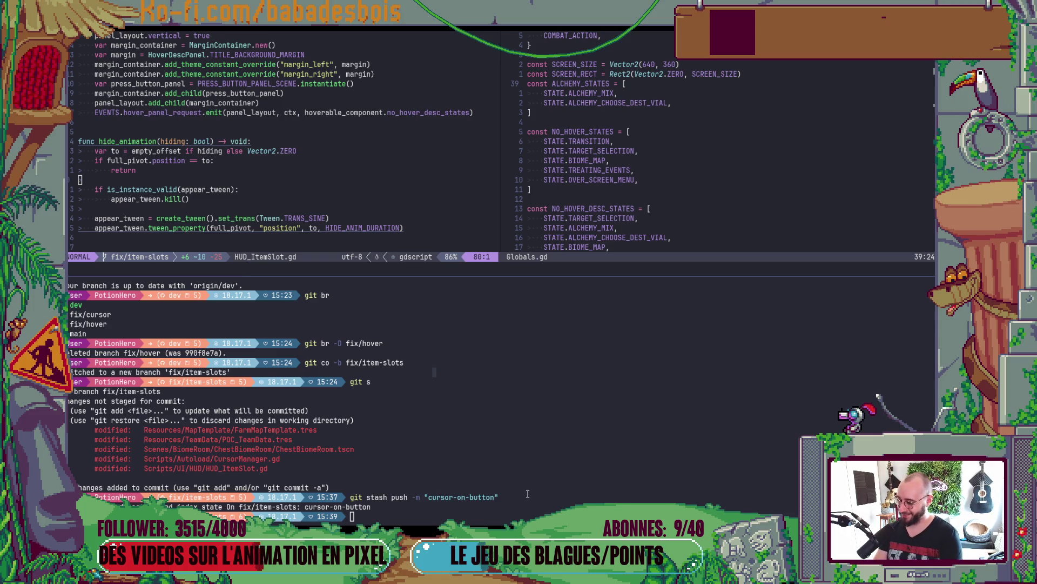
- Check git status, then run git stash pop to restore the stashed changes
{"action": "left_click", "coordinate": [581, 491]}
{"action": "type", "text": "git s"}
{"action": "key", "text": "Return"}
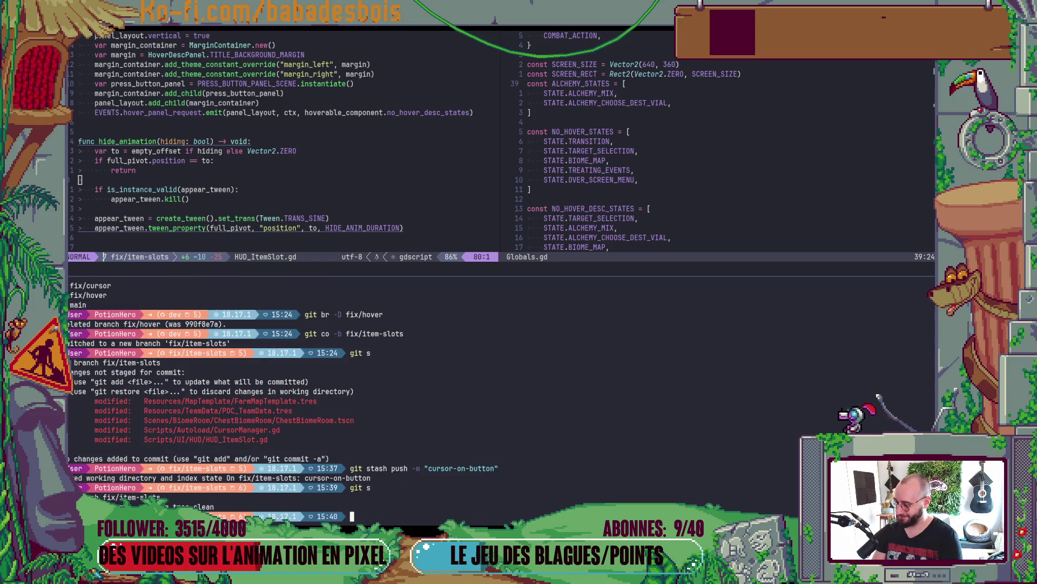
{"action": "type", "text": "git "}
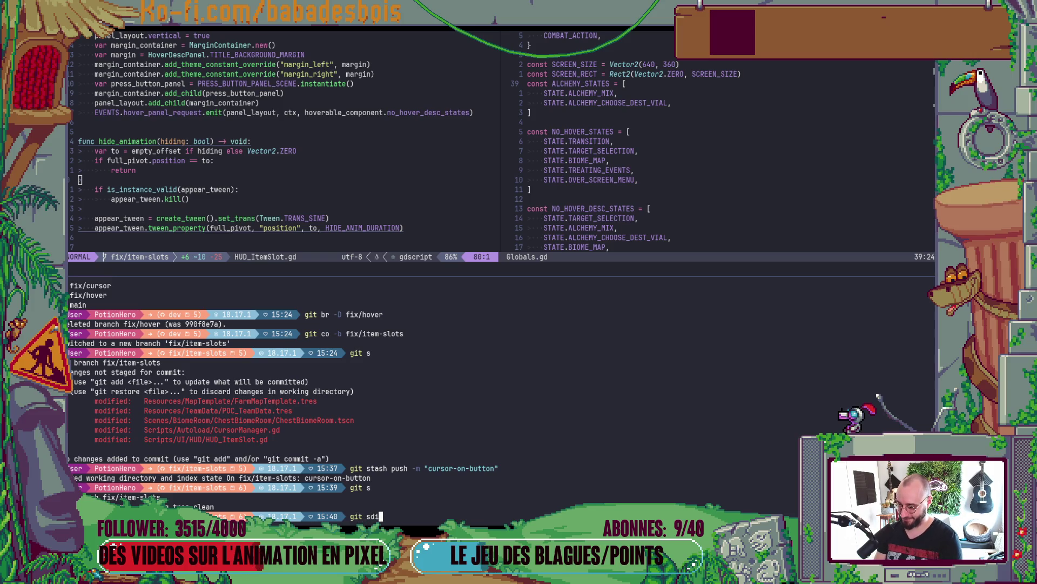
{"action": "type", "text": "s"}
{"action": "key", "text": "Return"}
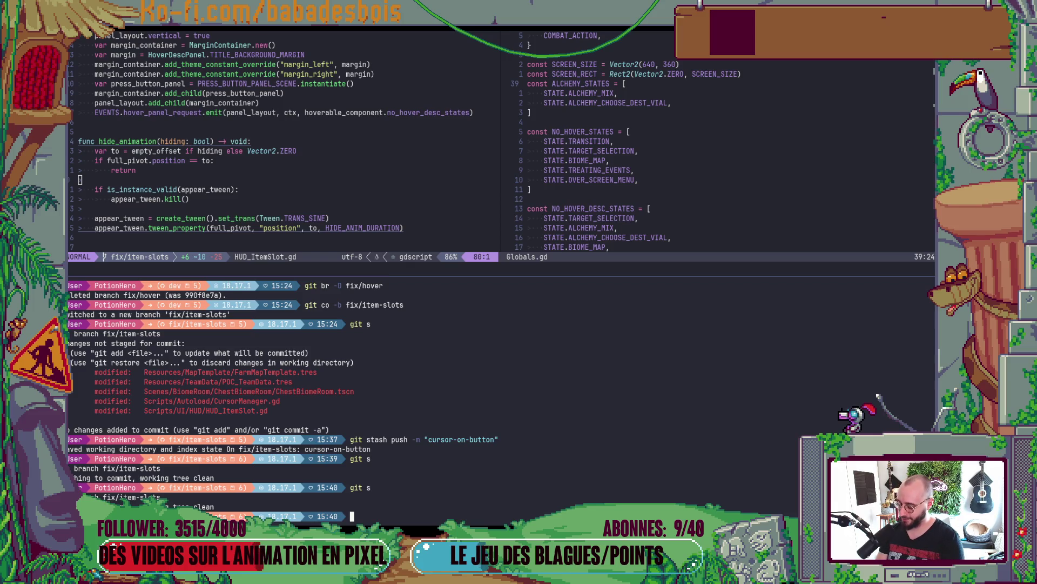
{"action": "type", "text": "git po"}
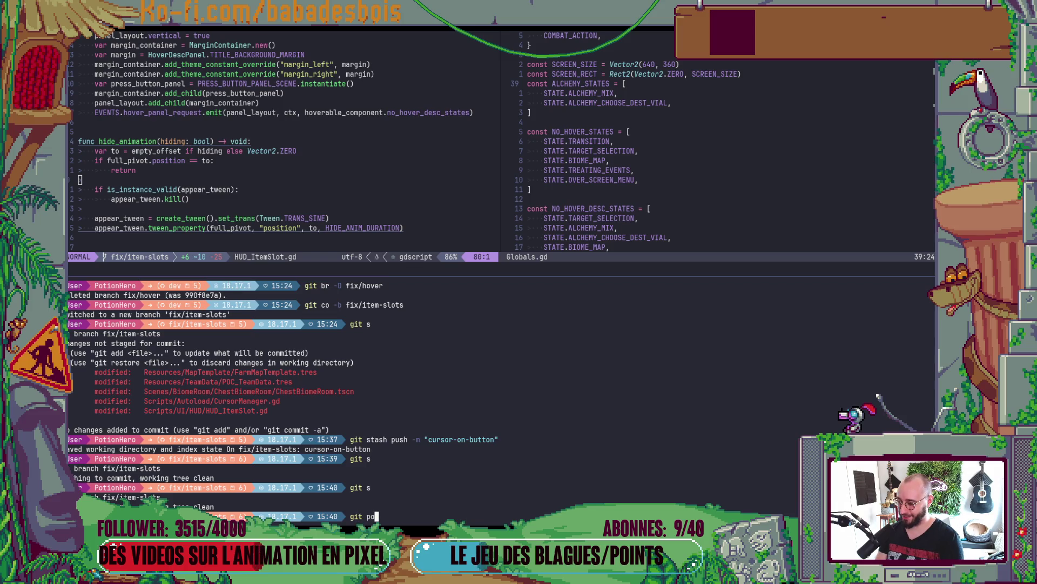
{"action": "type", "text": "p"}
{"action": "key", "text": "Return"}
{"action": "type", "text": "git stash "}
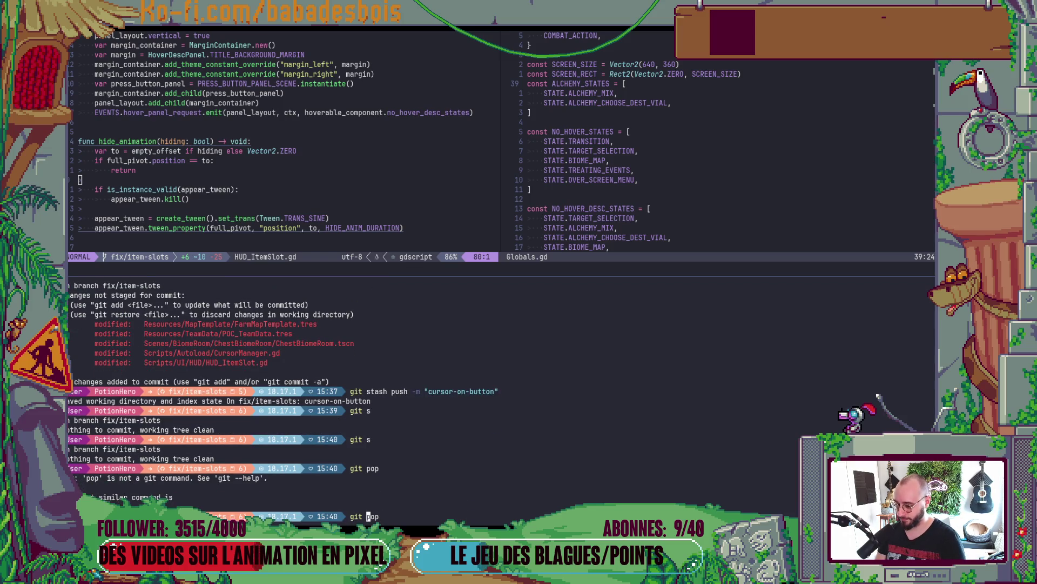
{"action": "type", "text": "pop"}
{"action": "key", "text": "Return"}
- Re-run the cursor-on-button stash push limited to Scripts/Autoload/CursorManager.gd
{"action": "type", "text": "git stash pop"}
{"action": "key", "text": "Up"}
{"action": "key", "text": "Up"}
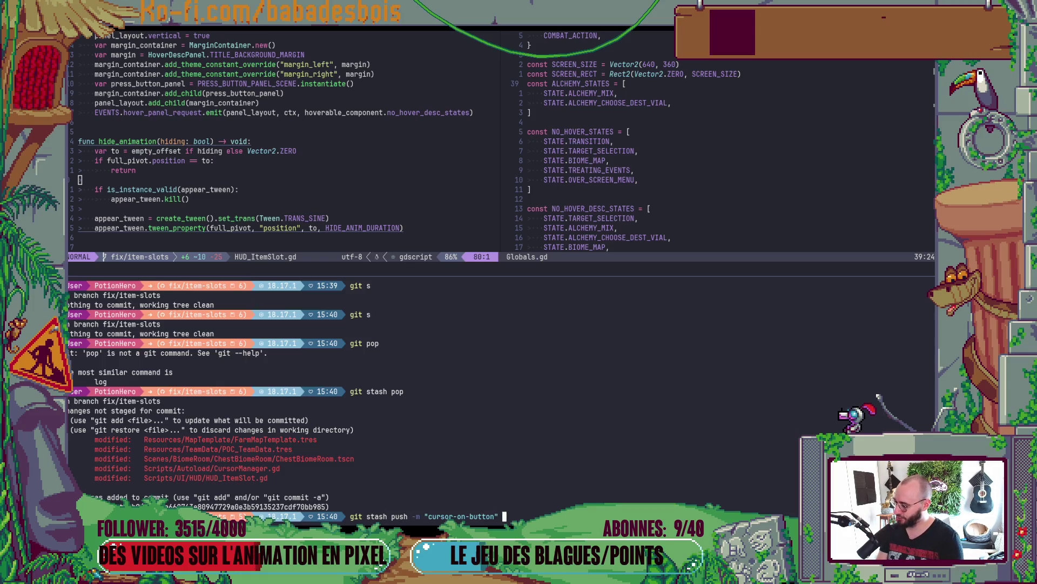
{"action": "type", "text": "Scripts/Au"}
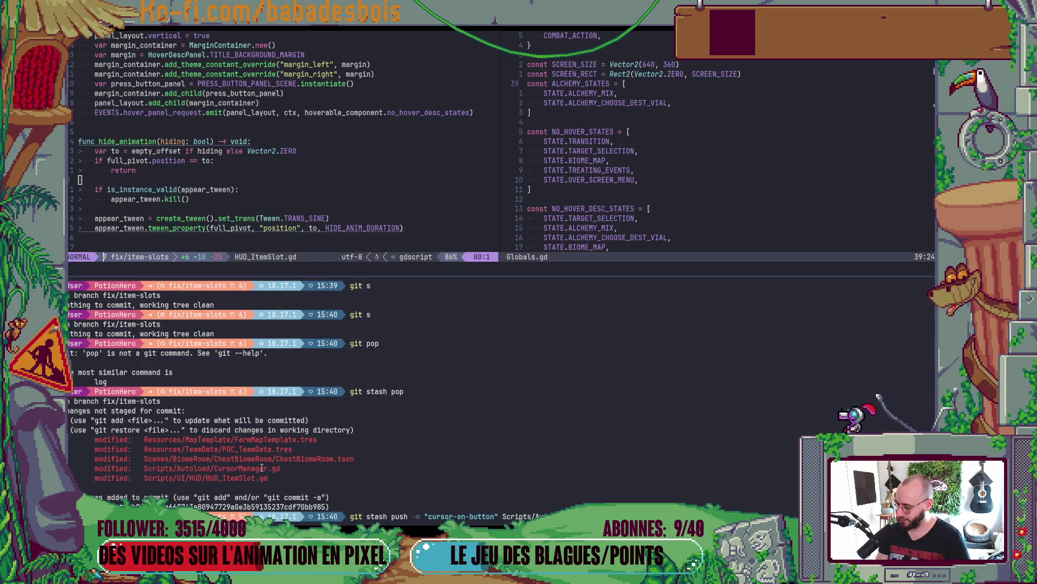
{"action": "key", "text": "Return"}
- Run git s and git d, reviewing the FarmMapTemplate.tres and POC_TeamData diff, then git s again
{"action": "type", "text": "git s"}
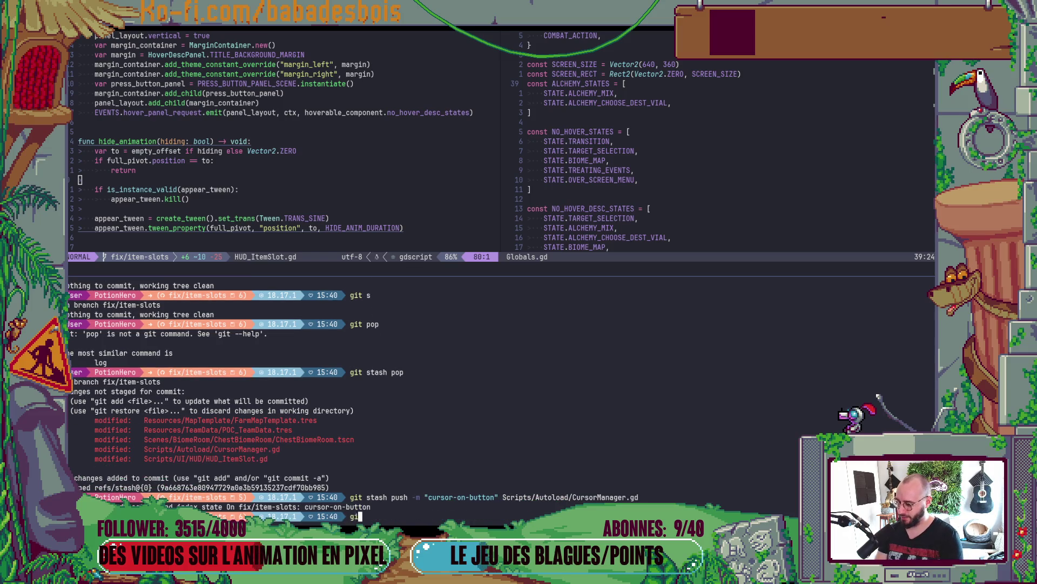
{"action": "key", "text": "Return"}
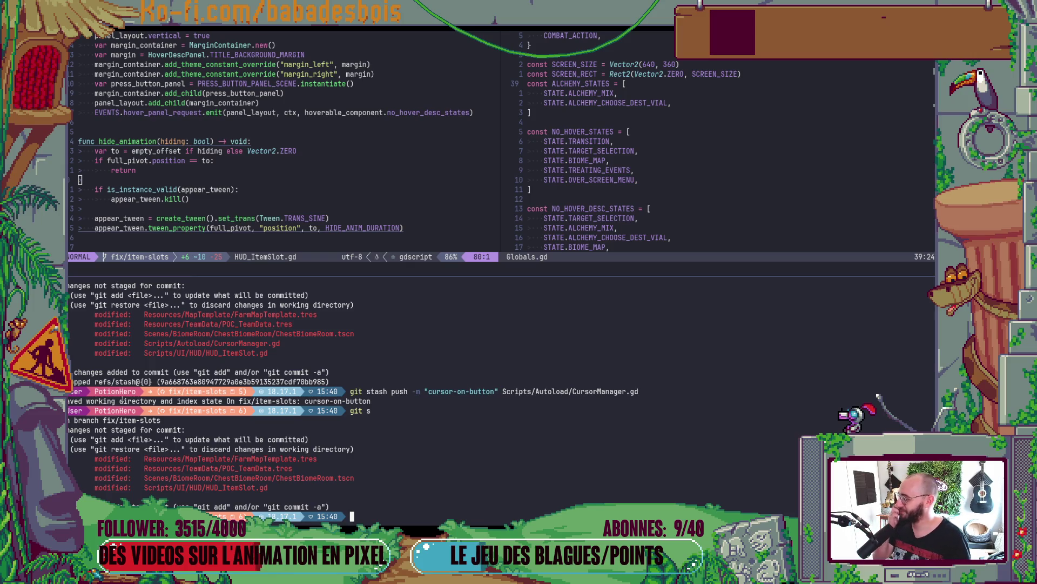
{"action": "type", "text": "git s"}
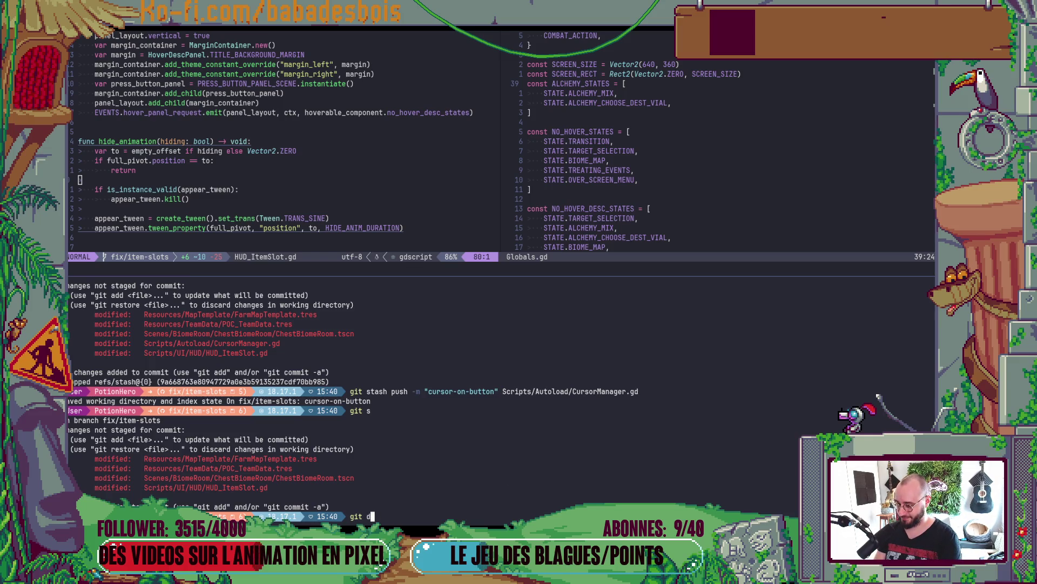
{"action": "key", "text": "Return"}
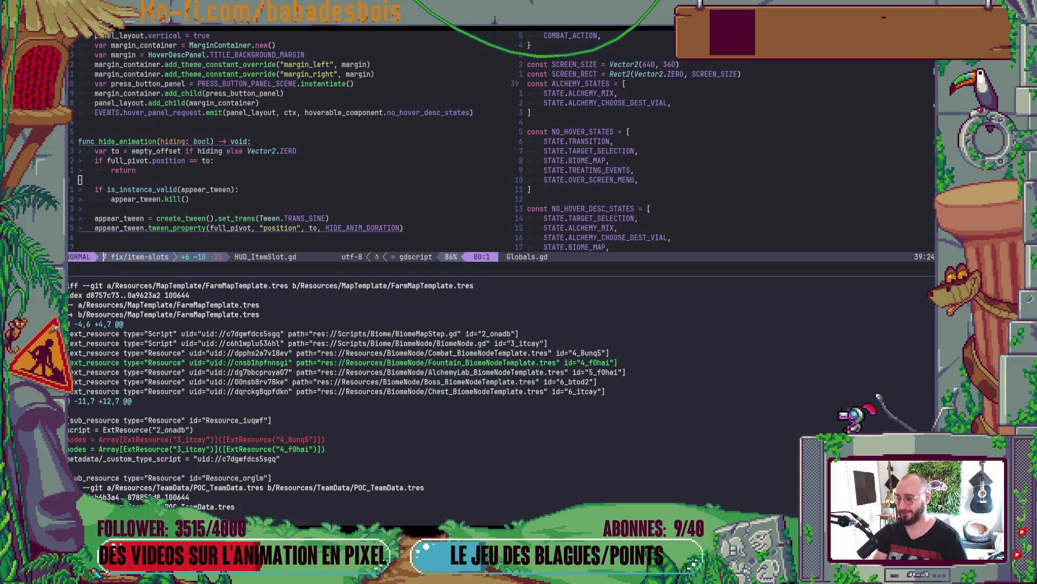
{"action": "scroll", "coordinate": [604, 420], "scroll_direction": "up", "scroll_amount": 4}
{"action": "scroll", "coordinate": [603, 420], "scroll_direction": "down", "scroll_amount": 4}
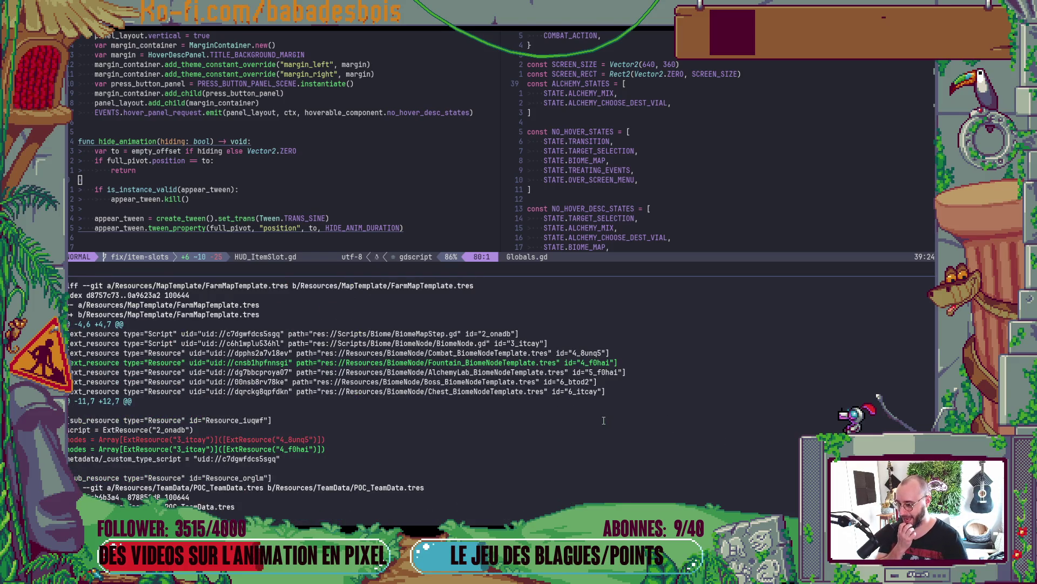
{"action": "type", "text": "git s"}
{"action": "key", "text": "Return"}
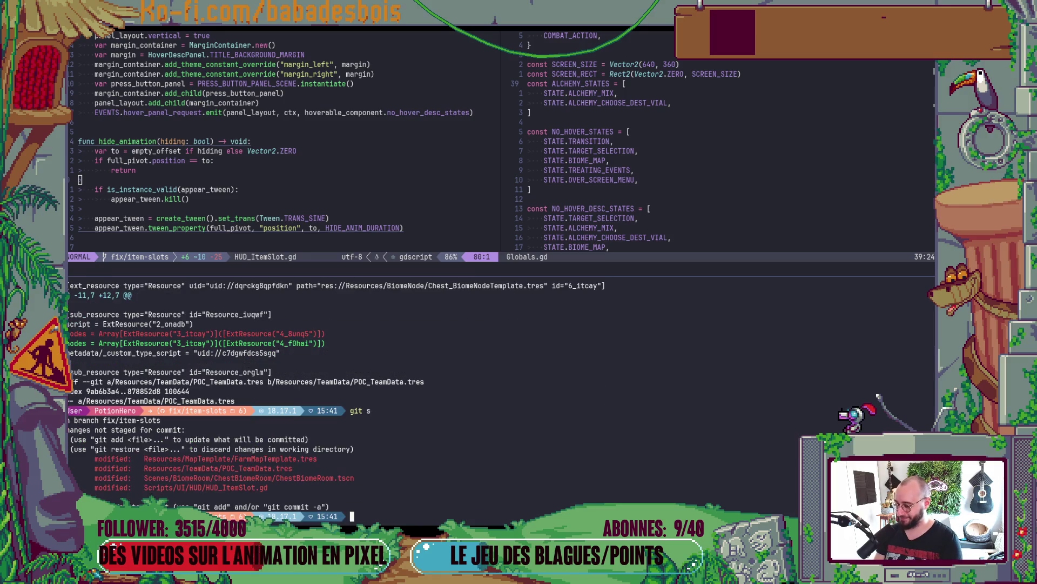
{"action": "type", "text": "git"}
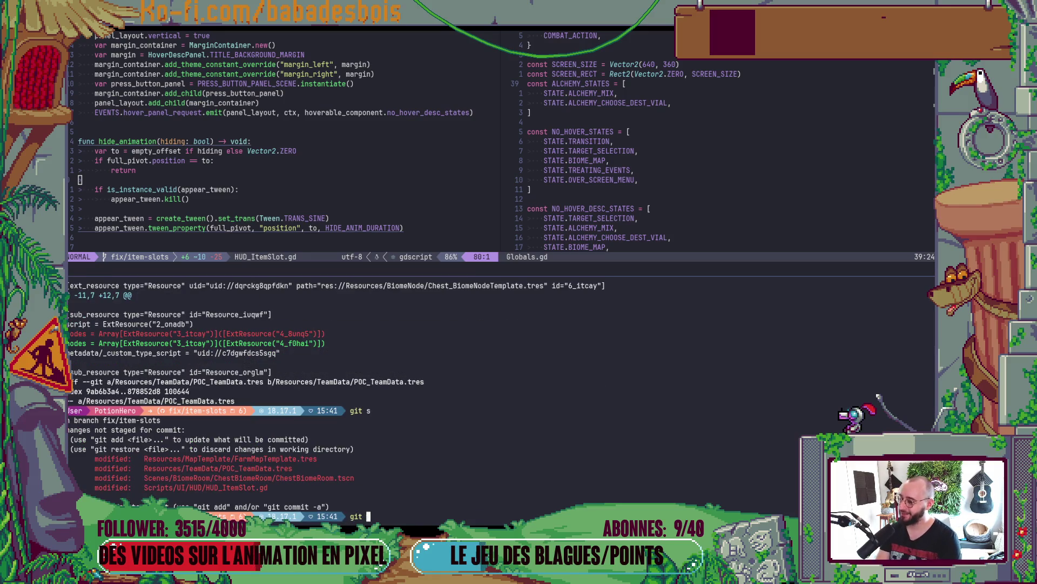
- Hide the terminal pane, review HUD_ItemSlot.gd's _ready, and switch to the PotionHero game
{"action": "key", "text": "alt+Tab"}
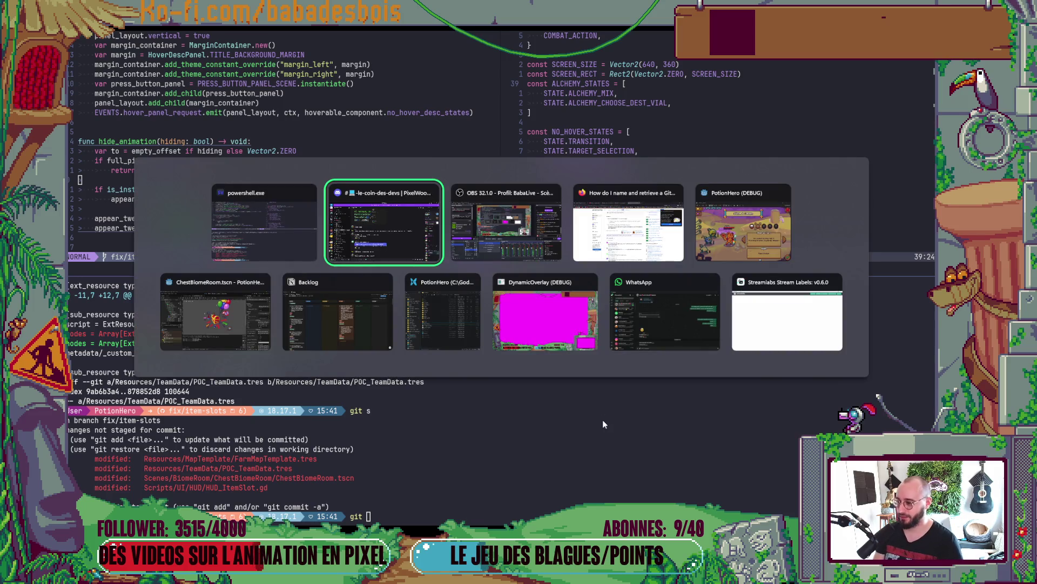
{"action": "key", "text": "Escape"}
{"action": "key", "text": "ctrl+backslash"}
{"action": "scroll", "coordinate": [280, 313], "scroll_direction": "up", "scroll_amount": 10}
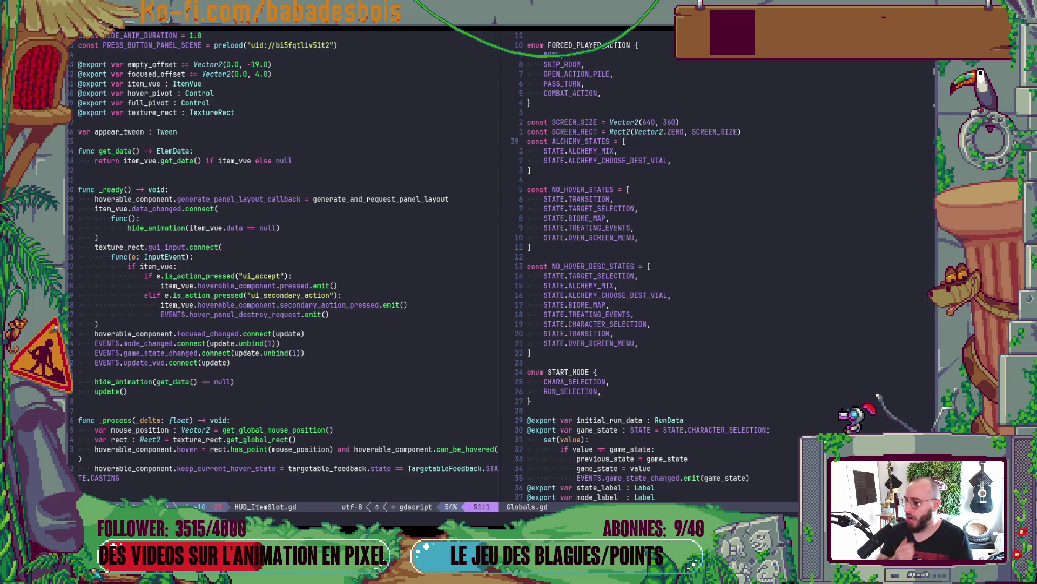
{"action": "scroll", "coordinate": [426, 396], "scroll_direction": "down", "scroll_amount": 8}
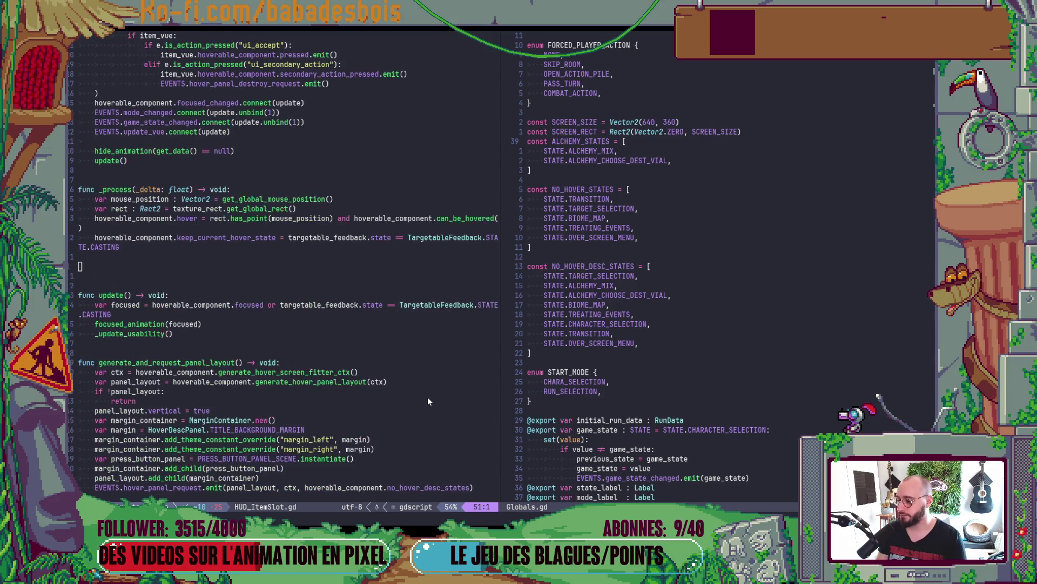
{"action": "key", "text": "alt+Tab"}
{"action": "key", "text": "alt+Tab"}
{"action": "key", "text": "alt+Tab"}
{"action": "key", "text": "alt+Tab"}
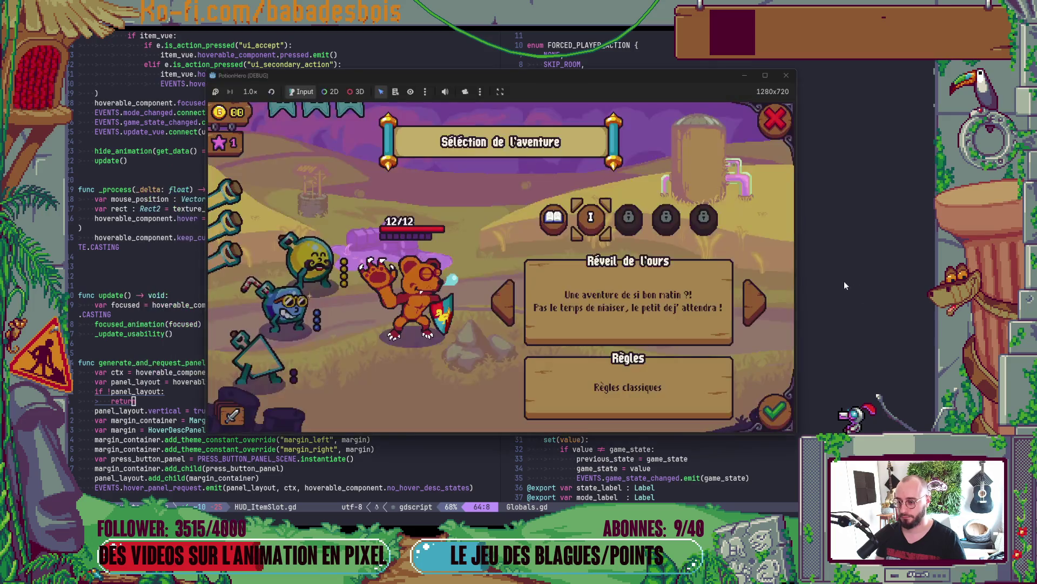
- Reload the files changed on disk and rerun the game, hitting the Nil data_changed error
{"action": "left_click", "coordinate": [607, 290]}
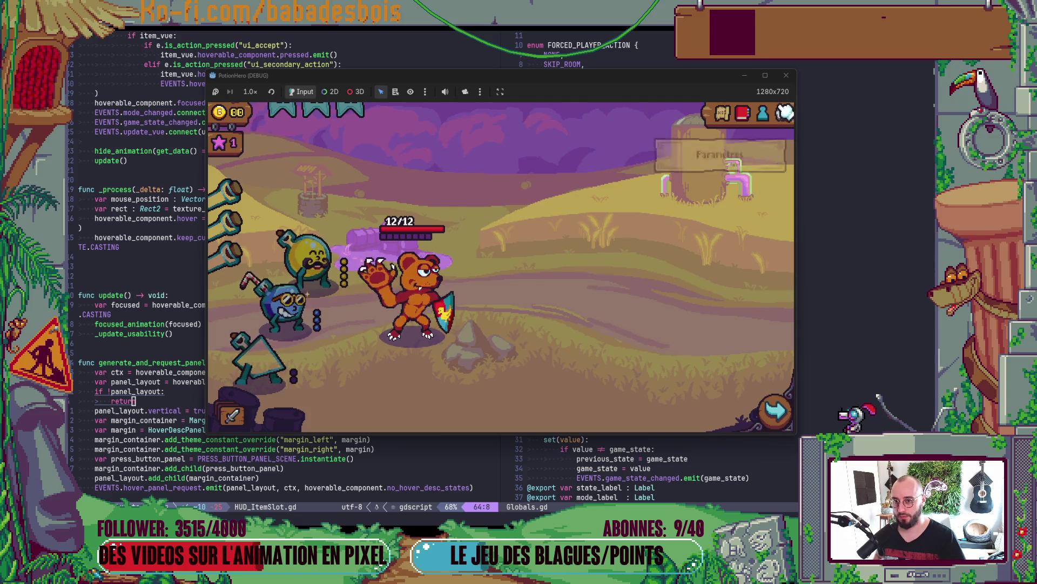
{"action": "key", "text": "F8"}
{"action": "left_click", "coordinate": [492, 341]}
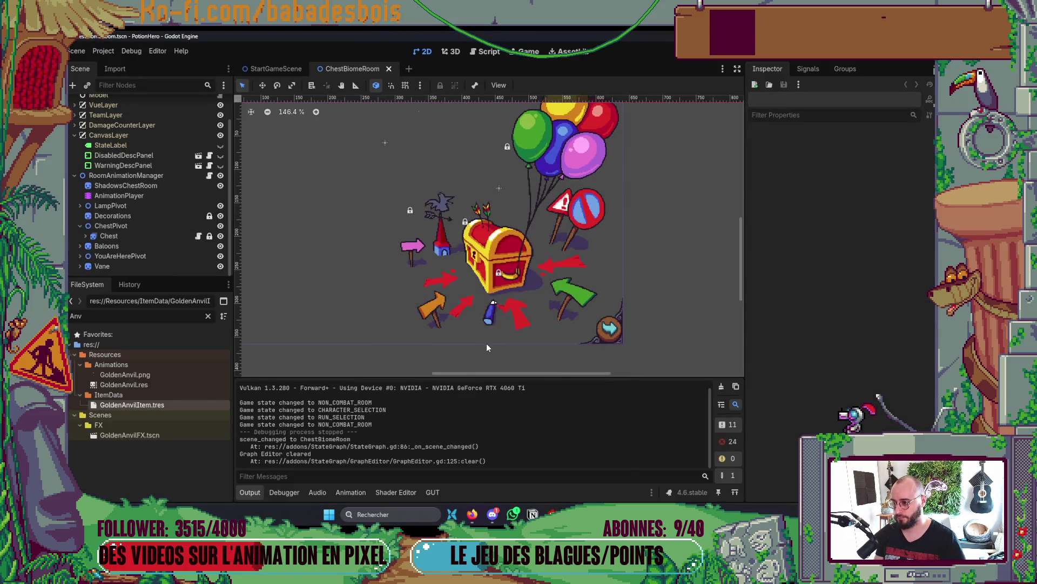
{"action": "key", "text": "F5"}
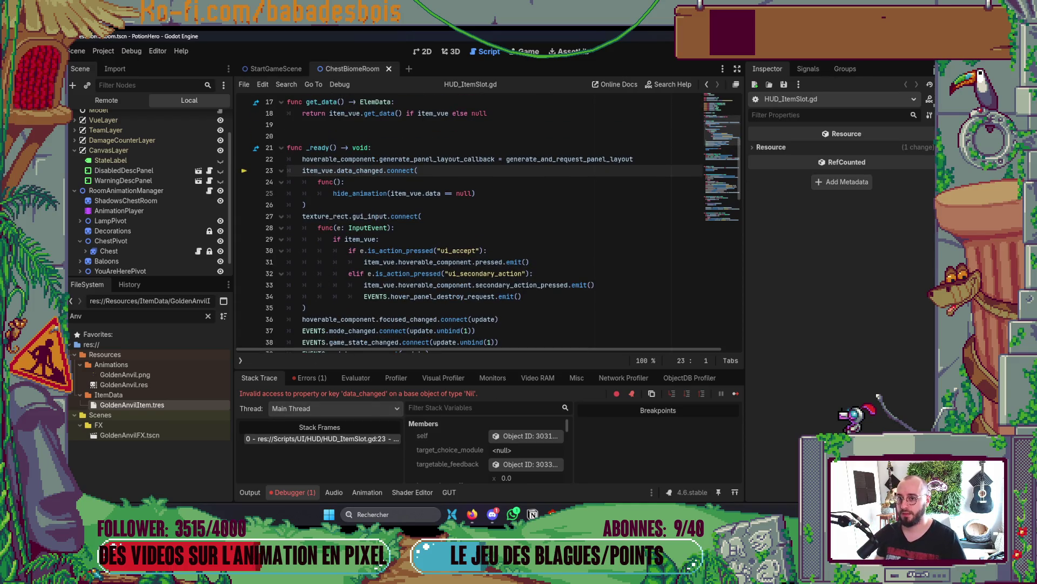
{"action": "key", "text": "F8"}
- Search the project's scenes for HUD with Ctrl+Shift+O
{"action": "scroll", "coordinate": [185, 168], "scroll_direction": "up", "scroll_amount": 2}
{"action": "key", "text": "ctrl+shift+o"}
{"action": "type", "text": "HY"}
{"action": "key", "text": "BackSpace"}
- In HudItemSlot.tscn, instance ItemVue.tscn under ItemContainer and save the scene
{"action": "type", "text": "UD"}
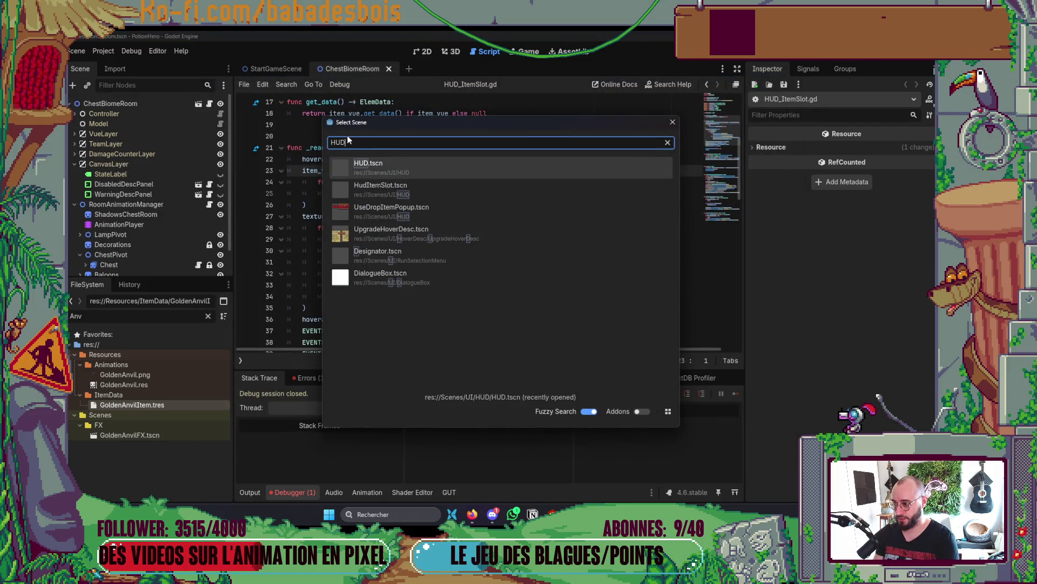
{"action": "key", "text": "Down"}
{"action": "key", "text": "Return"}
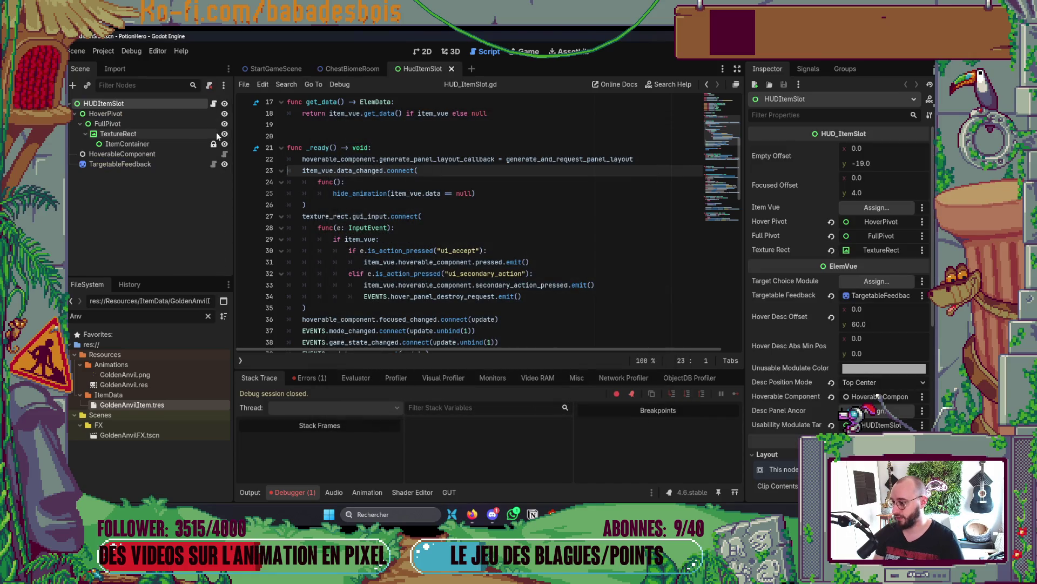
{"action": "left_click", "coordinate": [134, 143]}
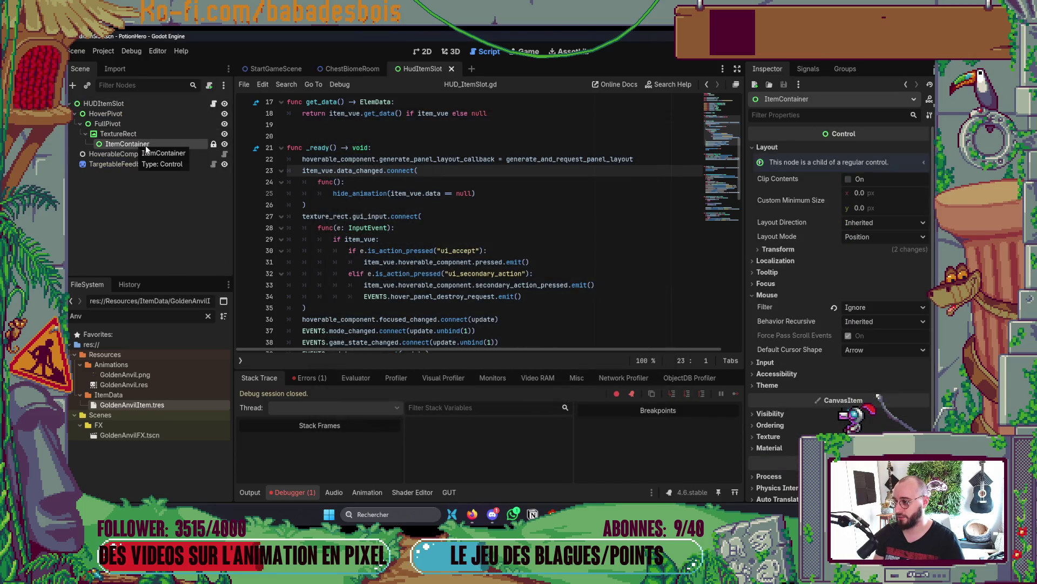
{"action": "left_click", "coordinate": [423, 52]}
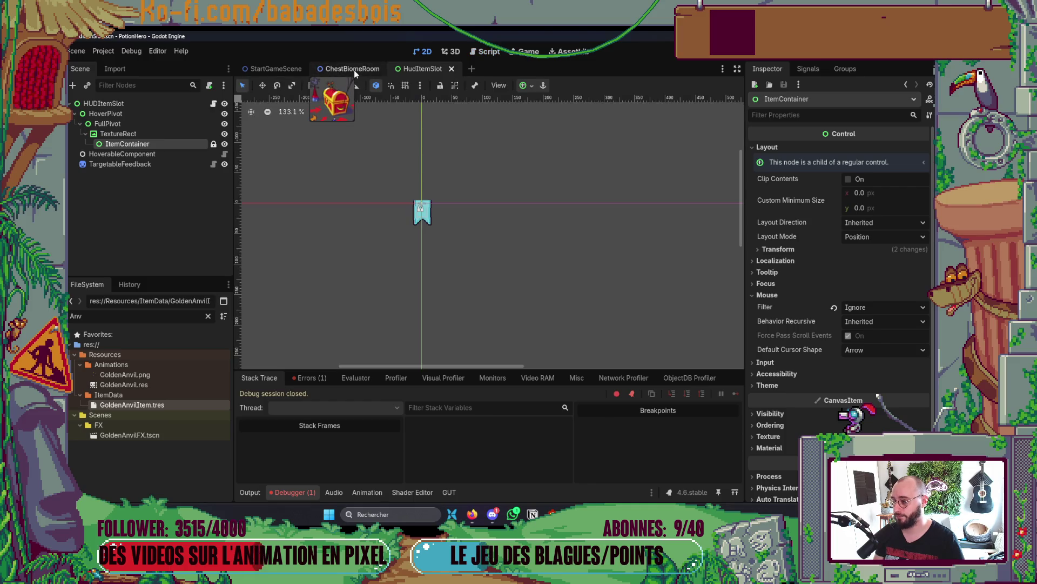
{"action": "right_click", "coordinate": [170, 145]}
{"action": "left_click", "coordinate": [209, 167]}
{"action": "type", "text": "item"}
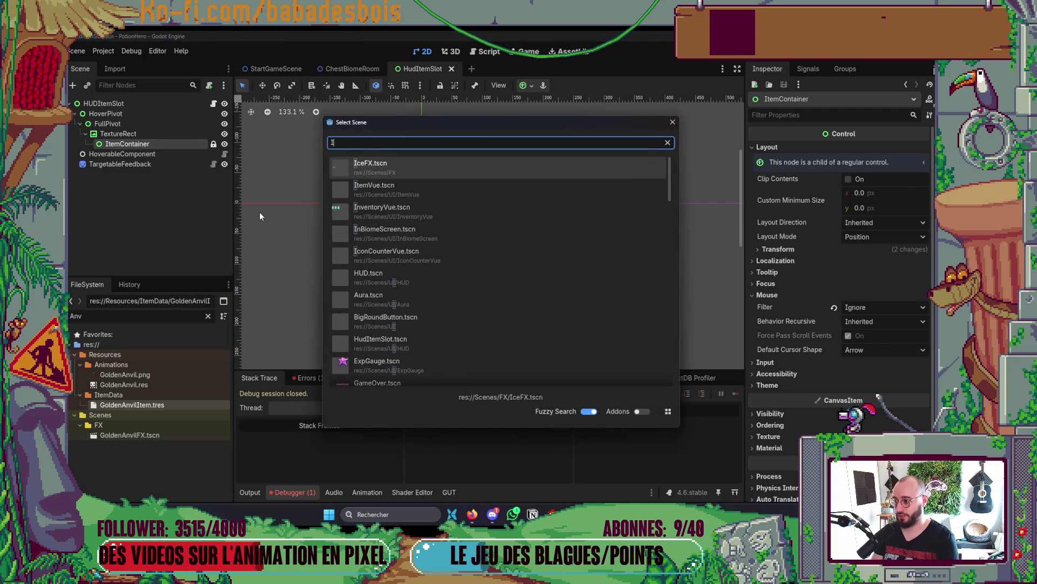
{"action": "key", "text": "Return"}
{"action": "key", "text": "ctrl+s"}
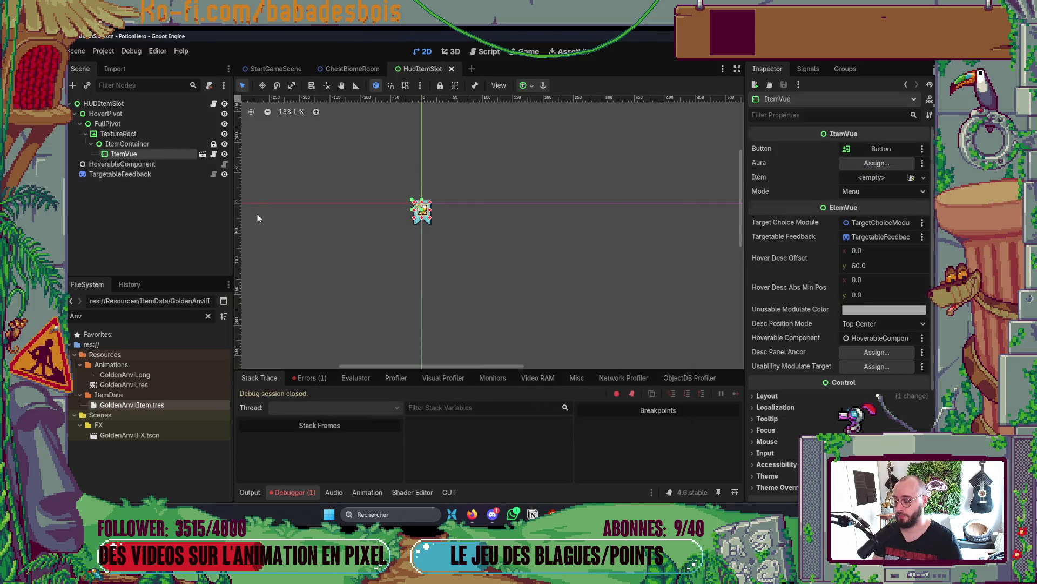
- Assign the ItemVue node to the root's Item Vue property, save, and relaunch with F5
{"action": "left_click", "coordinate": [257, 213]}
{"action": "scroll", "coordinate": [408, 164], "scroll_direction": "up", "scroll_amount": 6}
{"action": "left_click", "coordinate": [131, 104]}
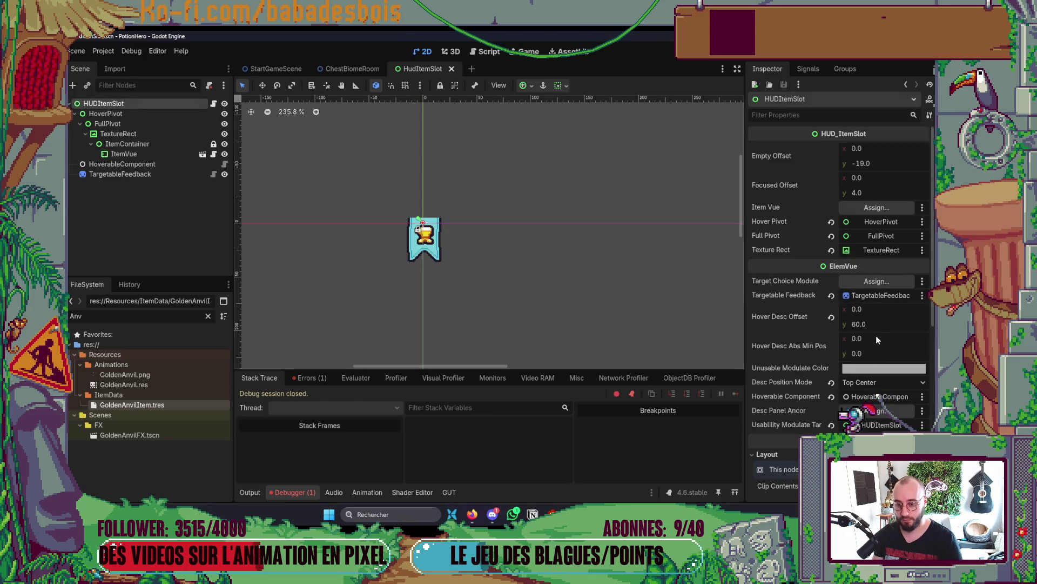
{"action": "left_click", "coordinate": [871, 207]}
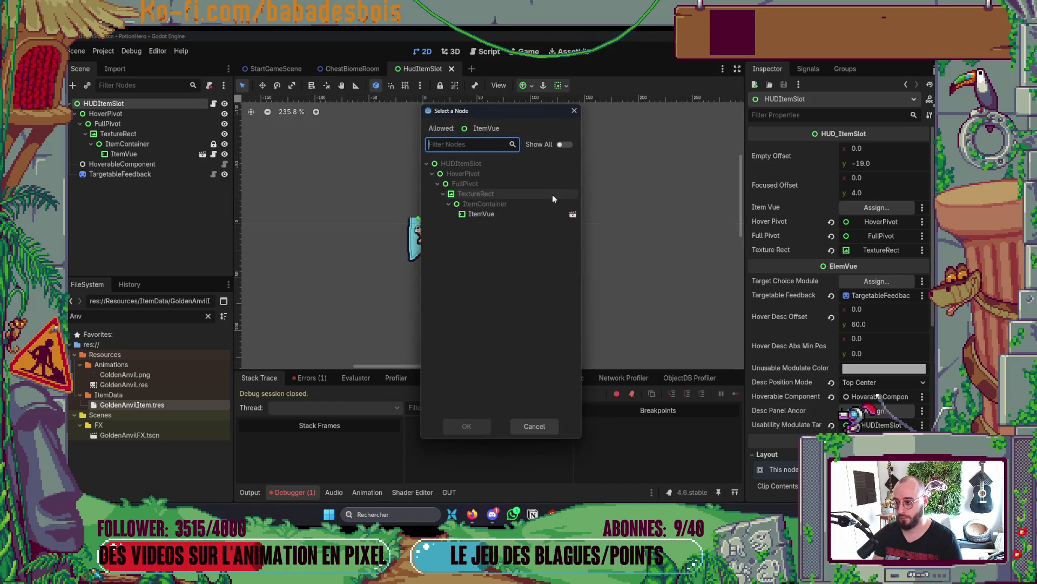
{"action": "double_click", "coordinate": [494, 218]}
{"action": "key", "text": "ctrl+s"}
{"action": "key", "text": "F5"}
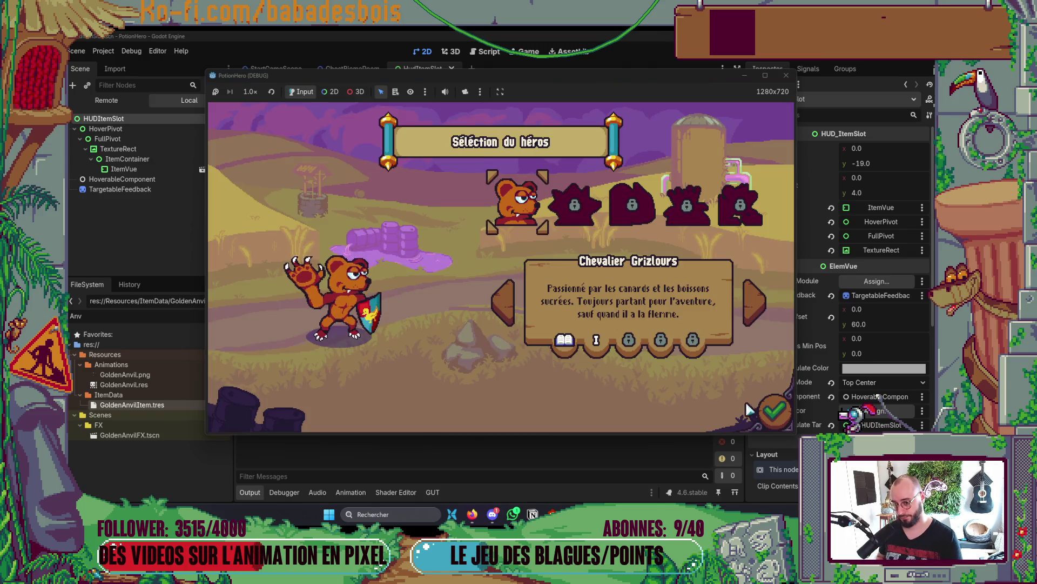
- Confirm the hero, browse the Tutoriel and Réveil de l'ours adventures, then quit the game with F8
{"action": "left_click", "coordinate": [772, 411]}
{"action": "left_click", "coordinate": [755, 303]}
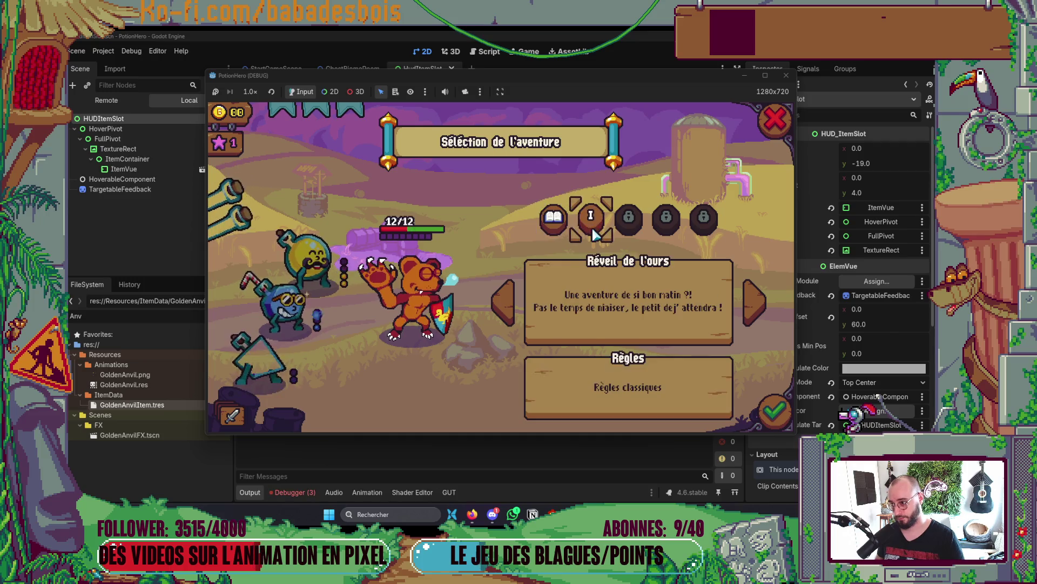
{"action": "left_click", "coordinate": [559, 217]}
{"action": "left_click", "coordinate": [590, 217]}
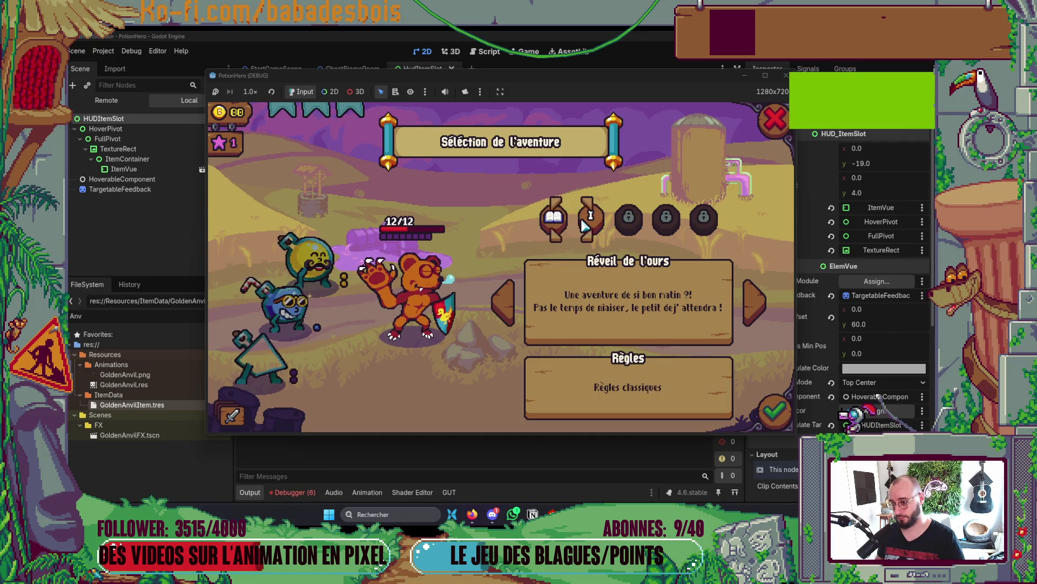
{"action": "key", "text": "F8"}
- Open the debugger's error list and jump to the first error's source line to inspect it
{"action": "left_click", "coordinate": [294, 492]}
{"action": "left_click", "coordinate": [309, 378]}
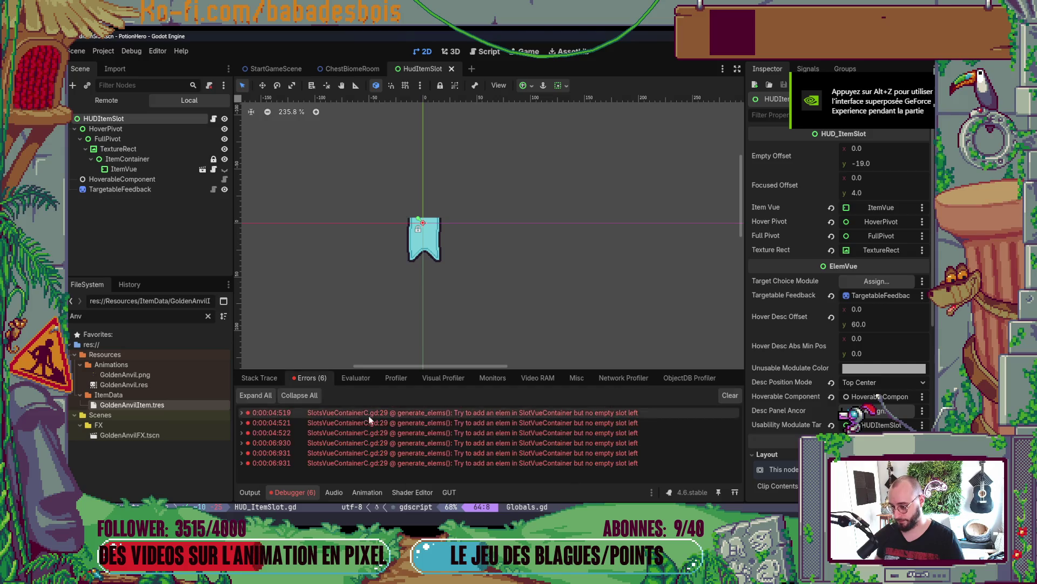
{"action": "left_click", "coordinate": [467, 414]}
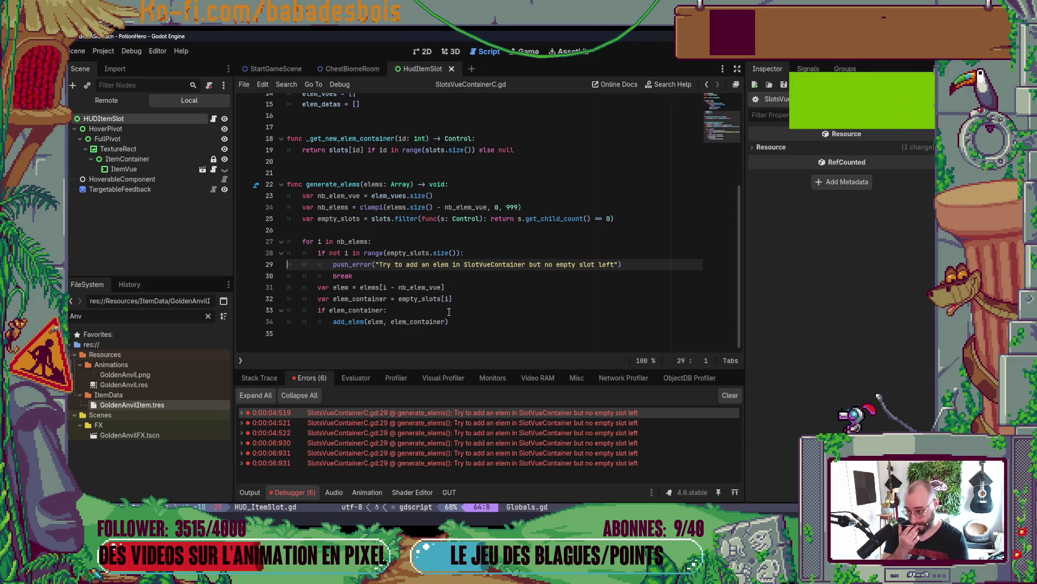
{"action": "scroll", "coordinate": [452, 302], "scroll_direction": "up", "scroll_amount": 5}
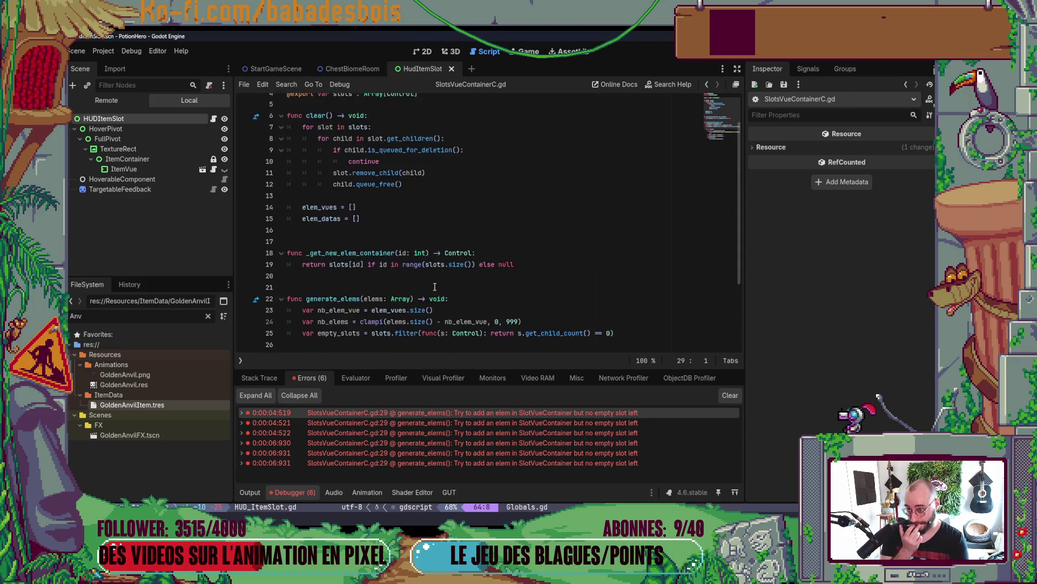
{"action": "scroll", "coordinate": [452, 302], "scroll_direction": "down", "scroll_amount": 5}
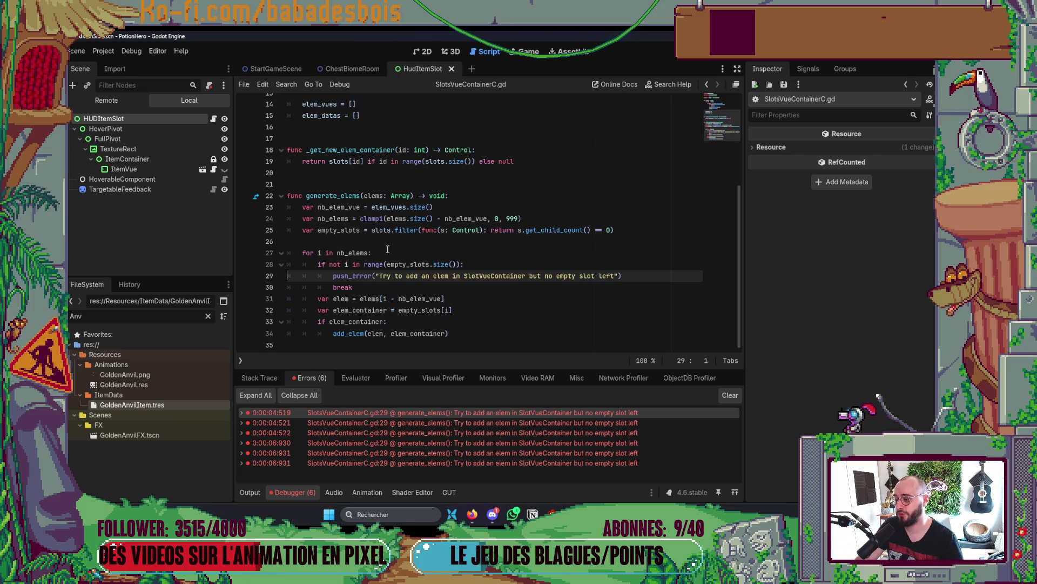
{"action": "scroll", "coordinate": [386, 341], "scroll_direction": "up", "scroll_amount": 1}
{"action": "scroll", "coordinate": [400, 303], "scroll_direction": "down", "scroll_amount": 1}
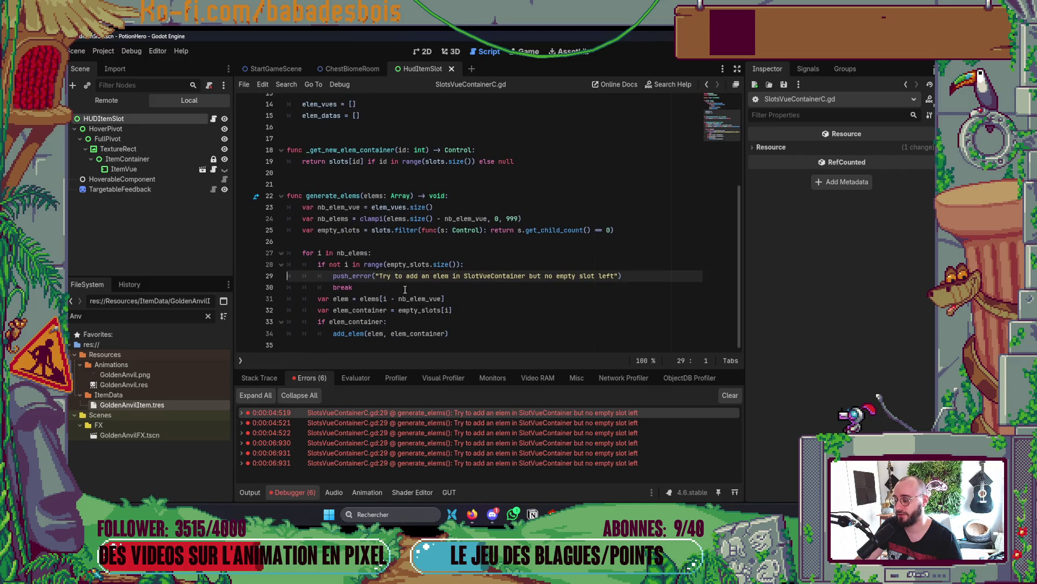
{"action": "scroll", "coordinate": [405, 290], "scroll_direction": "up", "scroll_amount": 4}
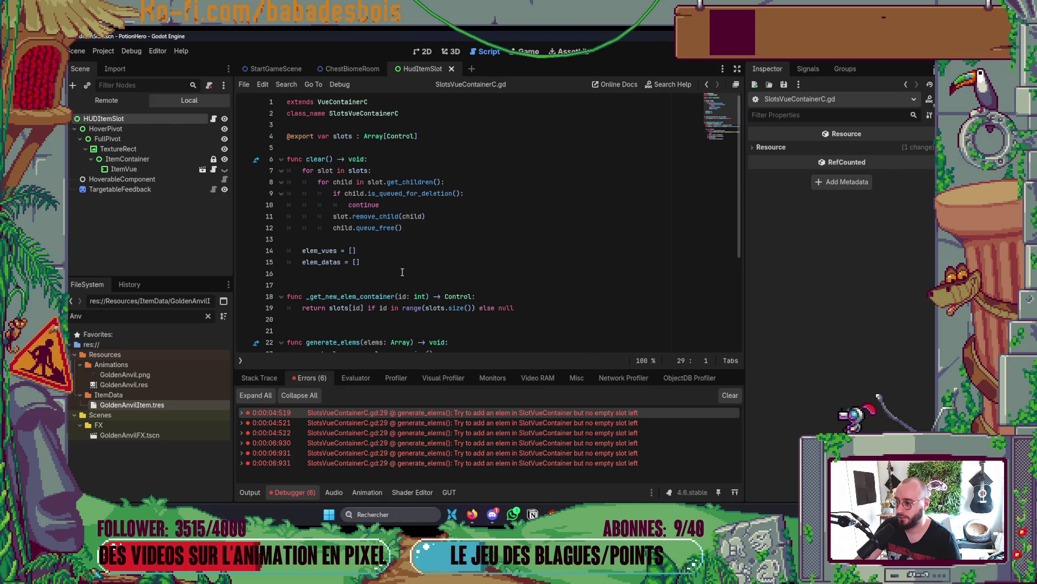
{"action": "scroll", "coordinate": [403, 248], "scroll_direction": "down", "scroll_amount": 4}
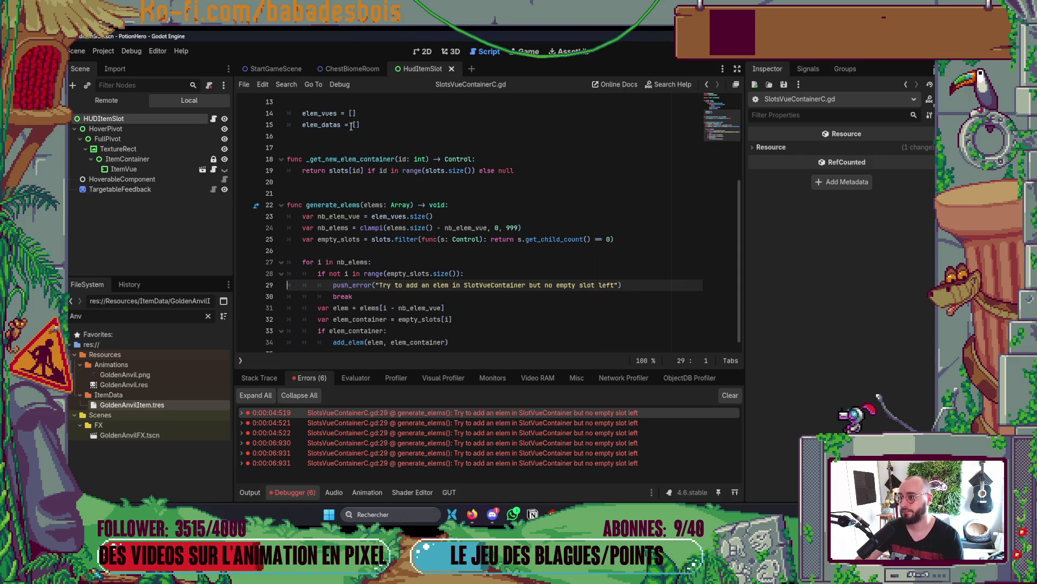
- Save the HudItemSlot scene from the 2D view and bring up the SlotsVueContainerC.gd script
{"action": "left_click", "coordinate": [417, 69]}
{"action": "key", "text": "ctrl+s"}
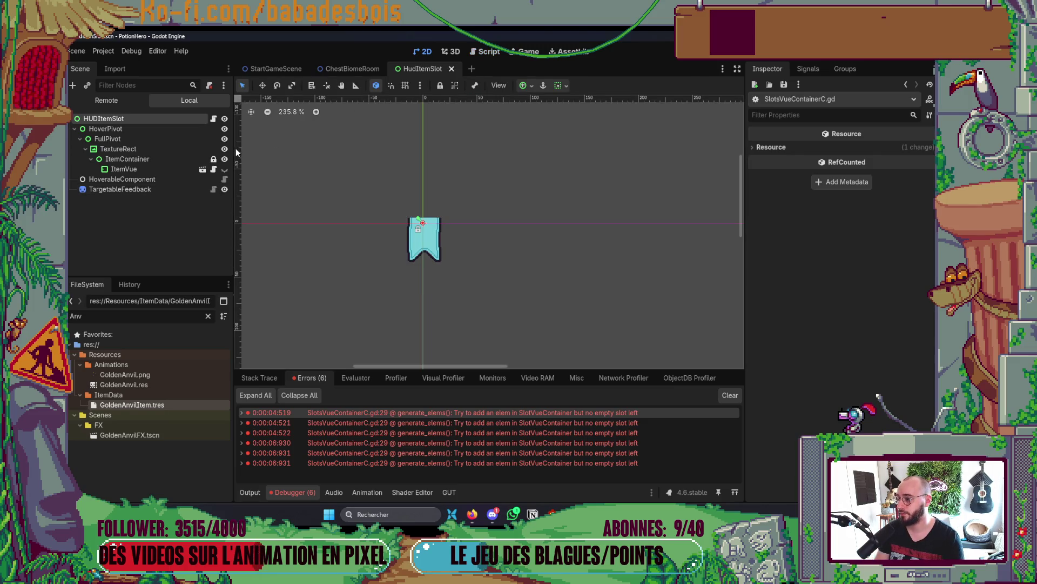
{"action": "key", "text": "alt+Tab"}
{"action": "key", "text": "Tab"}
{"action": "key", "text": "alt+Tab"}
{"action": "key", "text": "Tab"}
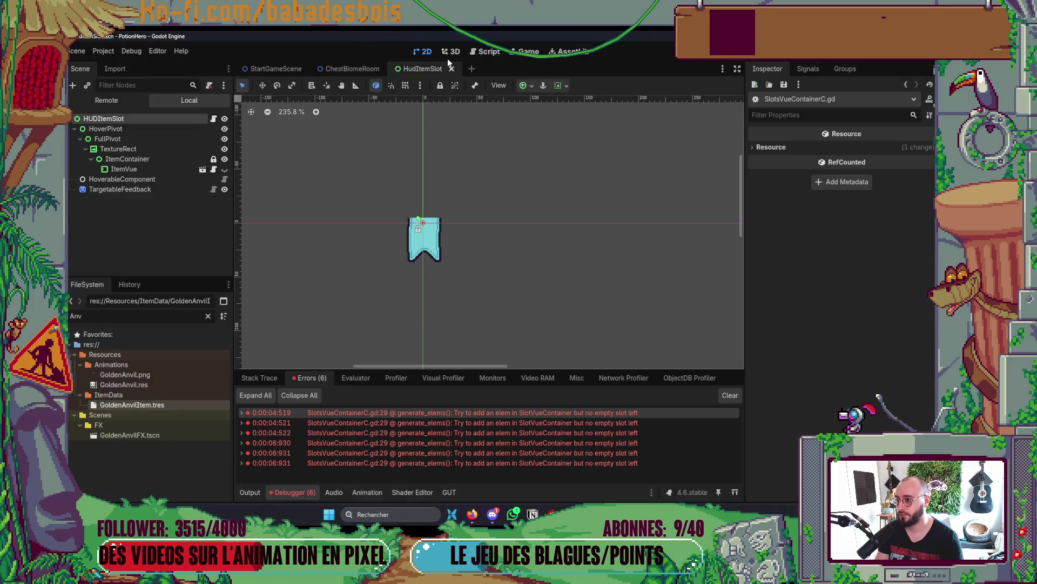
{"action": "left_click", "coordinate": [486, 51]}
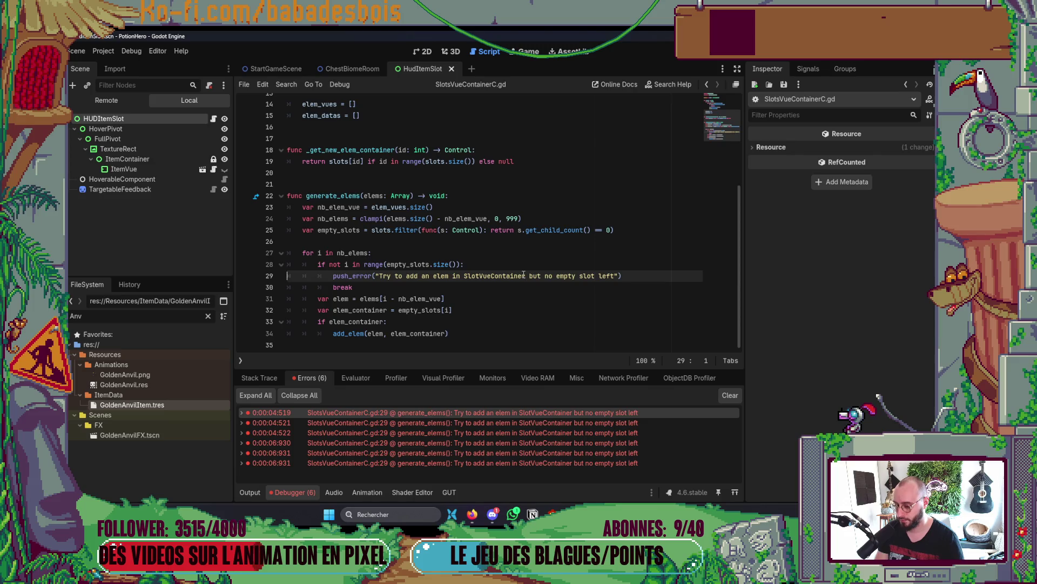
- Open SlotsVueContainerC.gd in Neovim through the project file finder
{"action": "scroll", "coordinate": [527, 274], "scroll_direction": "up", "scroll_amount": 4}
{"action": "key", "text": "alt+Tab"}
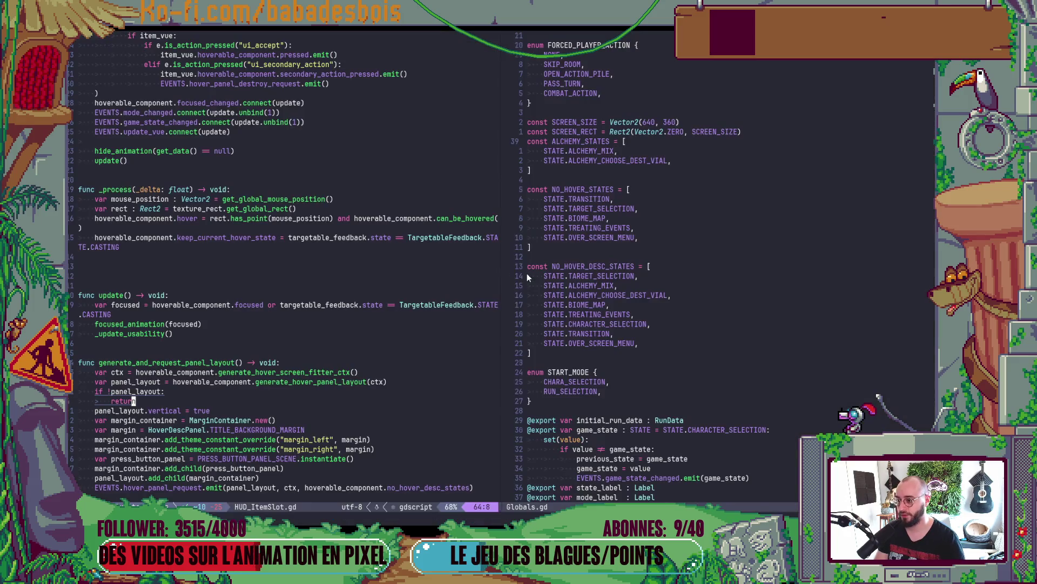
{"action": "key", "text": "ctrl+p"}
{"action": "type", "text": "SlotVue"}
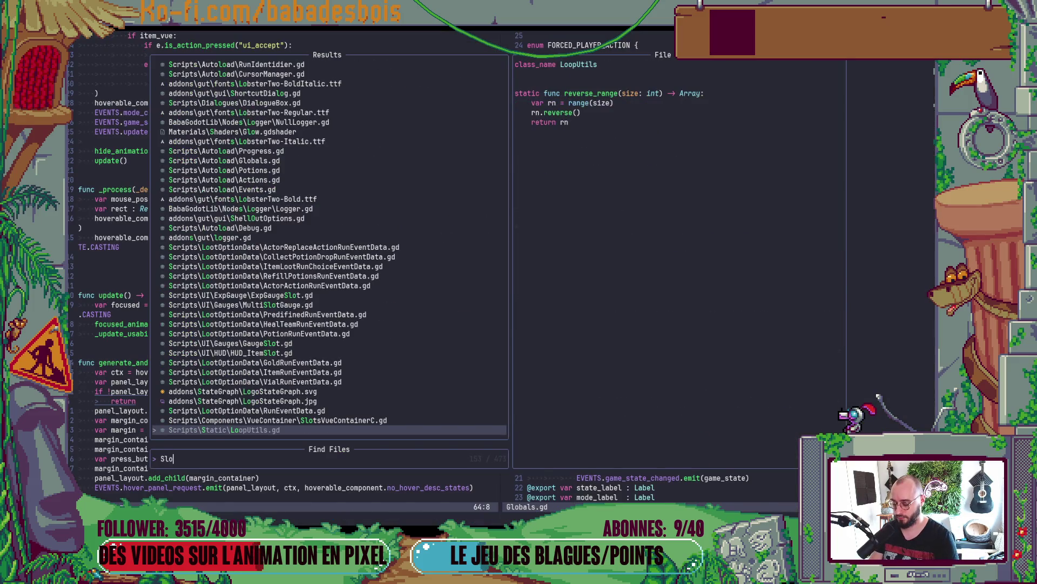
{"action": "key", "text": "Return"}
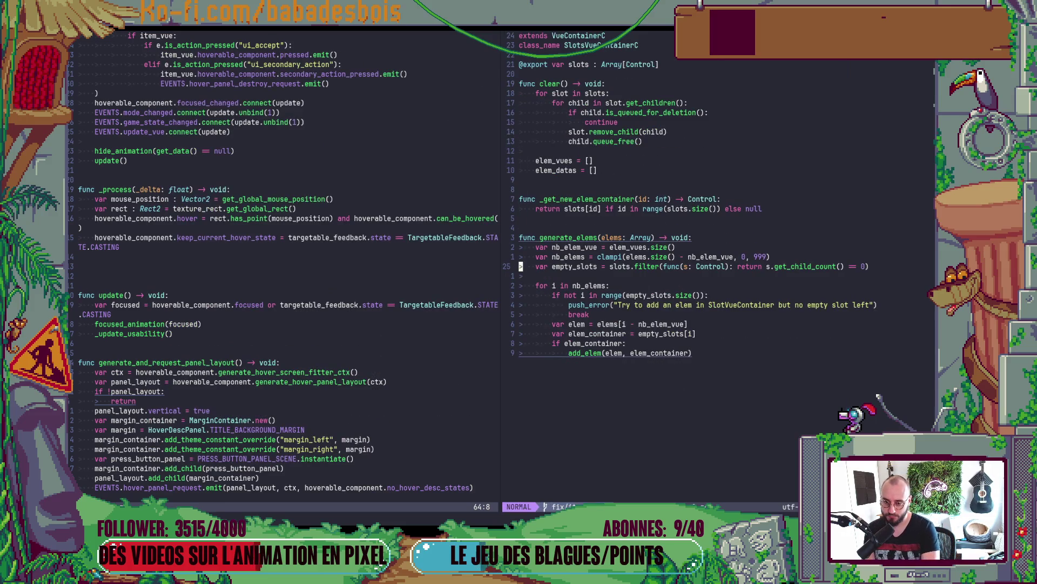
- Insert a new line above push_error and change the following break to continue
{"action": "key", "text": "j"}
{"action": "key", "text": "j"}
{"action": "key", "text": "j"}
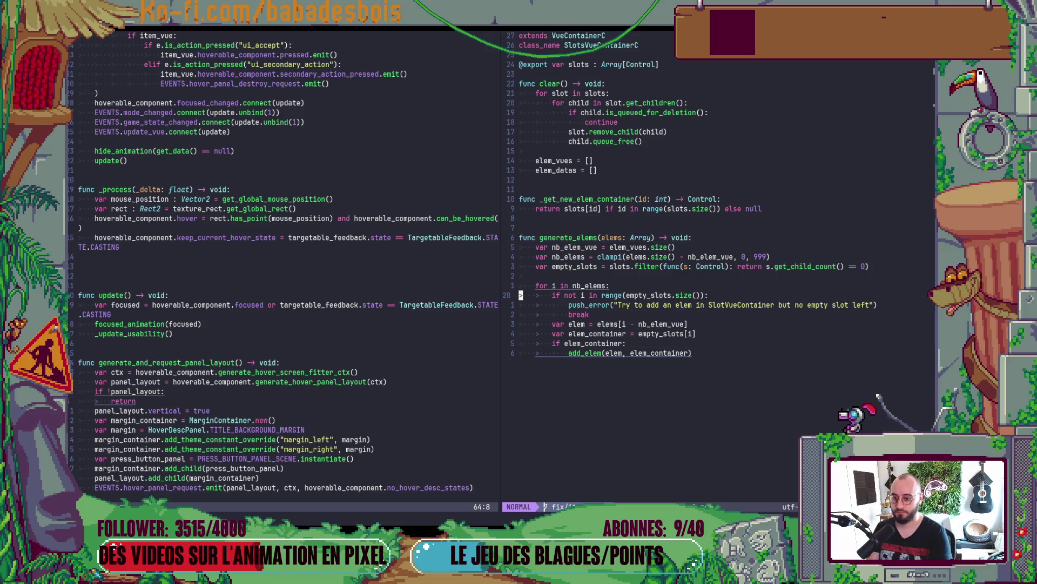
{"action": "key", "text": "k"}
{"action": "key", "text": "k"}
{"action": "key", "text": "j"}
{"action": "key", "text": "j"}
{"action": "key", "text": "j"}
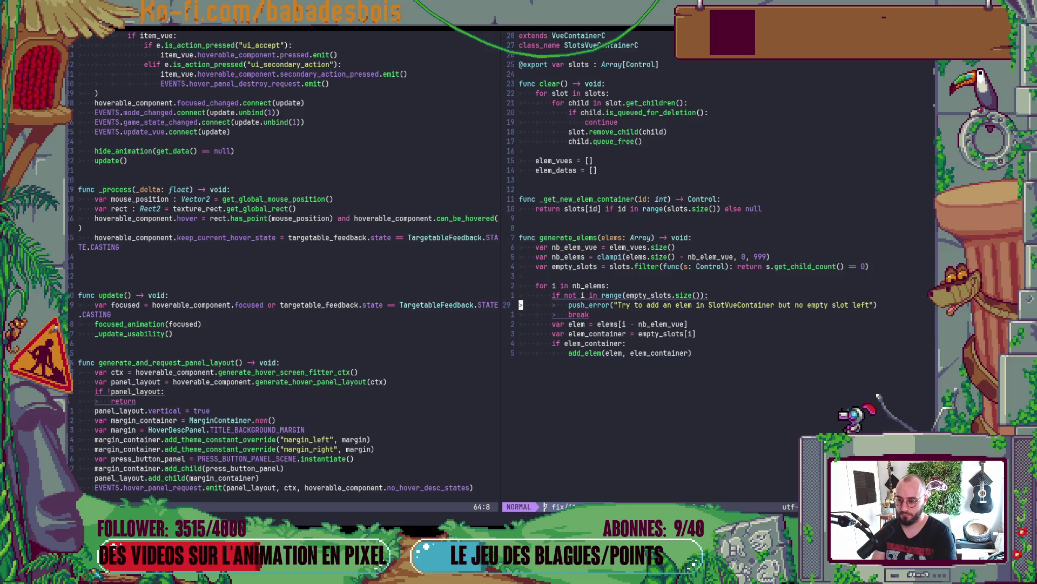
{"action": "key", "text": "shift+o"}
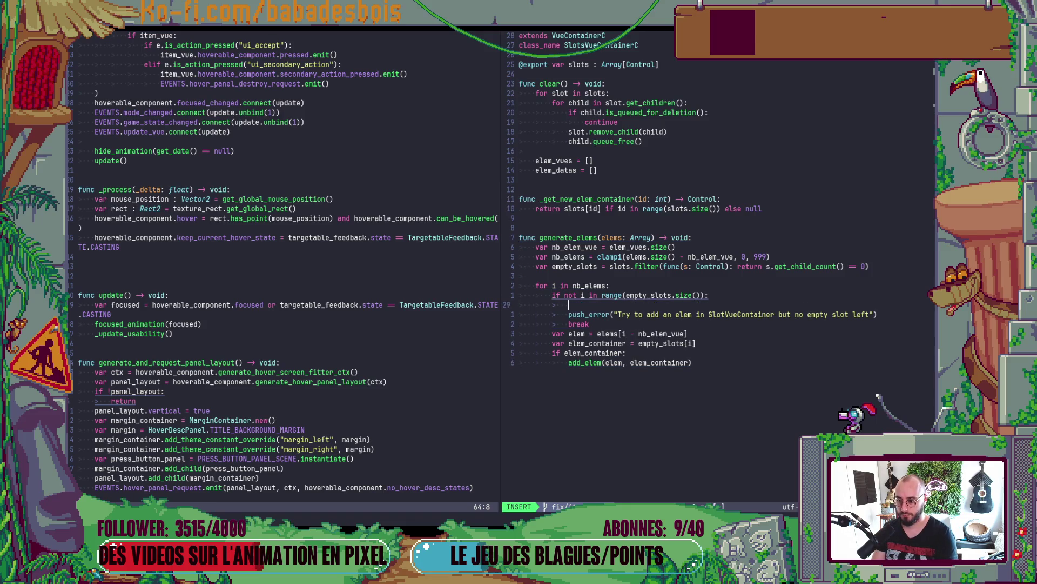
{"action": "type", "text": "var"}
{"action": "key", "text": "Escape"}
{"action": "key", "text": "j"}
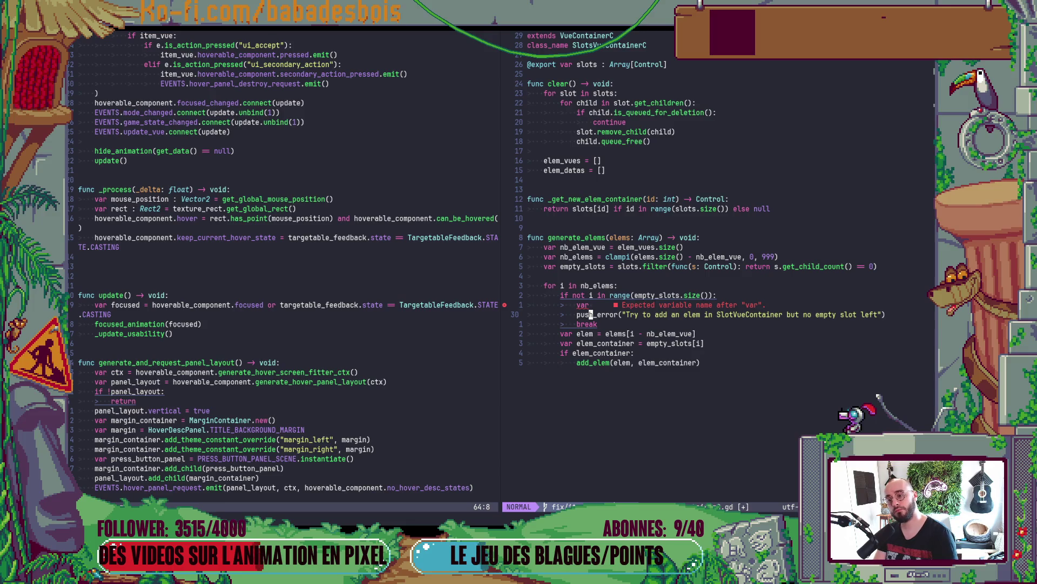
{"action": "key", "text": "j"}
{"action": "key", "text": "c"}
{"action": "key", "text": "c"}
{"action": "type", "text": "c"}
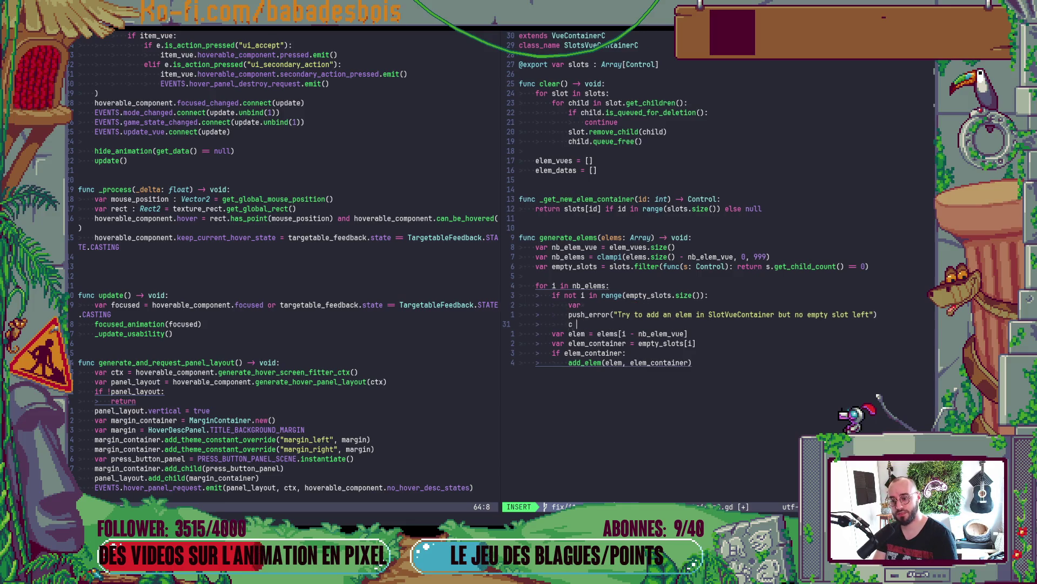
{"action": "type", "text": "o"}
{"action": "key", "text": "ctrl+n"}
{"action": "key", "text": "ctrl+n"}
{"action": "key", "text": "ctrl+n"}
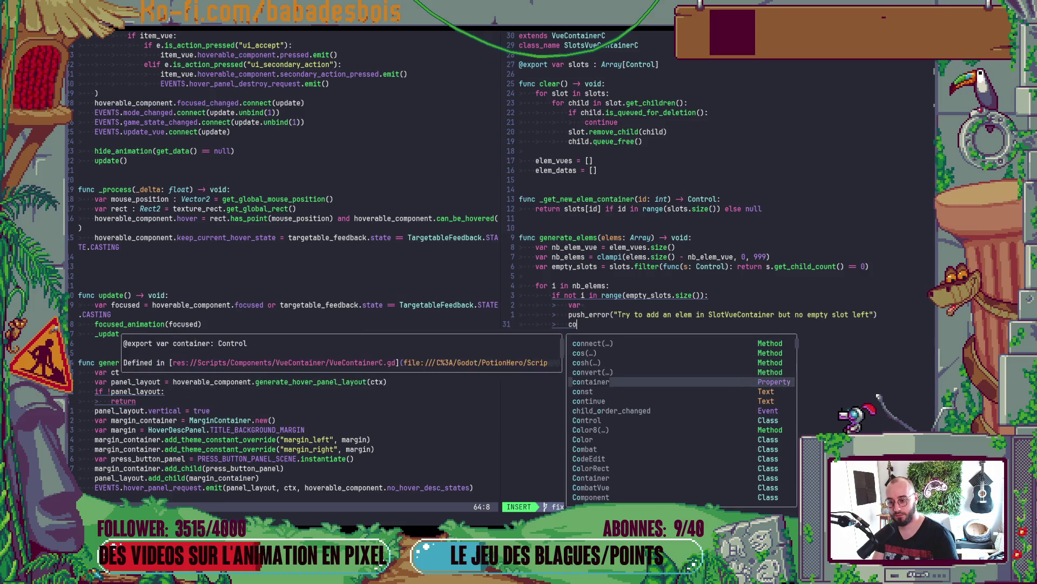
{"action": "key", "text": "Return"}
- Start a typed ElemVue variable declaration on the new line
{"action": "key", "text": "Up"}
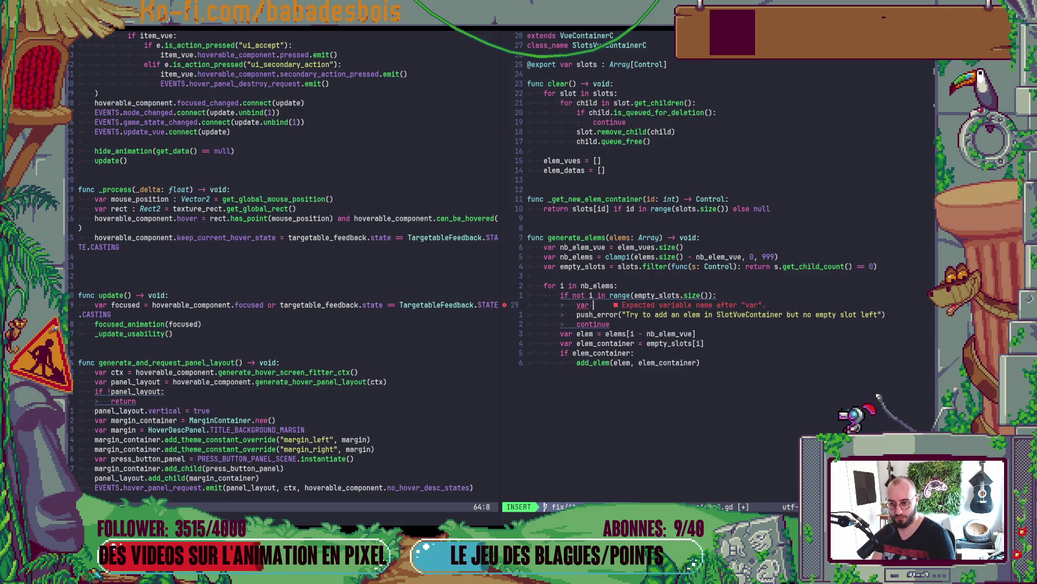
{"action": "type", "text": "slot"}
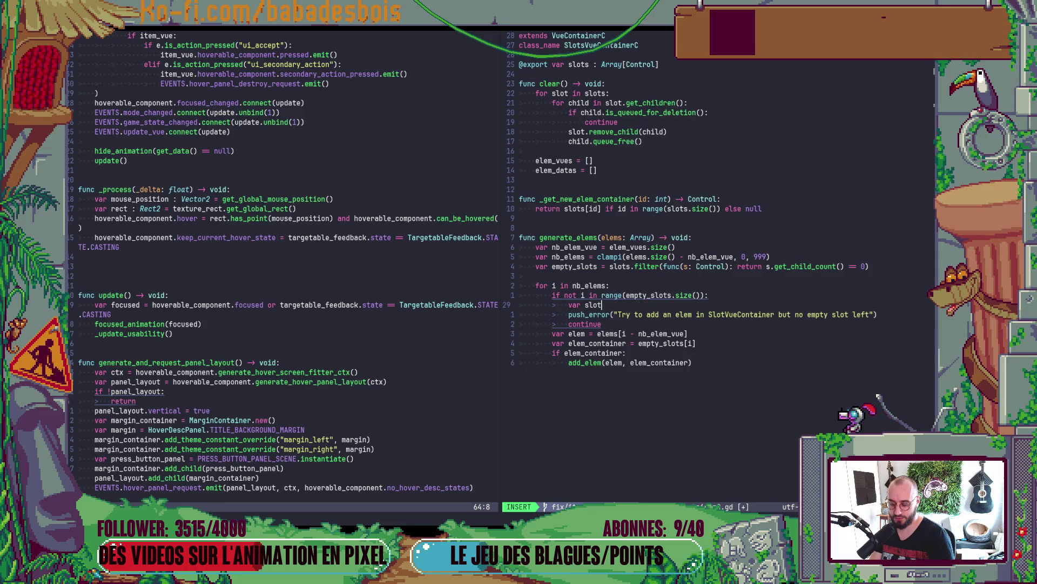
{"action": "key", "text": "BackSpace"}
{"action": "type", "text": "t"}
{"action": "key", "text": "BackSpace"}
{"action": "key", "text": "BackSpace"}
{"action": "key", "text": "BackSpace"}
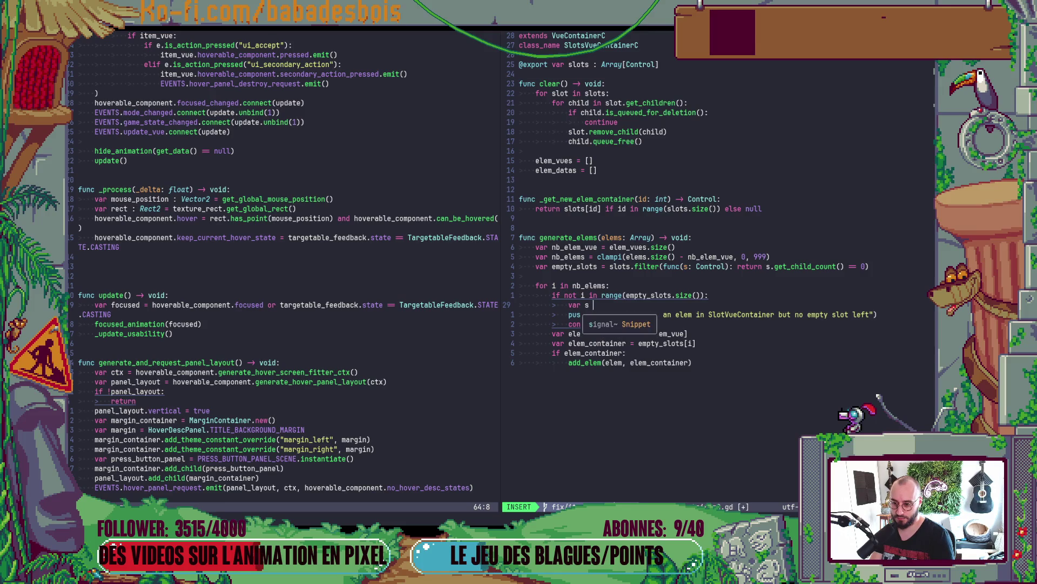
{"action": "type", "text": "item_"}
{"action": "key", "text": "BackSpace"}
{"action": "key", "text": "BackSpace"}
{"action": "key", "text": "BackSpace"}
{"action": "type", "text": "vut"}
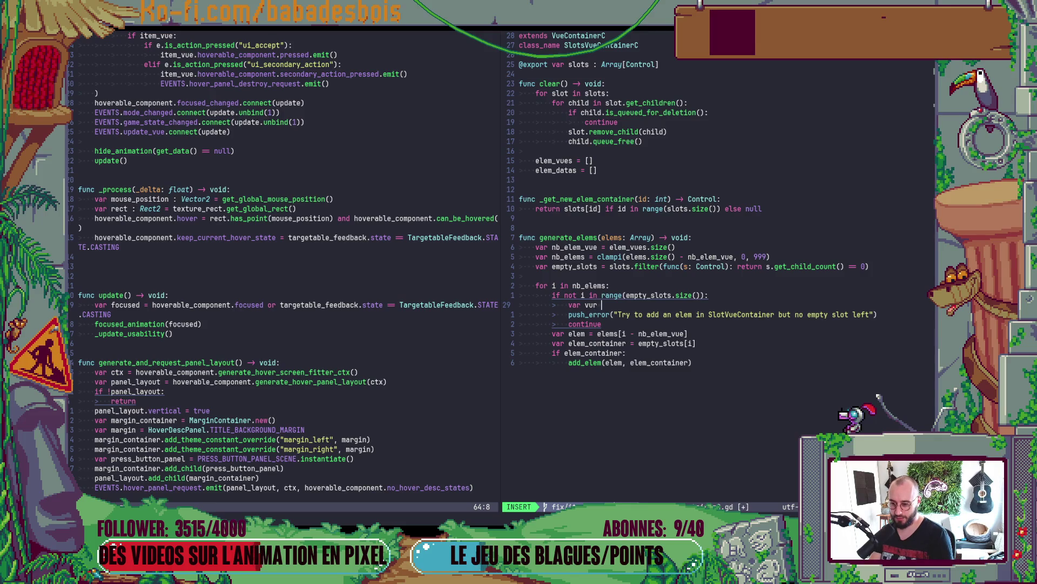
{"action": "type", "text": " : Elem"}
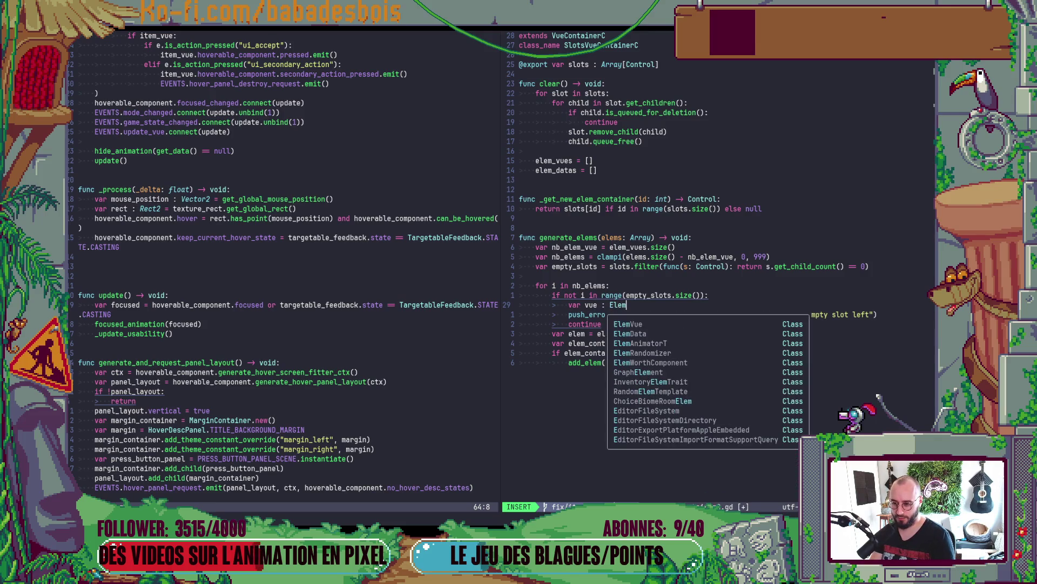
{"action": "key", "text": "Return"}
{"action": "type", "text": "= s"}
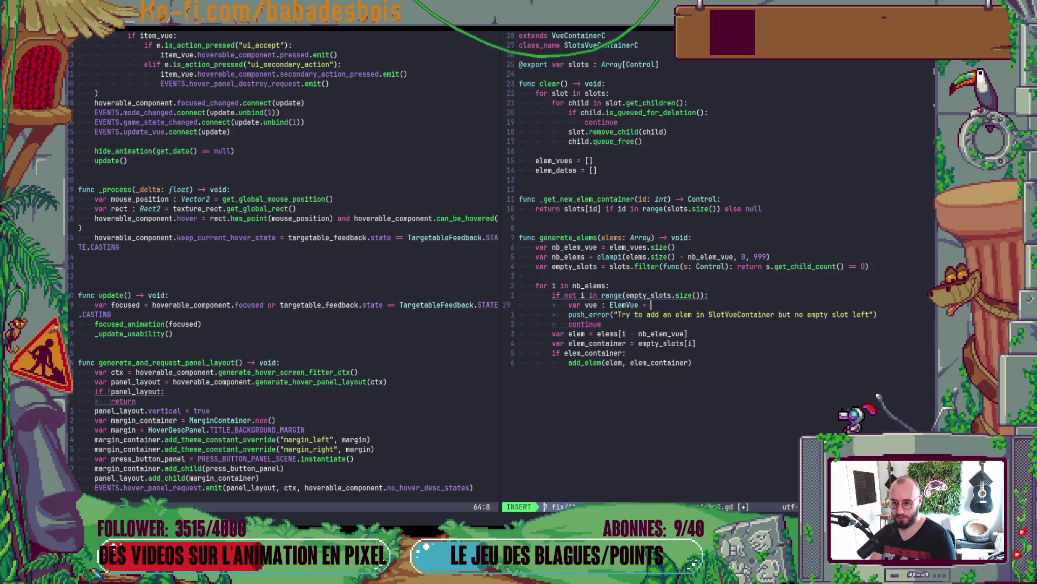
{"action": "key", "text": "BackSpace"}
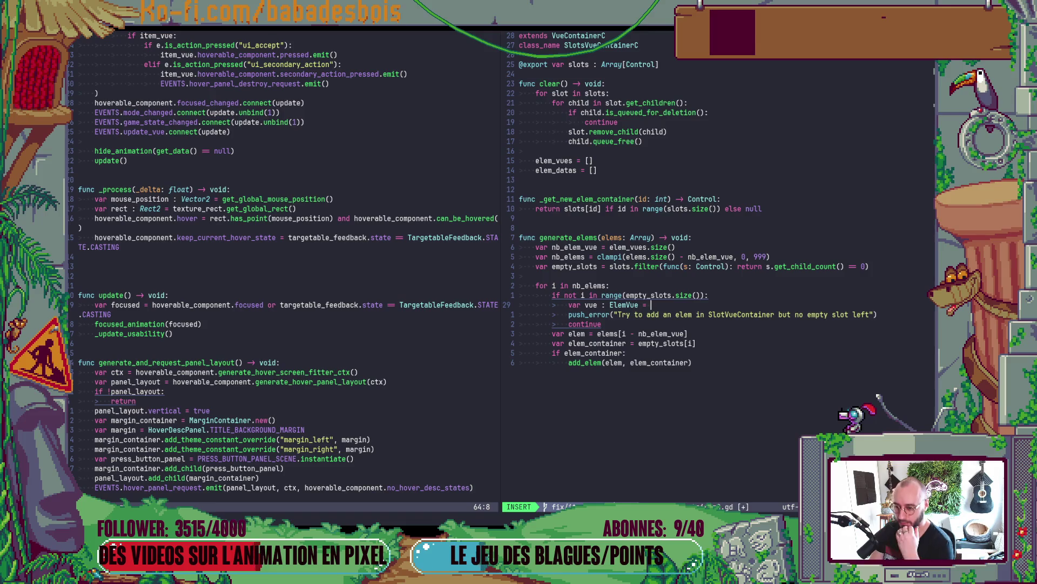
{"action": "key", "text": "Escape"}
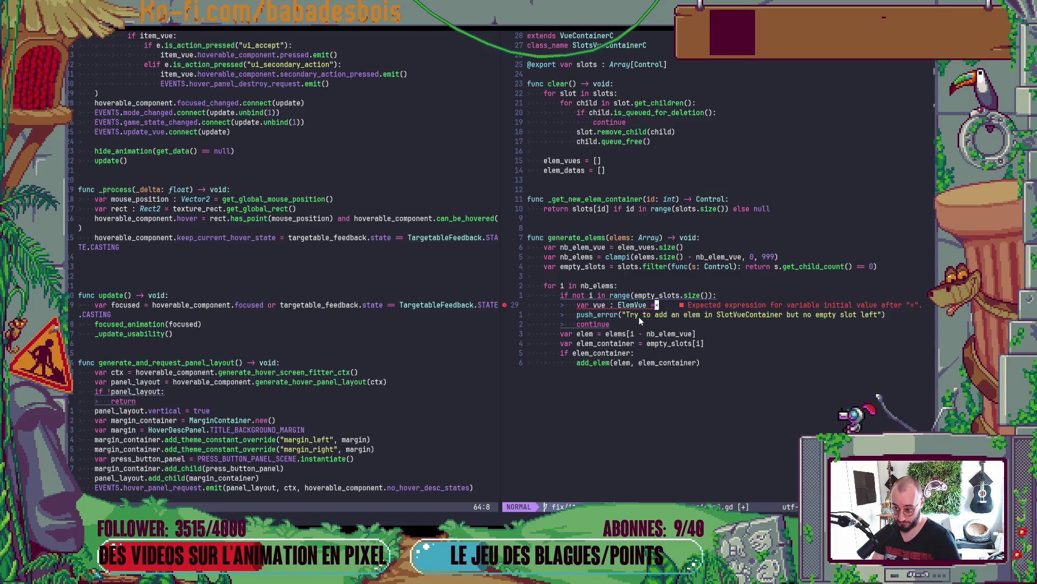
- Complete the line as var vue : ElemVue = slots[i].get_child(0).set_data(elem)
{"action": "type", "text": "ar vue : ElemVue = "}
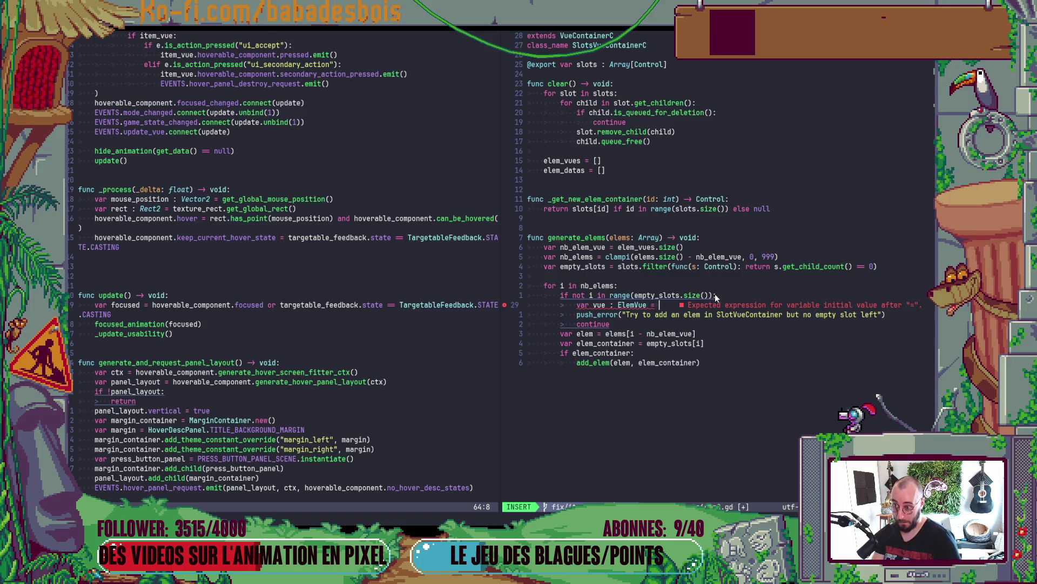
{"action": "type", "text": "slots[i]."}
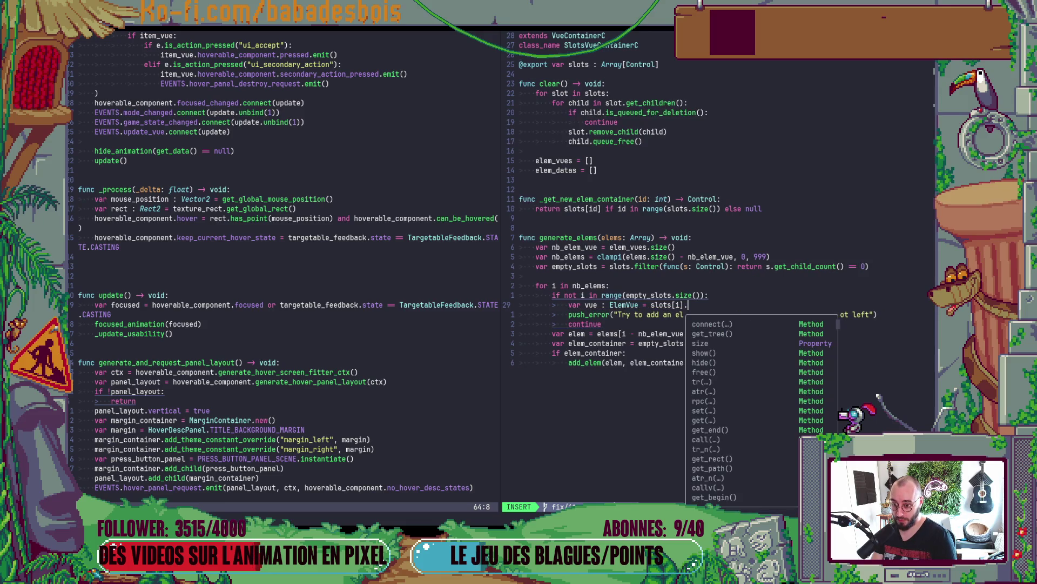
{"action": "type", "text": "get_child(0"}
{"action": "key", "text": "Escape"}
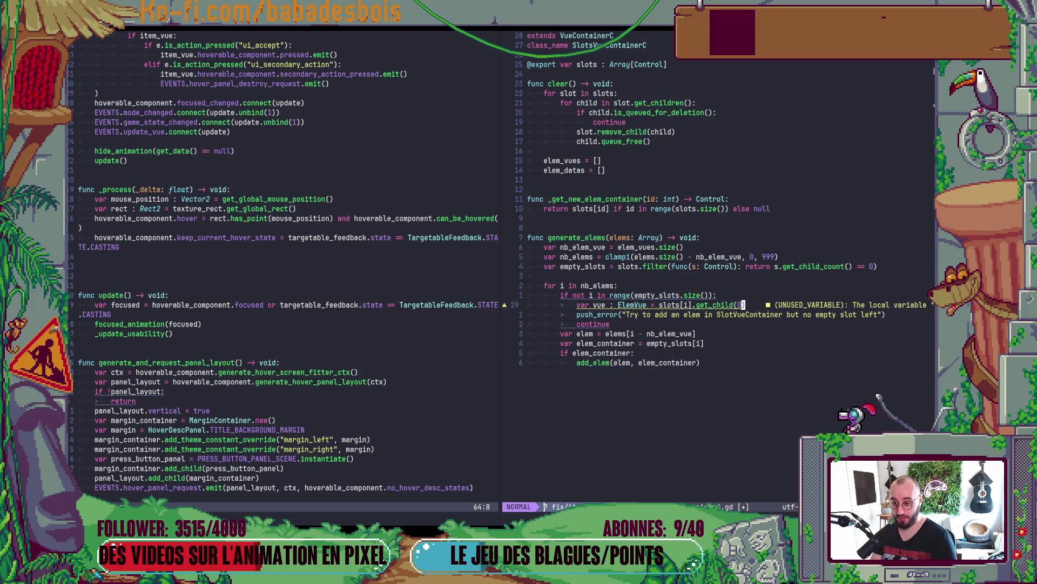
{"action": "key", "text": "colon"}
{"action": "key", "text": "Escape"}
{"action": "type", "text": "a"}
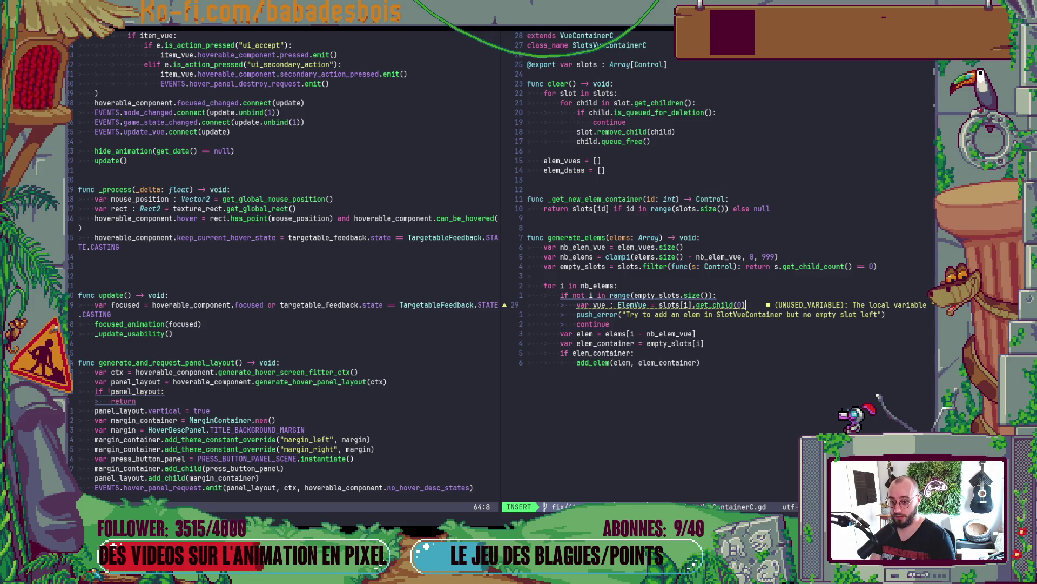
{"action": "type", "text": "."}
{"action": "type", "text": "set_"}
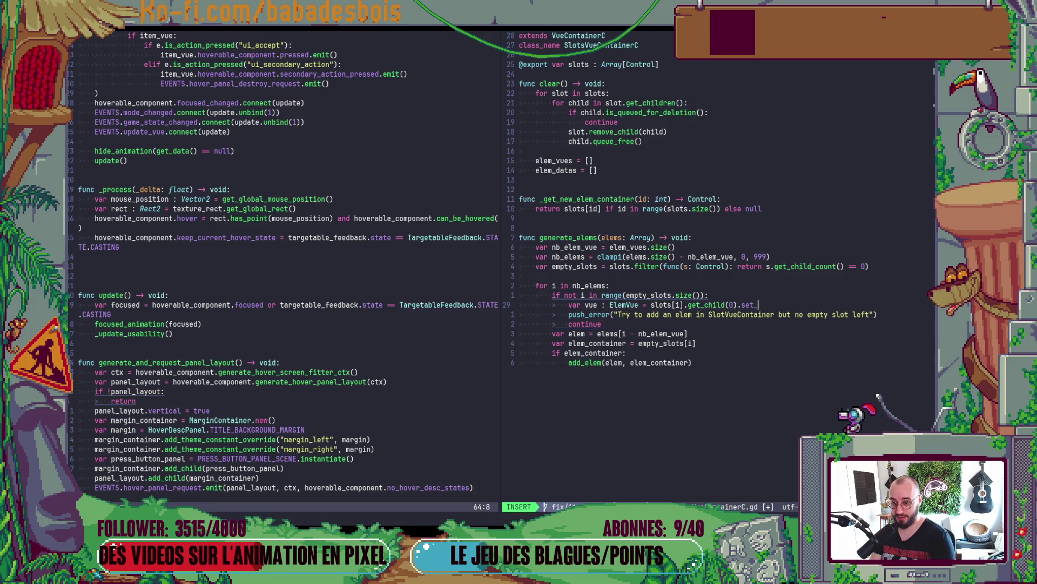
{"action": "type", "text": "data"}
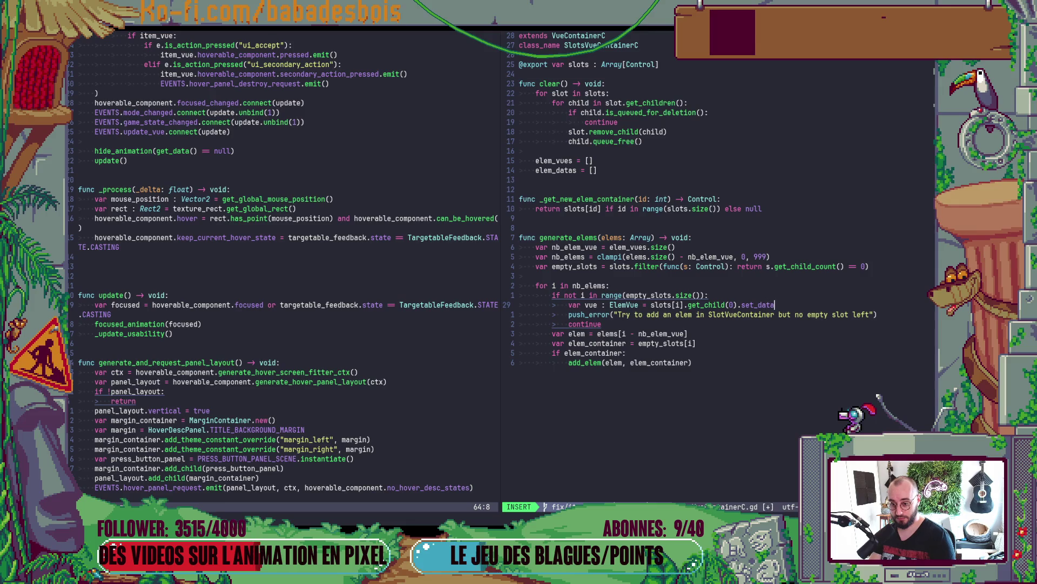
{"action": "type", "text": "("}
{"action": "type", "text": "elem"}
{"action": "key", "text": "Escape"}
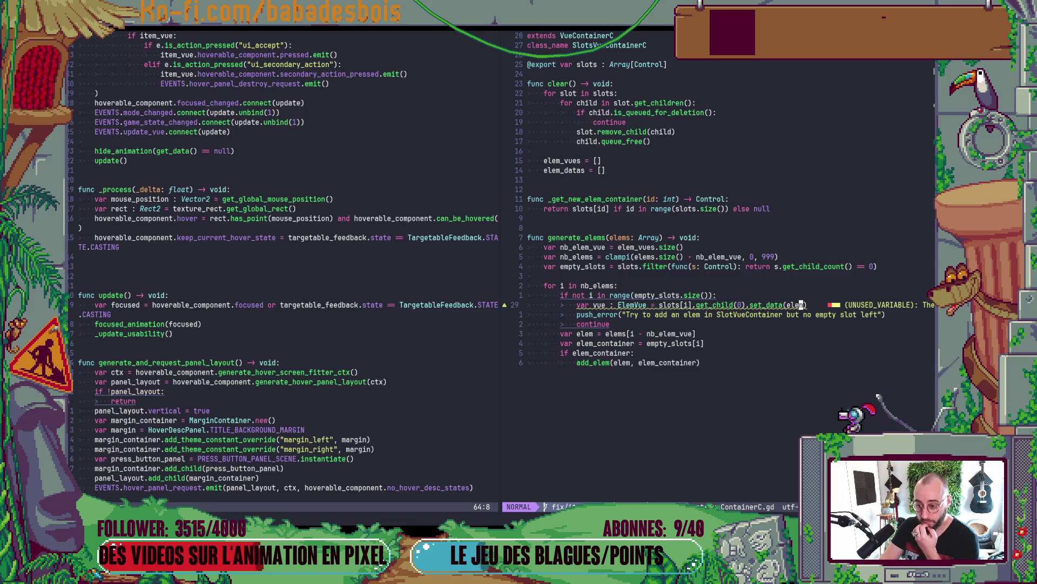
- Drop the var vue declaration so the line reads slots[i].get_child(0).set_data(elem), and save
{"action": "key", "text": "B"}
{"action": "key", "text": "B"}
{"action": "key", "text": "B"}
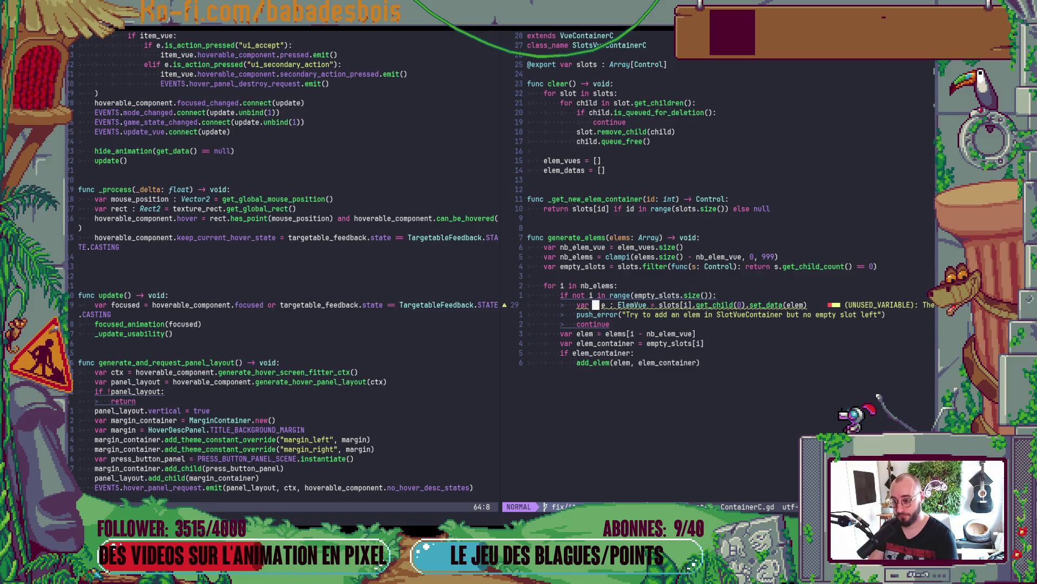
{"action": "key", "text": "v"}
{"action": "key", "text": "w"}
{"action": "key", "text": "e"}
{"action": "key", "text": "w"}
{"action": "key", "text": "d"}
{"action": "key", "text": "colon"}
{"action": "type", "text": "w"}
{"action": "key", "text": "Return"}
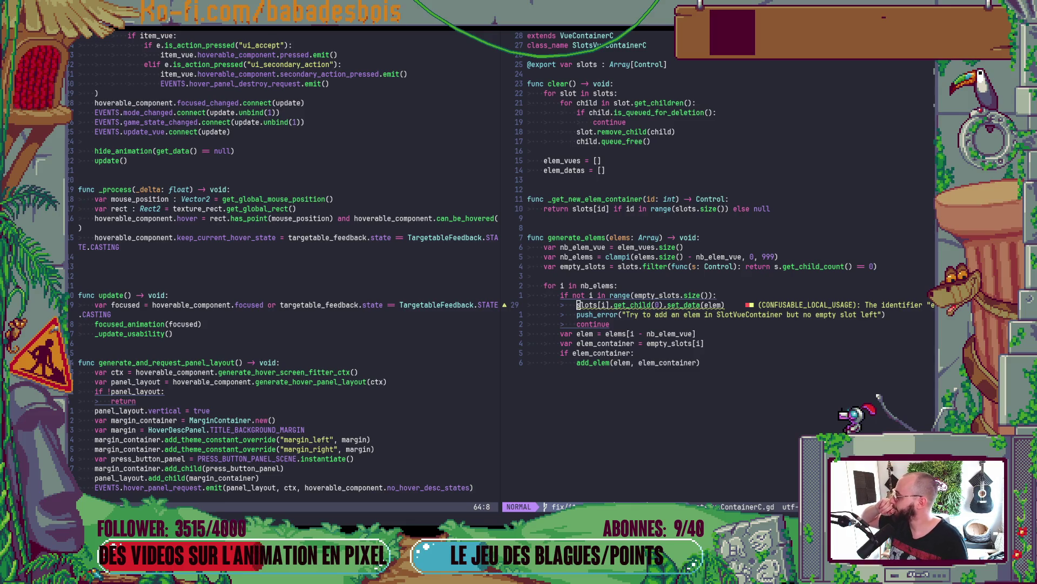
- Move 'var elem = elems[i - nb_elem_vue]' two lines up, directly under the for loop, and save
{"action": "left_click", "coordinate": [749, 303]}
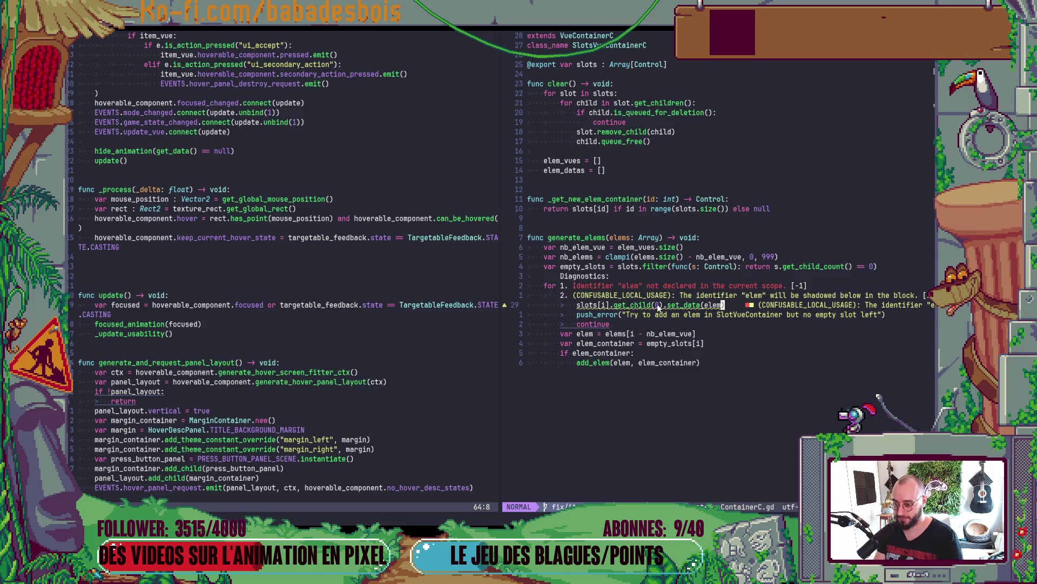
{"action": "left_click", "coordinate": [703, 363]}
{"action": "left_click", "coordinate": [622, 333]}
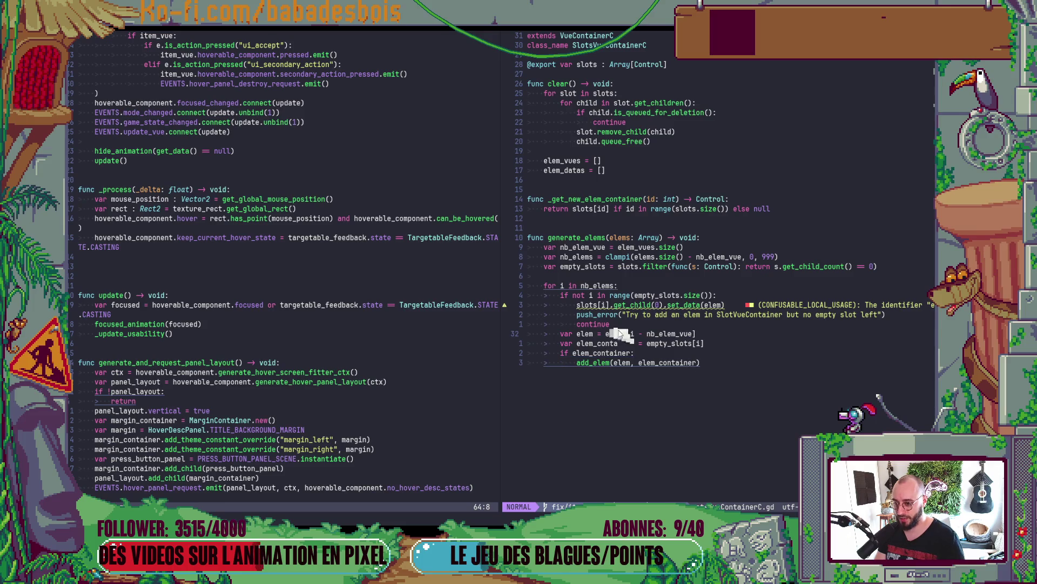
{"action": "key", "text": "alt+k"}
{"action": "key", "text": "alt+k"}
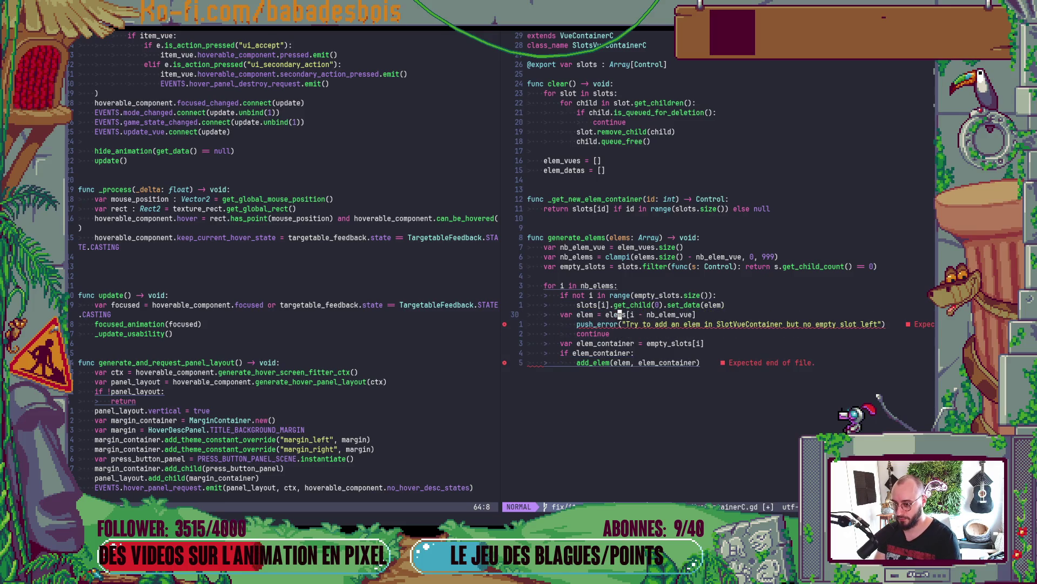
{"action": "key", "text": "alt+k"}
{"action": "key", "text": "alt+k"}
{"action": "key", "text": "ctrl+s"}
{"action": "key", "text": "alt+Tab"}
{"action": "key", "text": "alt+Tab"}
{"action": "key", "text": "alt+Tab"}
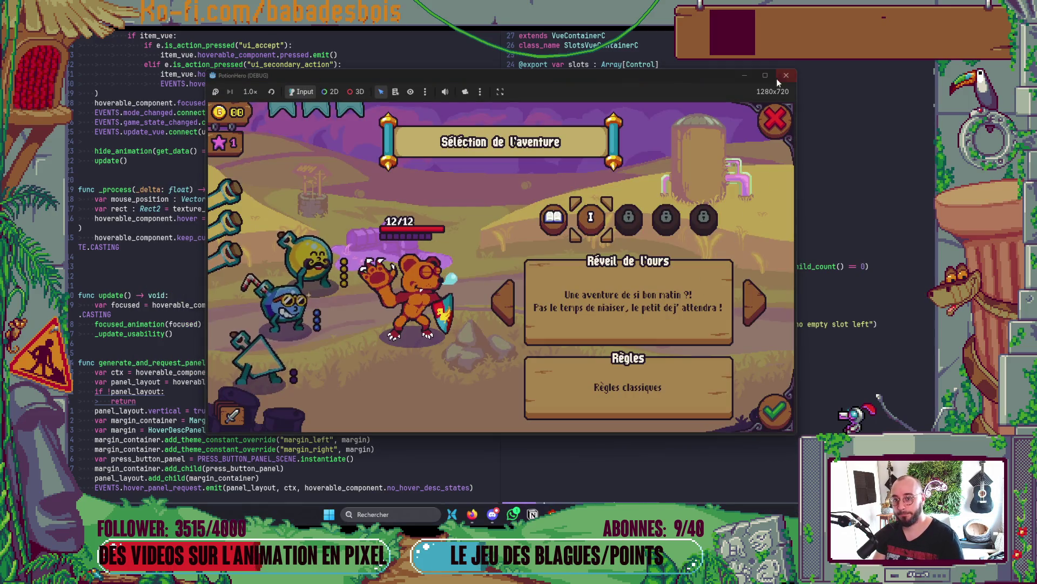
- Cycle through the open windows until the Godot editor is in front
{"action": "key", "text": "alt+Tab"}
{"action": "left_click", "coordinate": [465, 208]}
{"action": "left_click", "coordinate": [435, 228]}
{"action": "key", "text": "alt+Tab"}
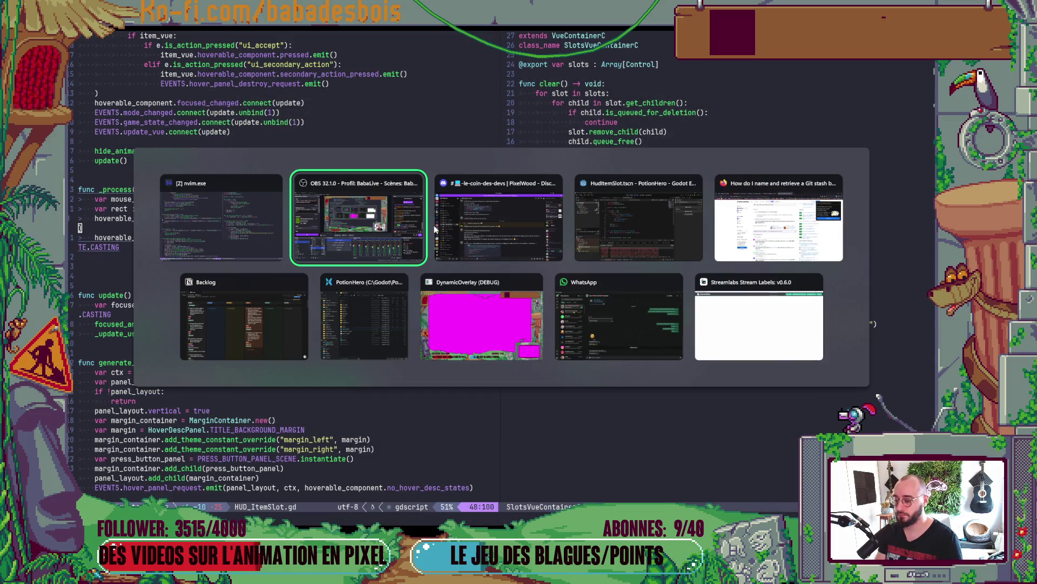
{"action": "key", "text": "alt+Tab"}
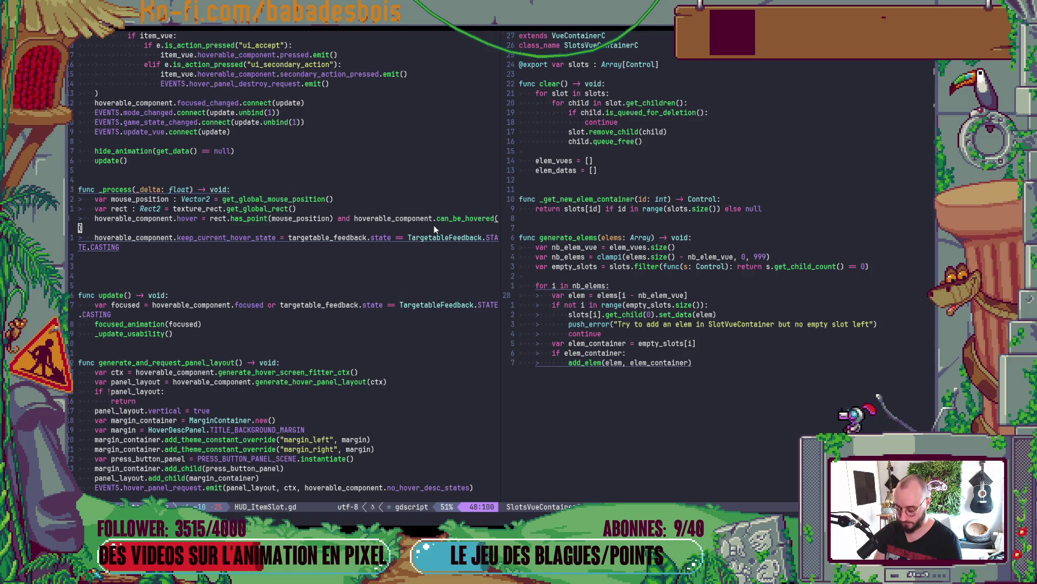
{"action": "left_click", "coordinate": [405, 241]}
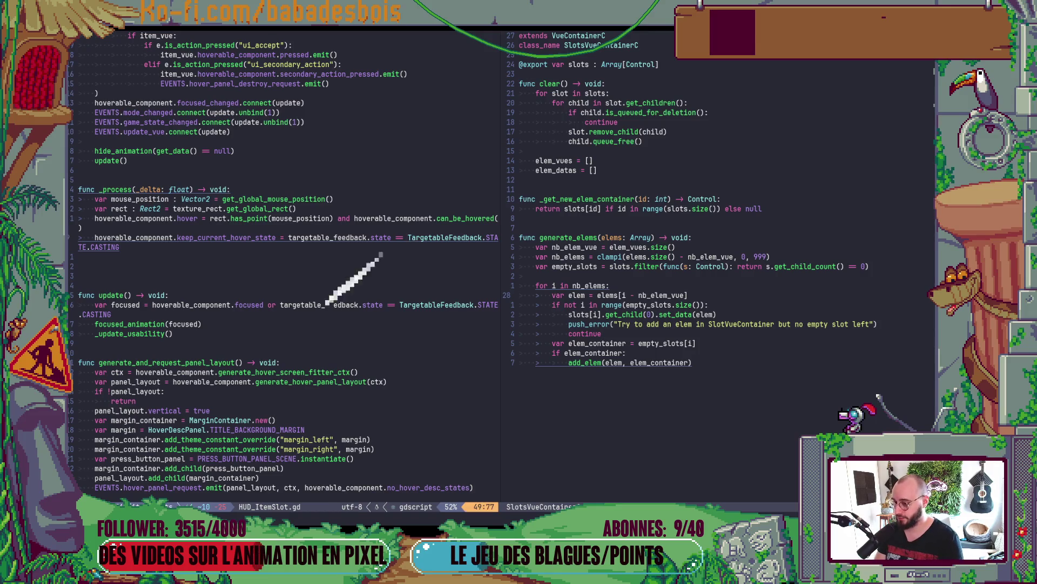
{"action": "key", "text": "alt+Tab"}
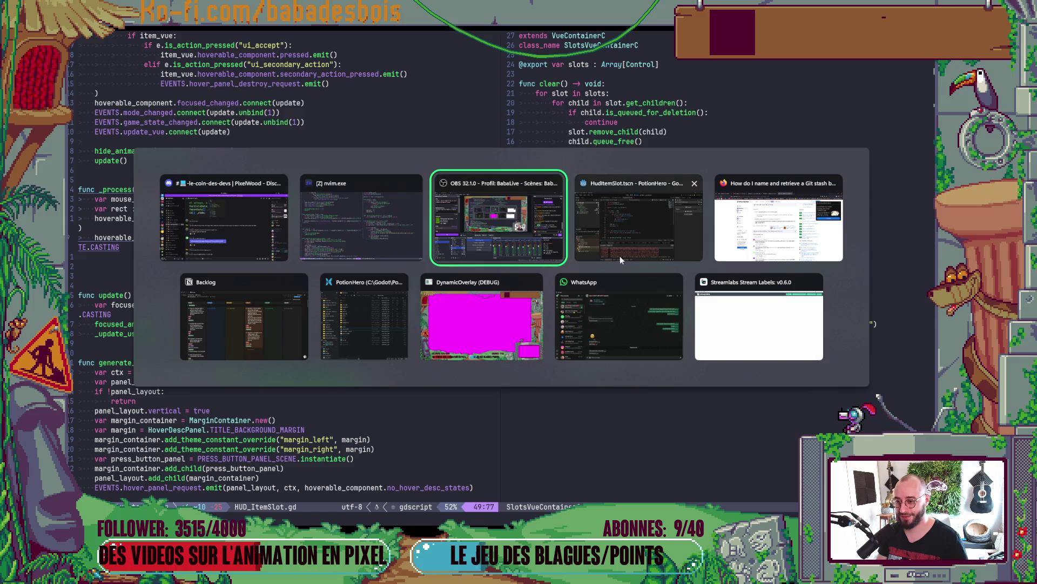
{"action": "left_click", "coordinate": [620, 255]}
- Run PotionHero, select the Réveil de l'ours adventure, then open VueContainerC.gd in a split
{"action": "left_click", "coordinate": [424, 51]}
{"action": "key", "text": "F5"}
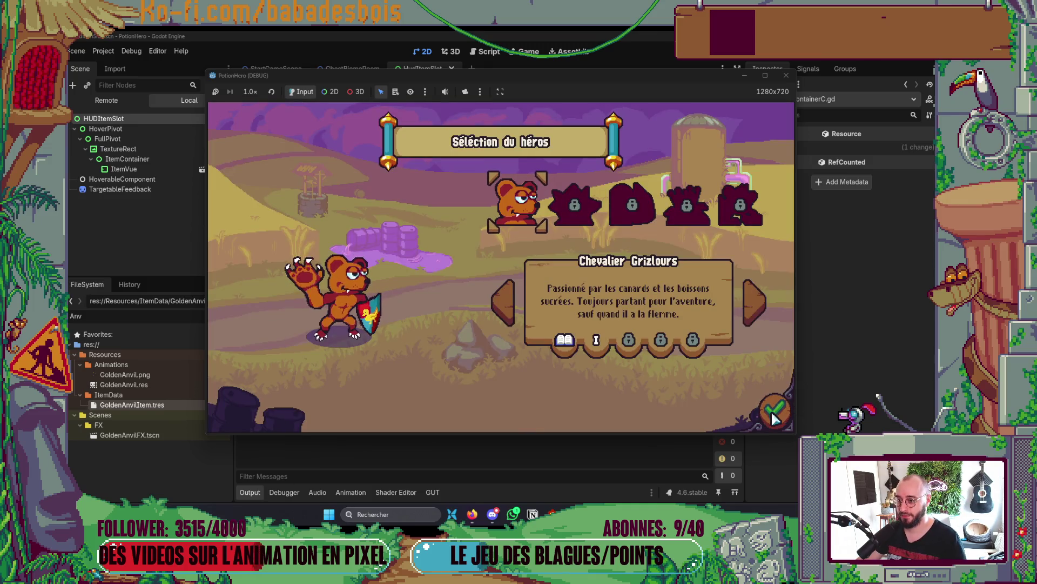
{"action": "left_click", "coordinate": [775, 411]}
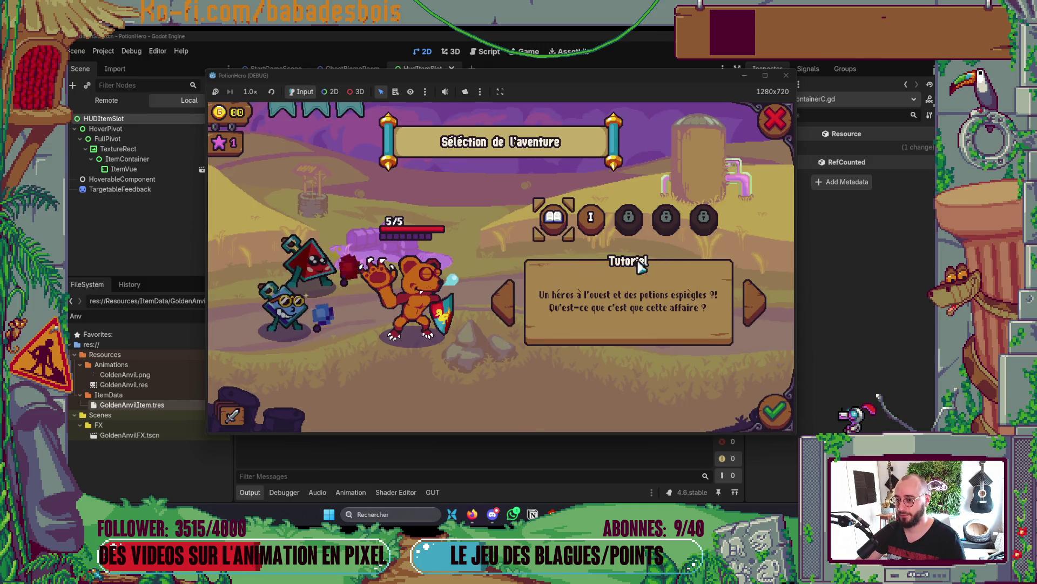
{"action": "left_click", "coordinate": [577, 230]}
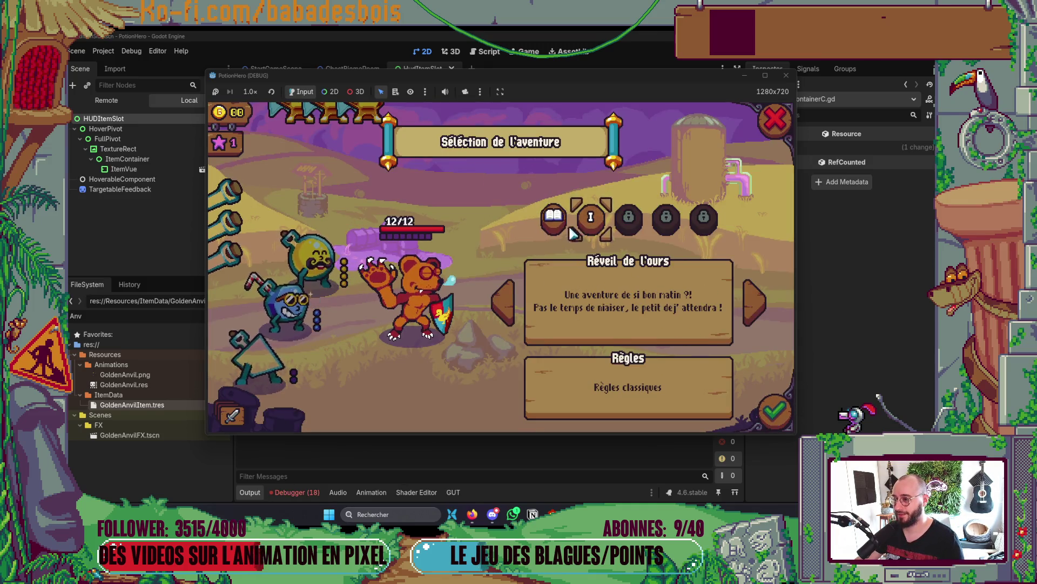
{"action": "key", "text": "alt+Tab"}
{"action": "key", "text": "Return"}
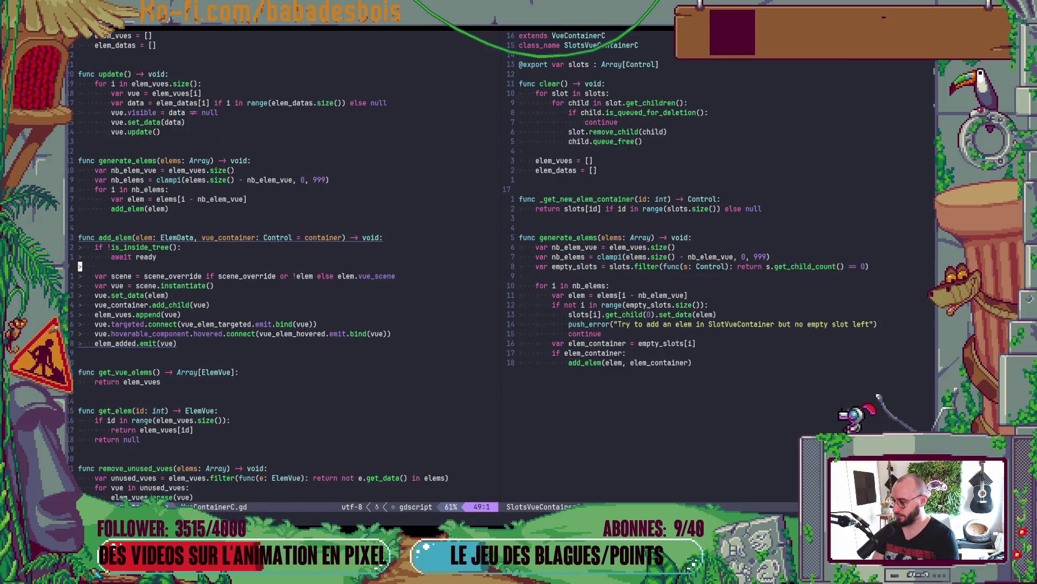
{"action": "key", "text": "ctrl+d"}
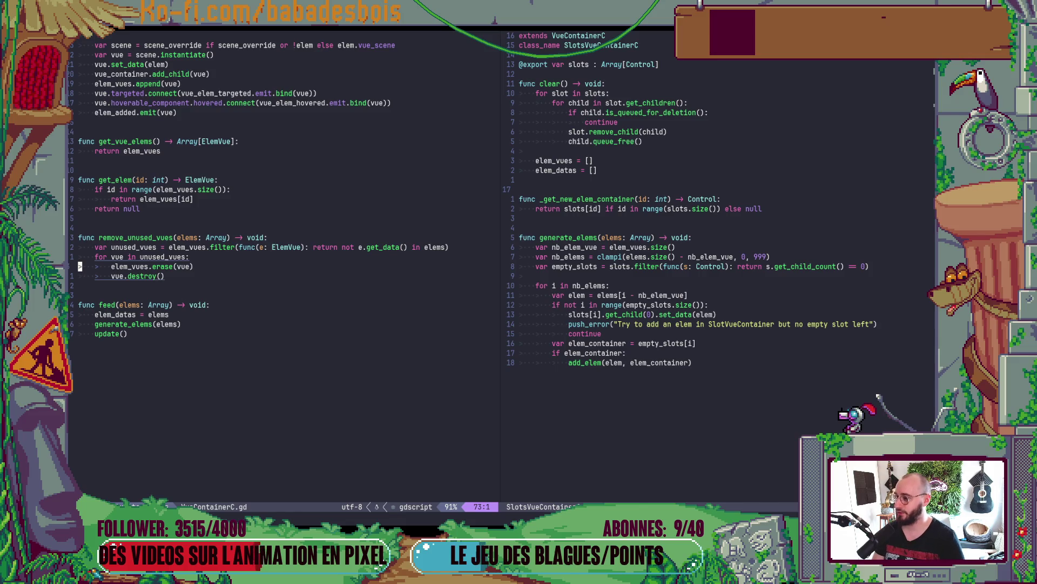
{"action": "scroll", "coordinate": [216, 349], "scroll_direction": "up", "scroll_amount": 10}
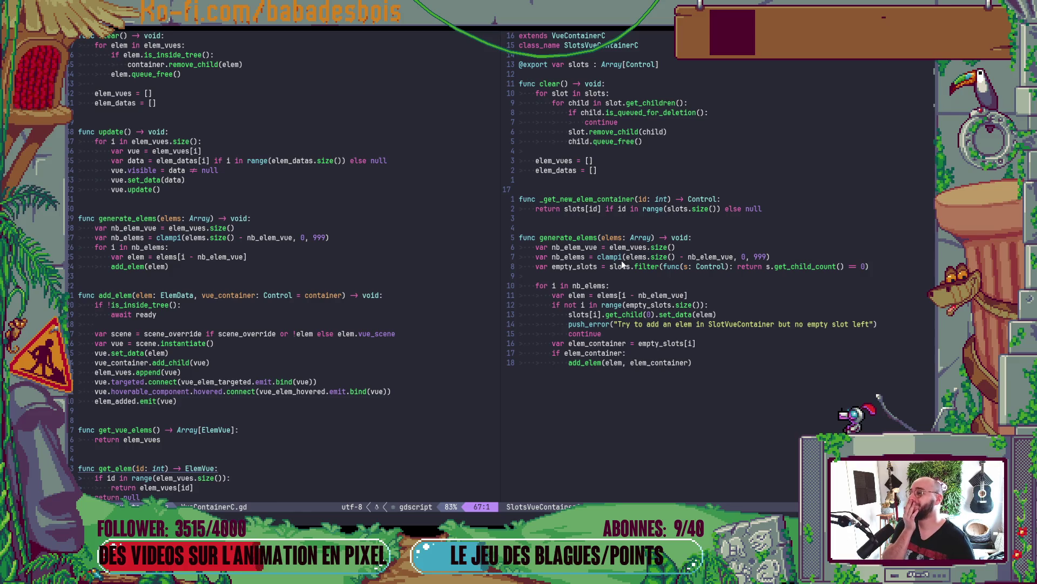
{"action": "left_click", "coordinate": [181, 152]}
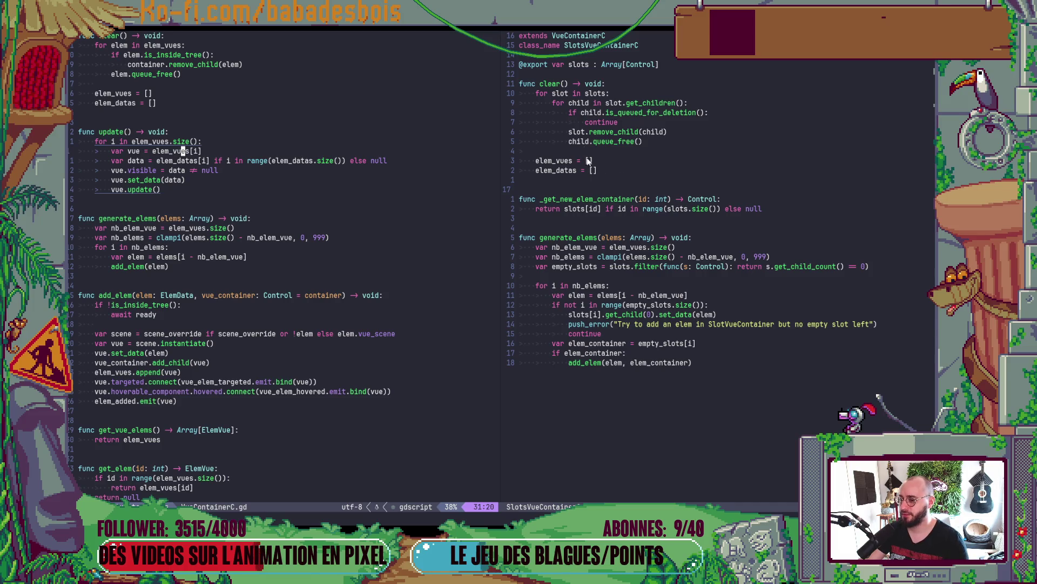
{"action": "scroll", "coordinate": [174, 218], "scroll_direction": "up", "scroll_amount": 4}
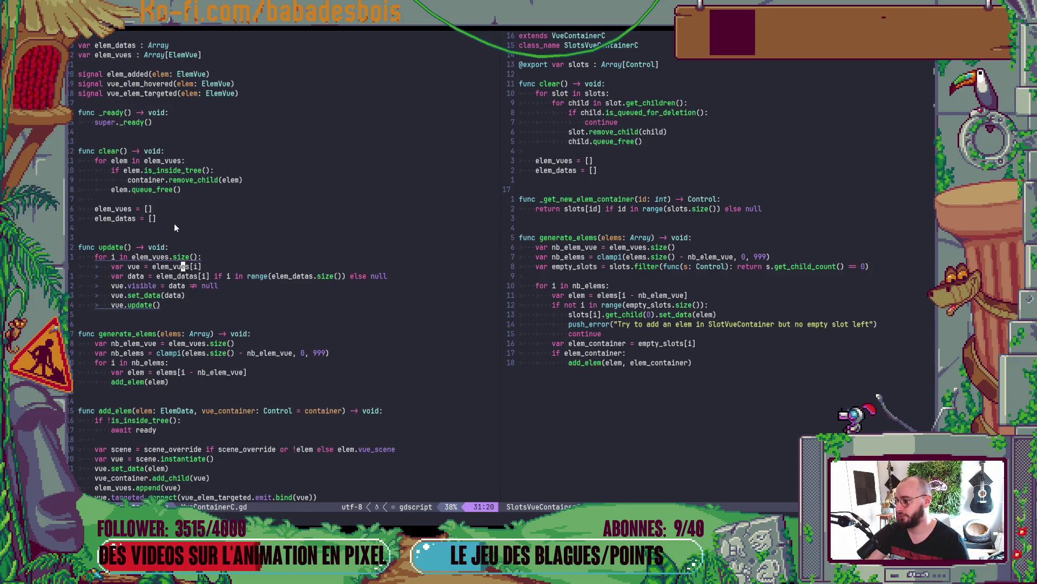
{"action": "scroll", "coordinate": [170, 227], "scroll_direction": "down", "scroll_amount": 7}
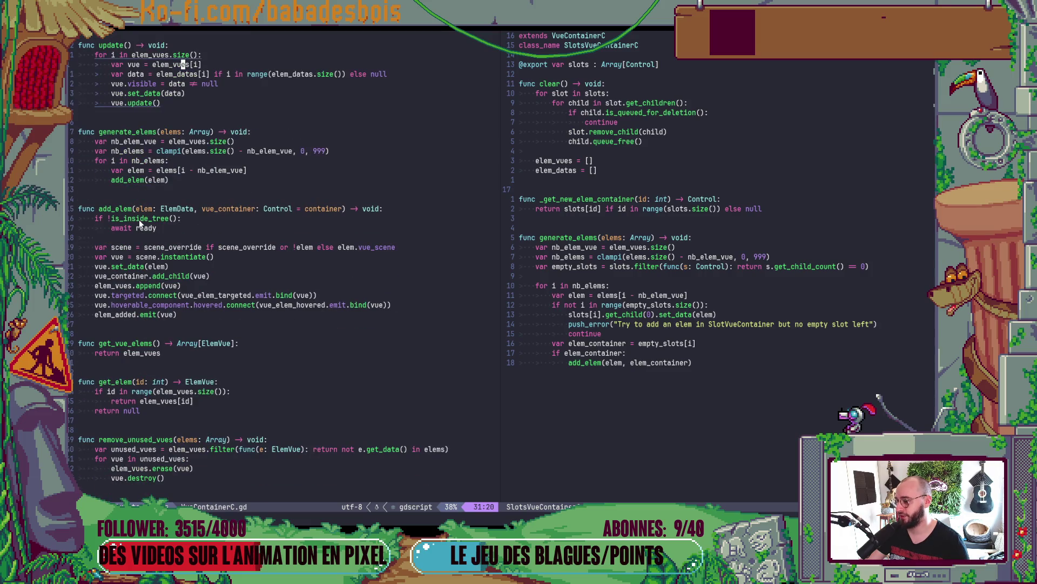
{"action": "left_click", "coordinate": [127, 286]}
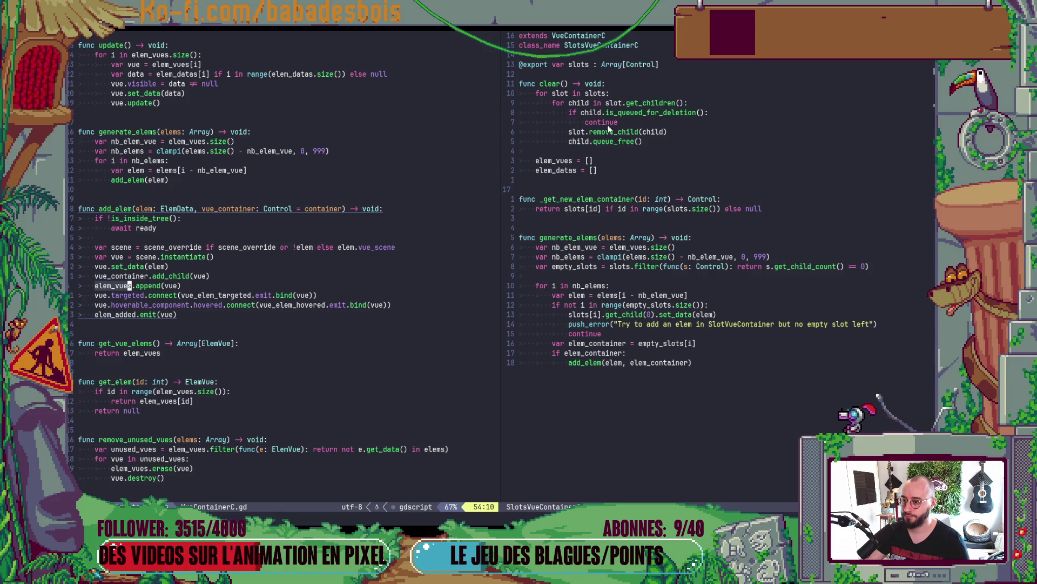
{"action": "left_click", "coordinate": [592, 76]}
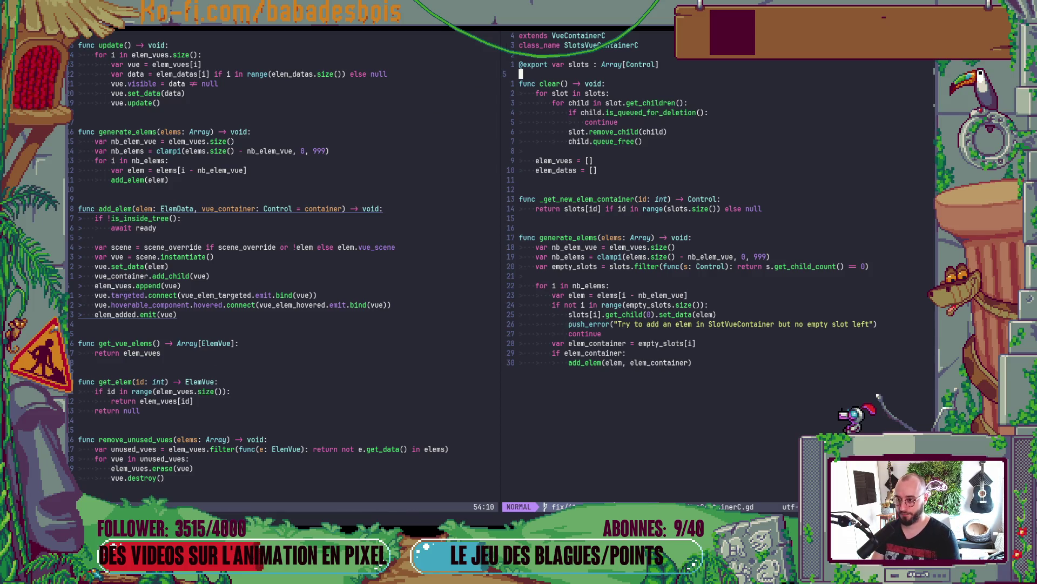
- Add a _ready function below the export whose body calls super._ready()
{"action": "key", "text": "o"}
{"action": "key", "text": "Return"}
{"action": "key", "text": "Up"}
{"action": "type", "text": "func _"}
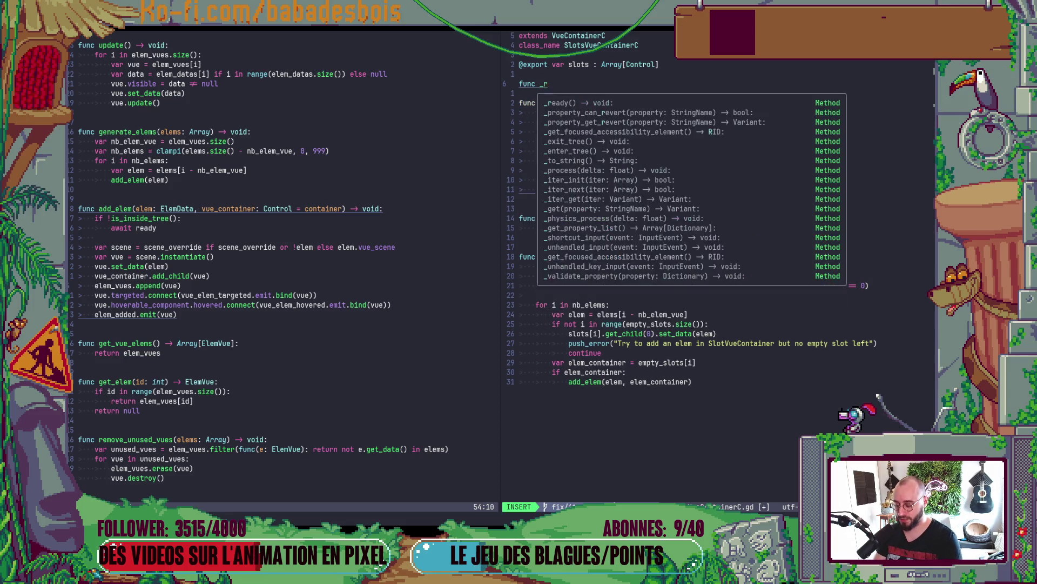
{"action": "key", "text": "Return"}
{"action": "key", "text": "Return"}
{"action": "type", "text": "pass"}
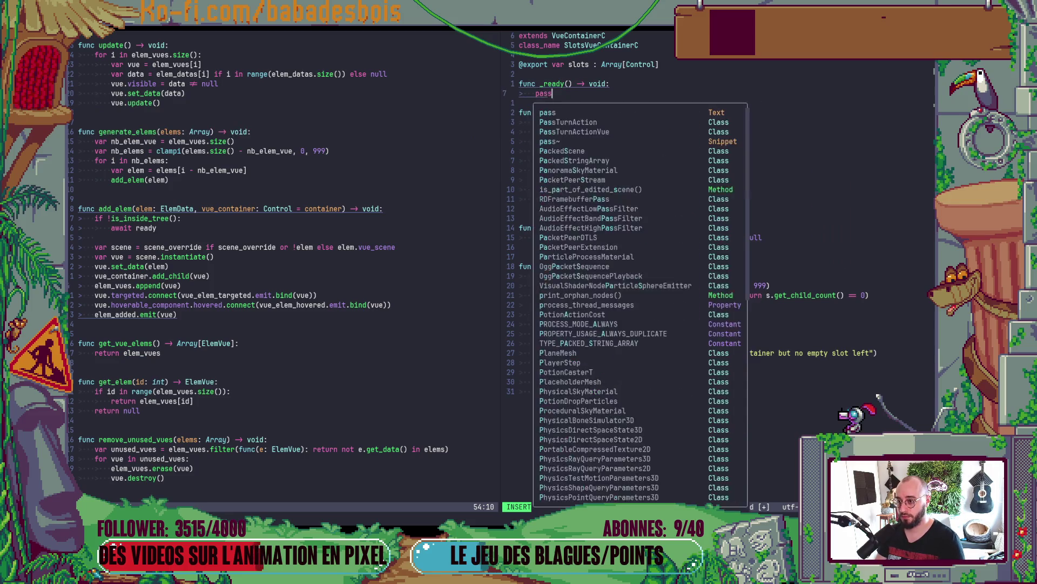
{"action": "key", "text": "Escape"}
{"action": "scroll", "coordinate": [288, 153], "scroll_direction": "up", "scroll_amount": 6}
{"action": "scroll", "coordinate": [288, 153], "scroll_direction": "up", "scroll_amount": 3}
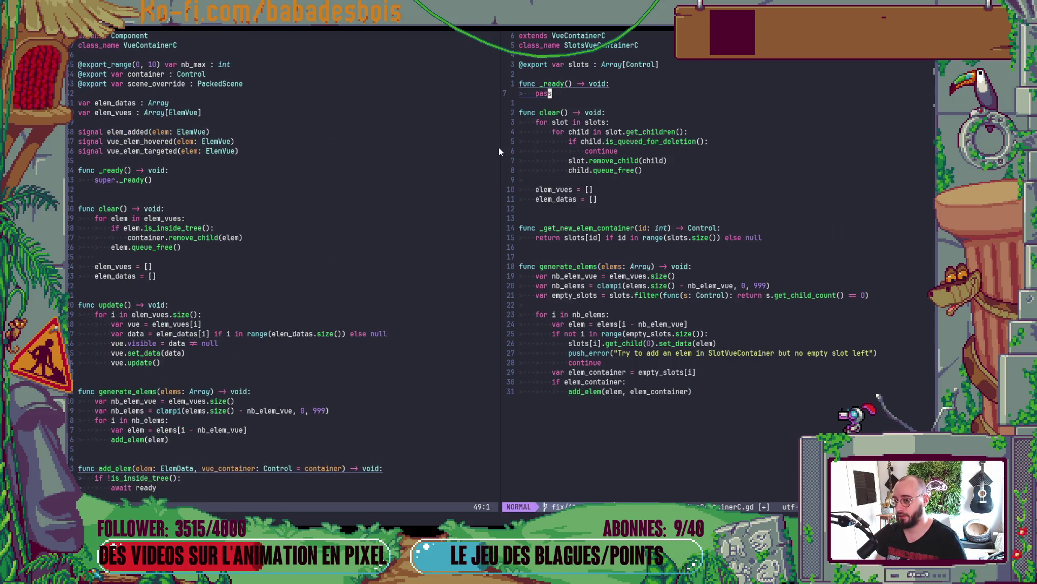
{"action": "type", "text": "bcwsuper."}
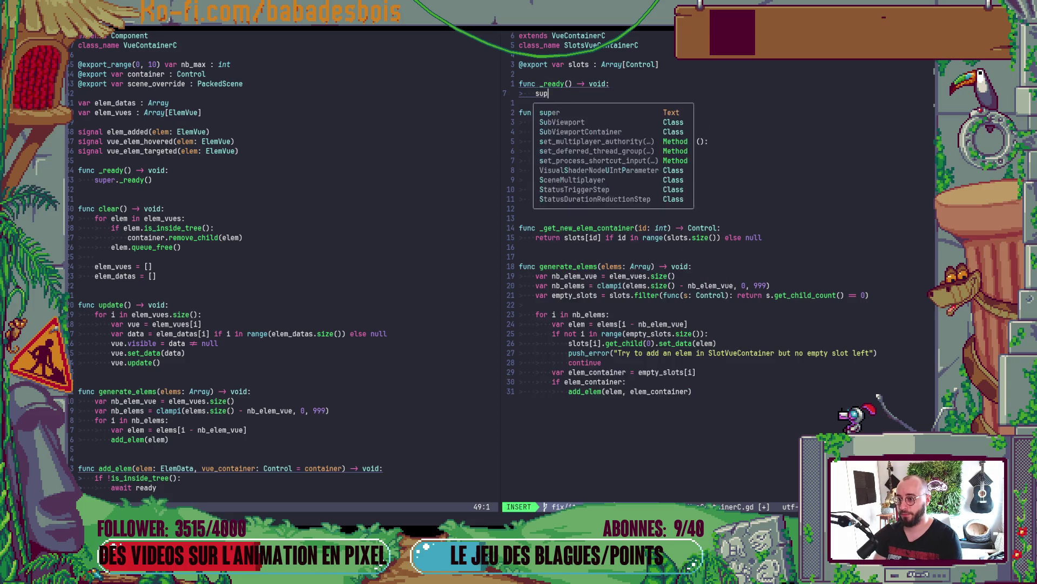
{"action": "type", "text": "r."}
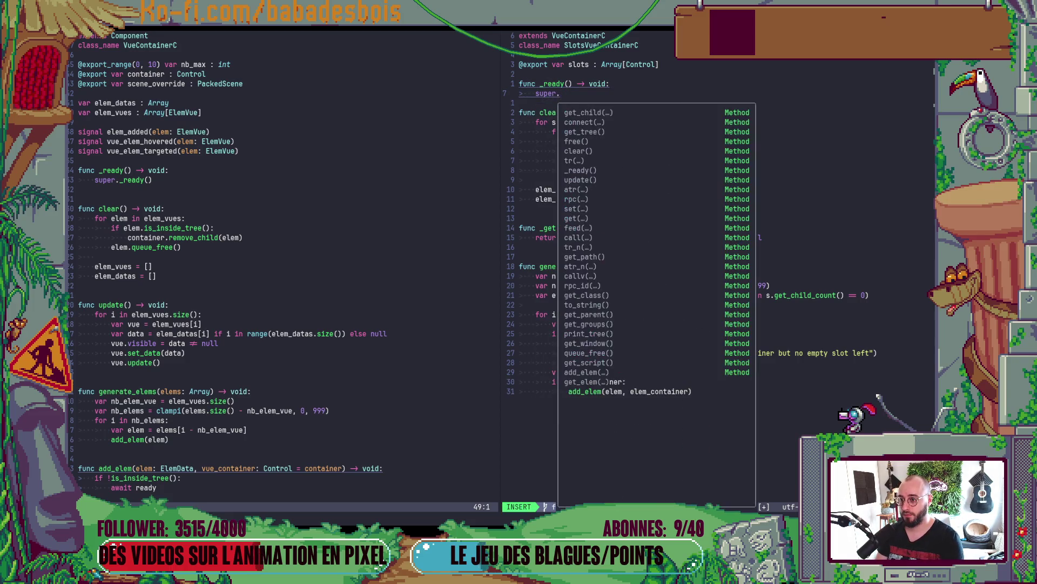
{"action": "type", "text": "_ready()"}
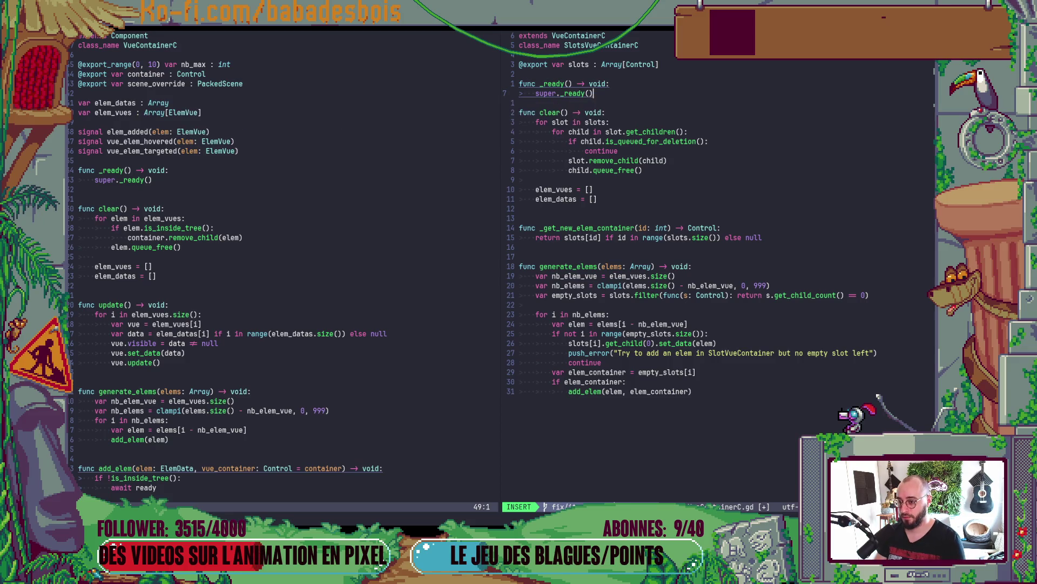
{"action": "key", "text": "Return"}
{"action": "key", "text": "Return"}
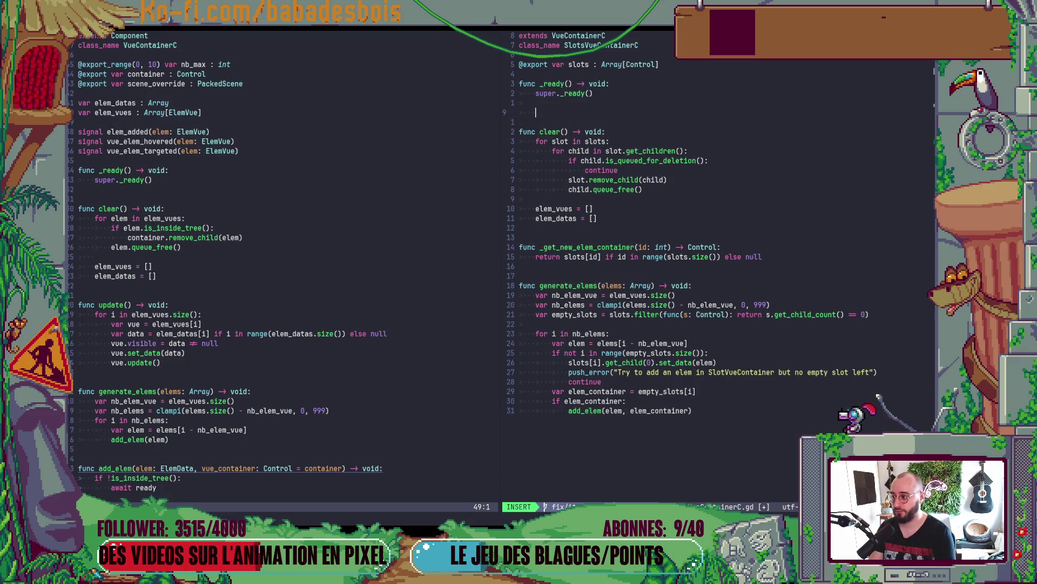
{"action": "key", "text": "Escape"}
- Write 'for slot in slots:' inside _ready with an indented empty body line, then switch to the browser
{"action": "key", "text": "i"}
{"action": "key", "text": "Tab"}
{"action": "type", "text": "for "}
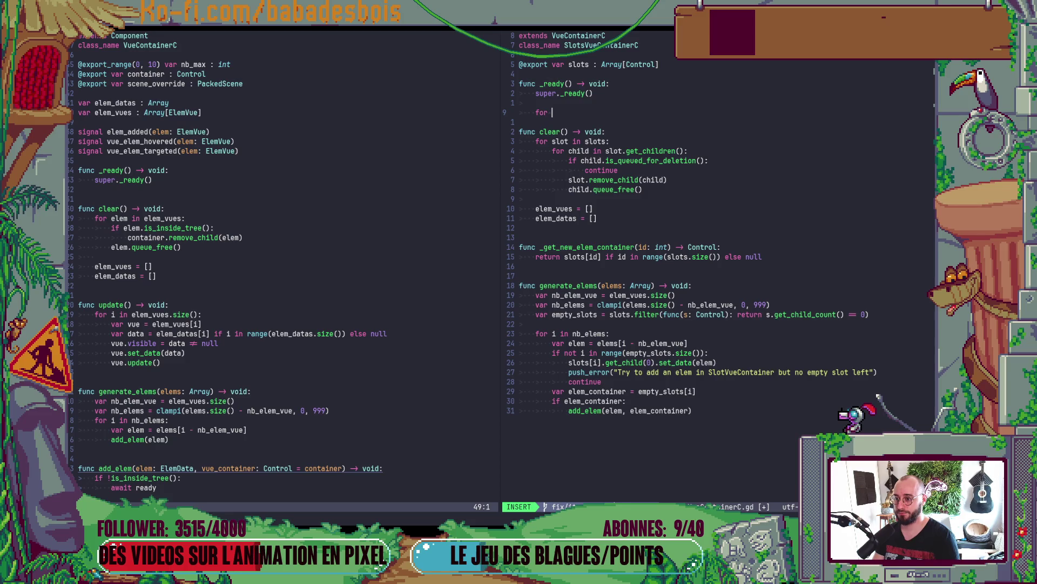
{"action": "type", "text": "slots."}
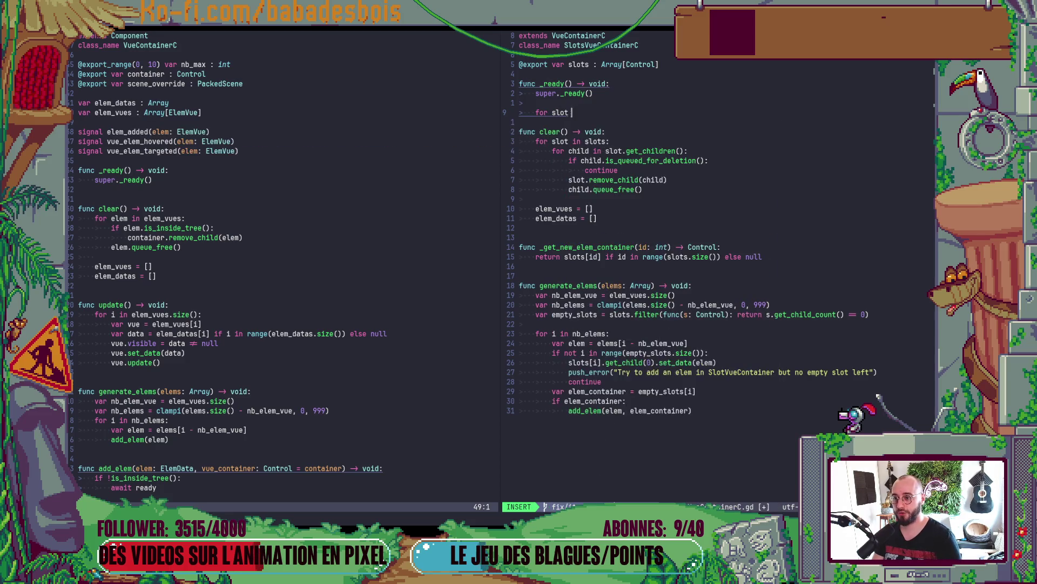
{"action": "key", "text": "Escape"}
{"action": "type", "text": "bislot"}
{"action": "key", "text": "Escape"}
{"action": "type", "text": "a int"}
{"action": "key", "text": "Escape"}
{"action": "key", "text": "$"}
{"action": "key", "text": "b"}
{"action": "key", "text": "h"}
{"action": "key", "text": "h"}
{"action": "type", "text": "x$"}
{"action": "type", "text": "s:"}
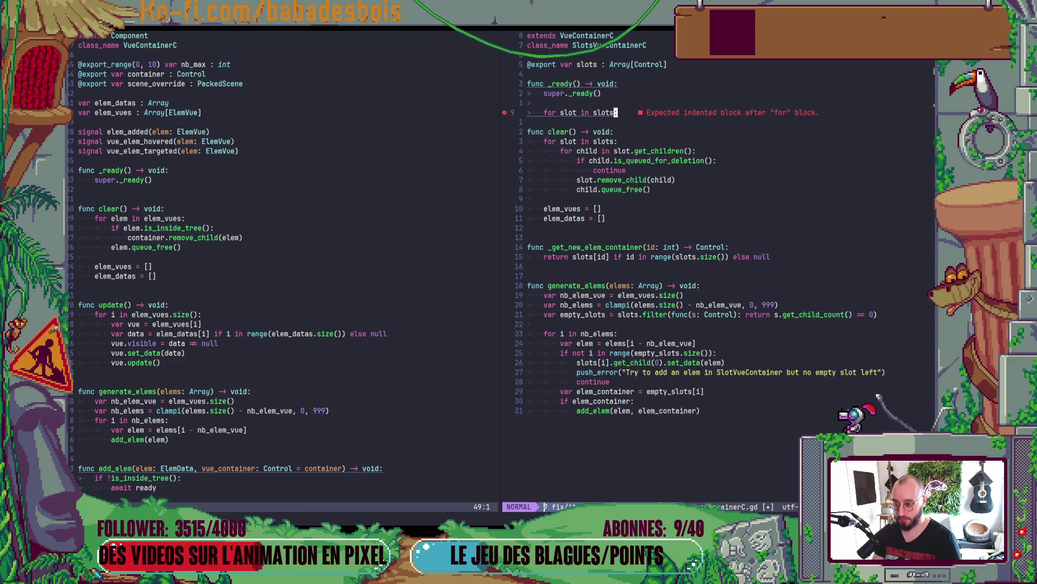
{"action": "key", "text": "Return"}
{"action": "key", "text": "Return"}
{"action": "key", "text": "BackSpace"}
{"action": "key", "text": "Tab"}
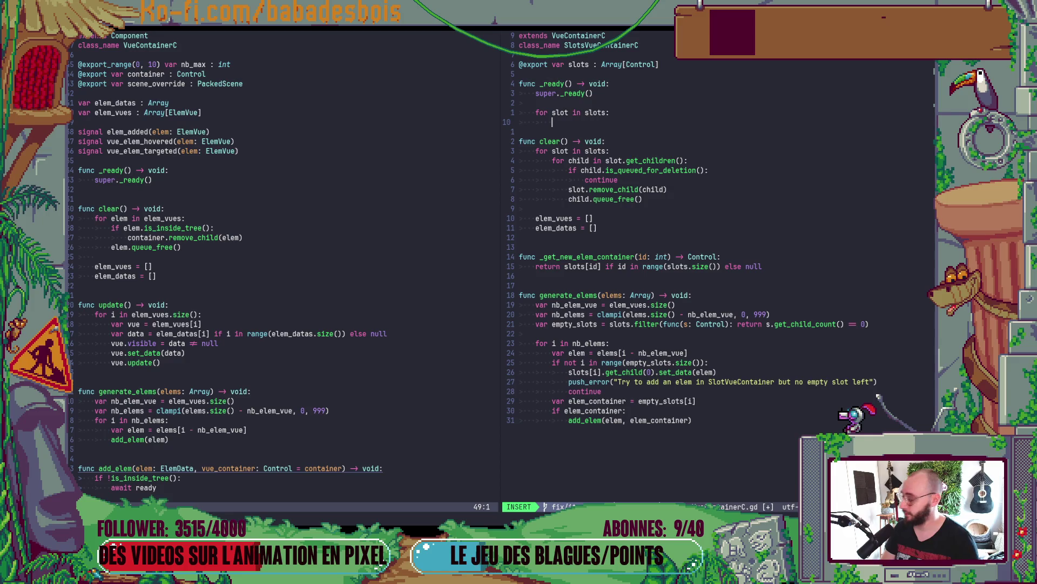
{"action": "key", "text": "alt+Tab"}
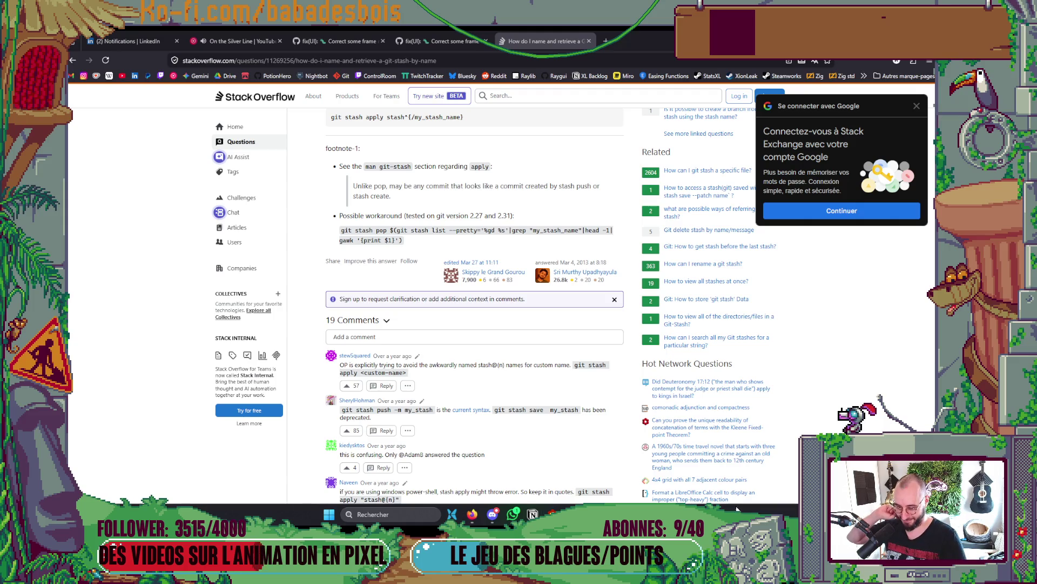
- Switch from the Stack Overflow page back to the Neovim window
{"action": "key", "text": "alt+Tab"}
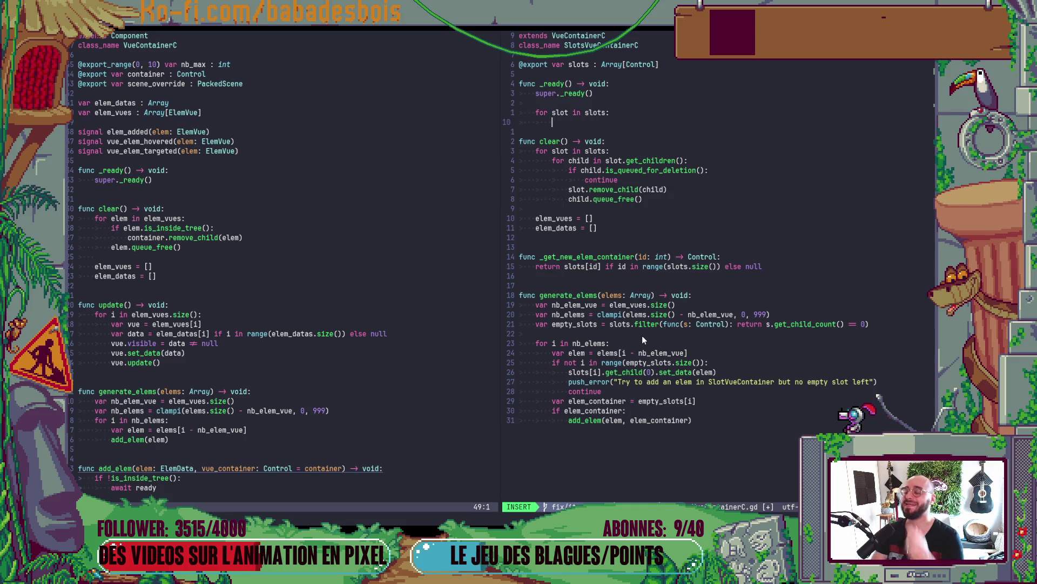
- Fill the loop with elem_vues.append(slot.get_child(0)), close the missing parenthesis, and add spacing
{"action": "type", "text": "ele"}
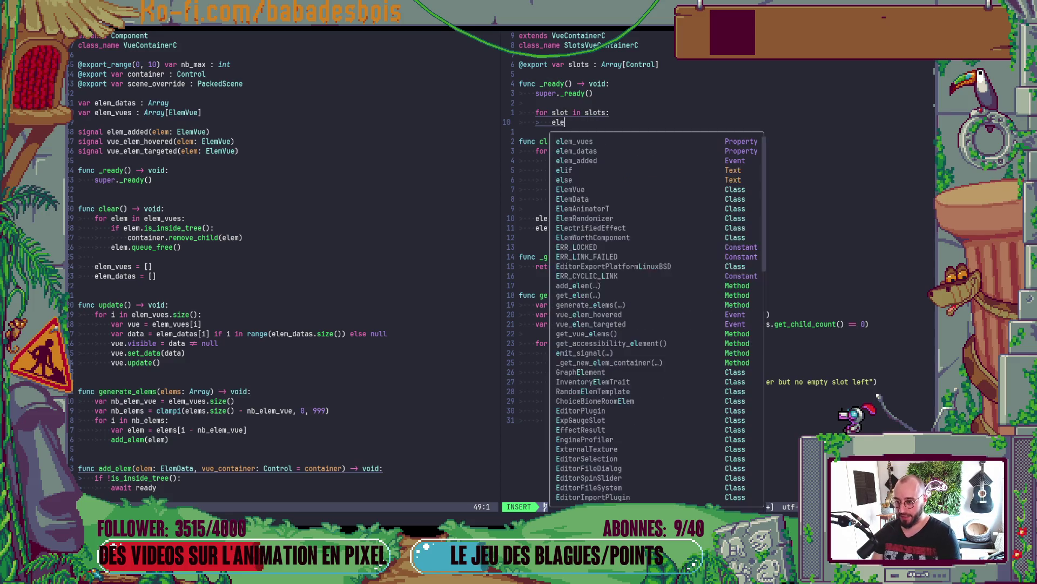
{"action": "type", "text": "m_vues.app"}
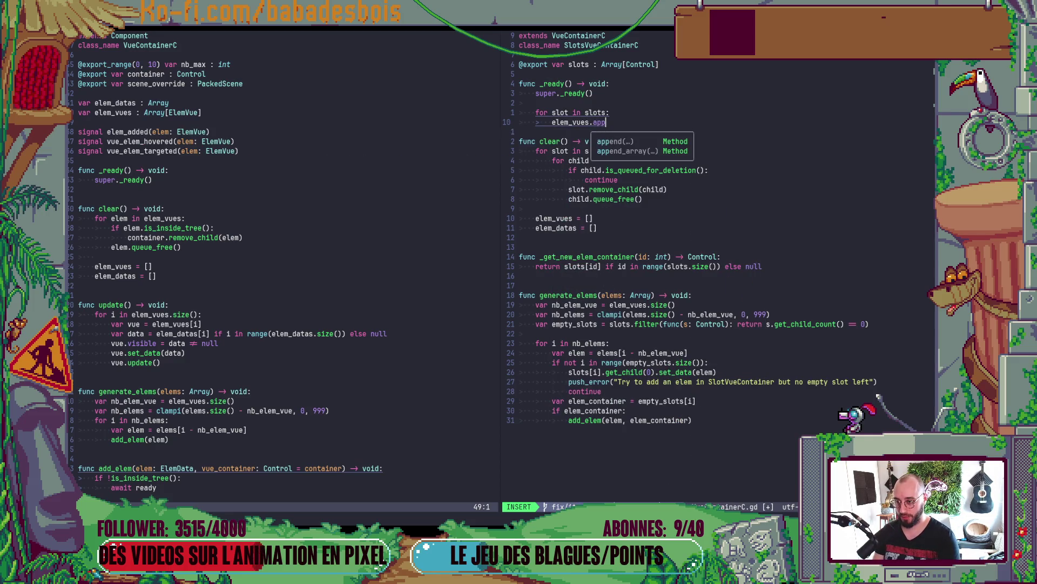
{"action": "type", "text": "end(slot.get"}
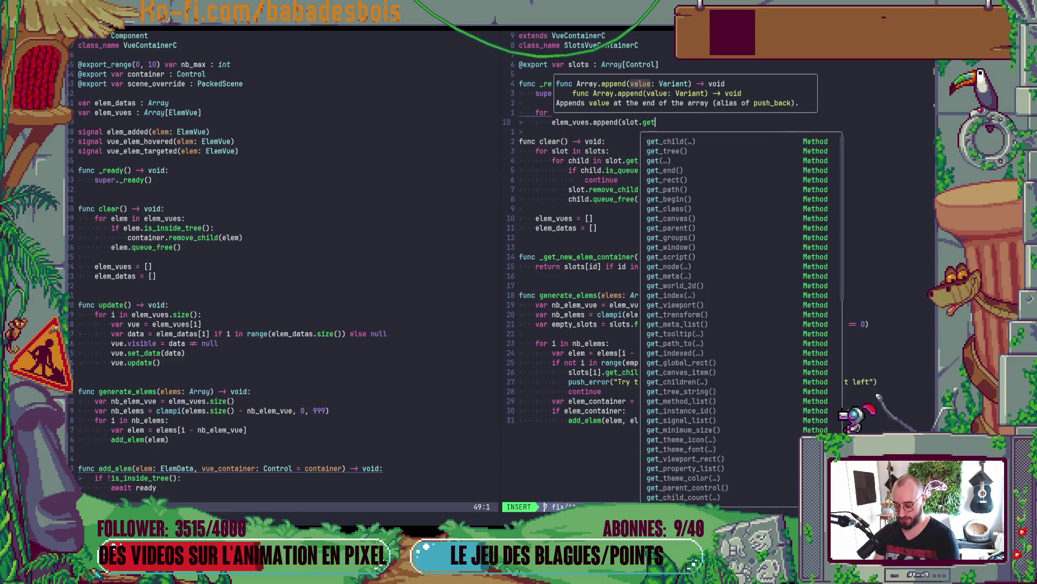
{"action": "type", "text": "_ch"}
{"action": "key", "text": "Return"}
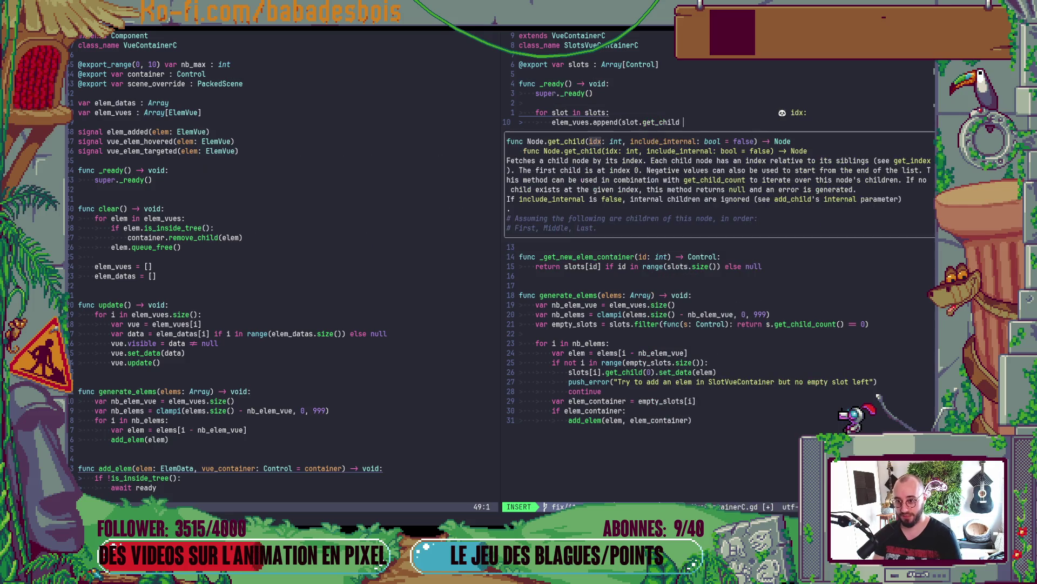
{"action": "type", "text": "0)"}
{"action": "key", "text": "Escape"}
{"action": "key", "text": "j"}
{"action": "type", "text": "kA"}
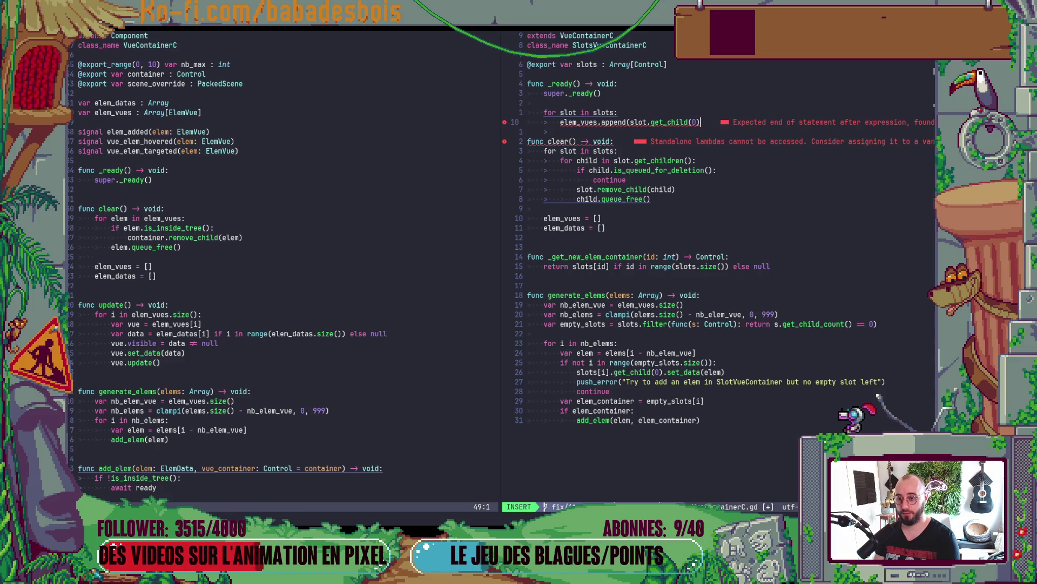
{"action": "type", "text": ")"}
{"action": "key", "text": "Escape"}
{"action": "key", "text": "j"}
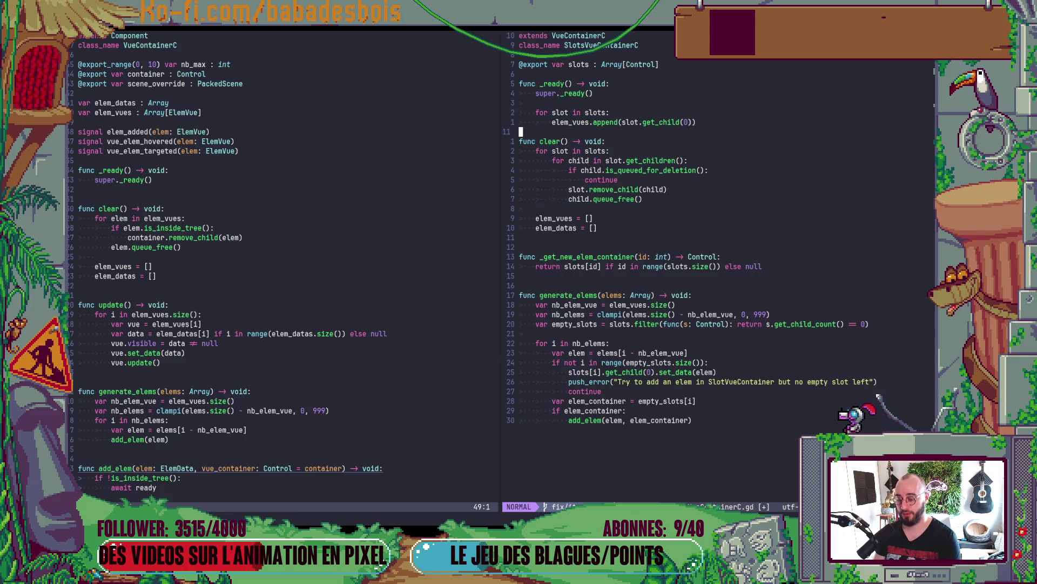
{"action": "key", "text": "bracketright"}
{"action": "key", "text": "space"}
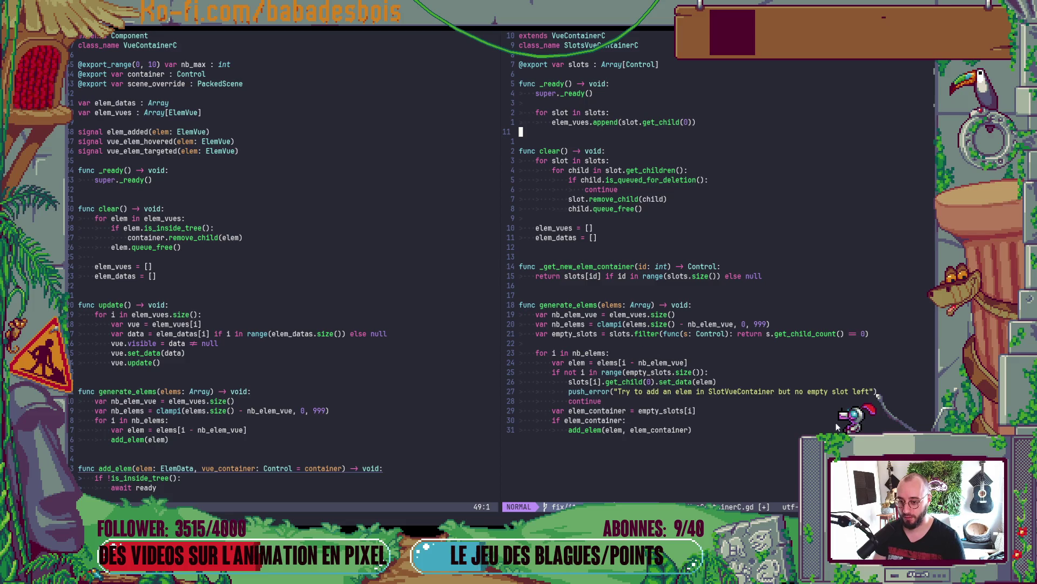
- Delete the slots[i].get_child(0).set_data(elem) line in generate_elems, save, and rerun the game
{"action": "left_click", "coordinate": [624, 335]}
{"action": "key", "text": "j"}
{"action": "key", "text": "j"}
{"action": "key", "text": "j"}
{"action": "key", "text": "d"}
{"action": "key", "text": "d"}
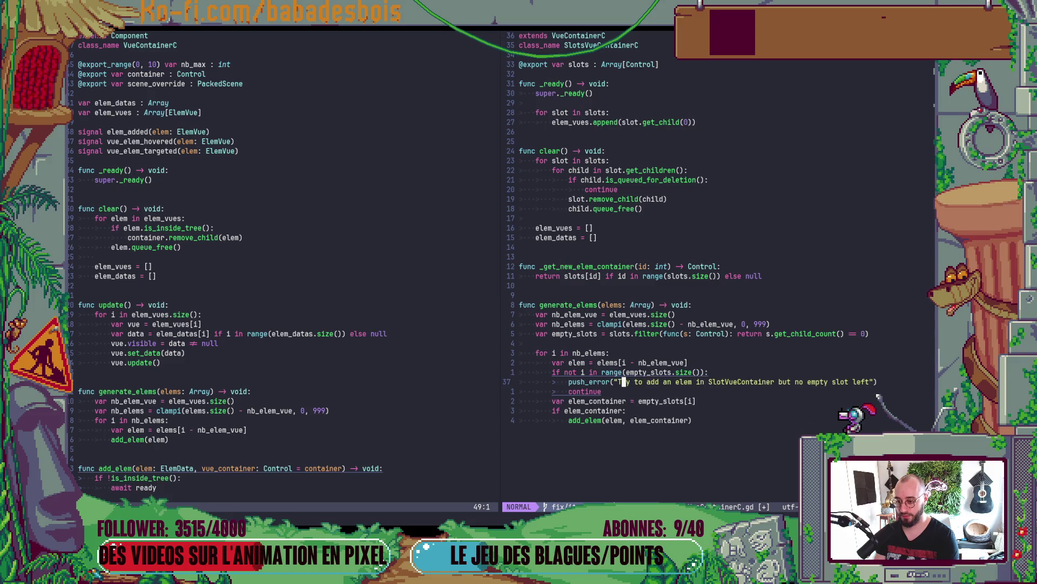
{"action": "type", "text": ":w"}
{"action": "key", "text": "Return"}
{"action": "key", "text": "k"}
{"action": "key", "text": "k"}
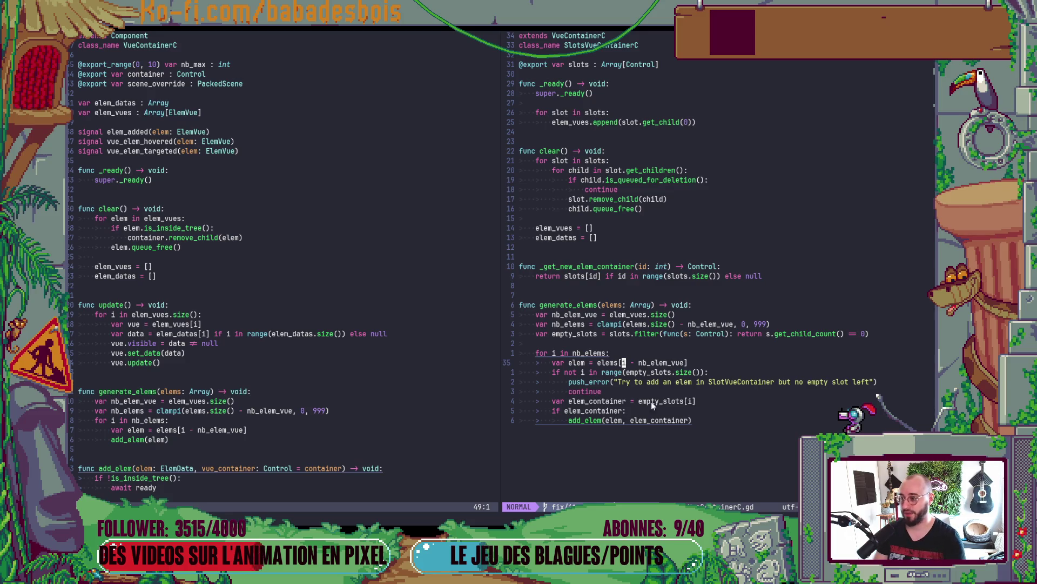
{"action": "scroll", "coordinate": [432, 274], "scroll_direction": "down", "scroll_amount": 9}
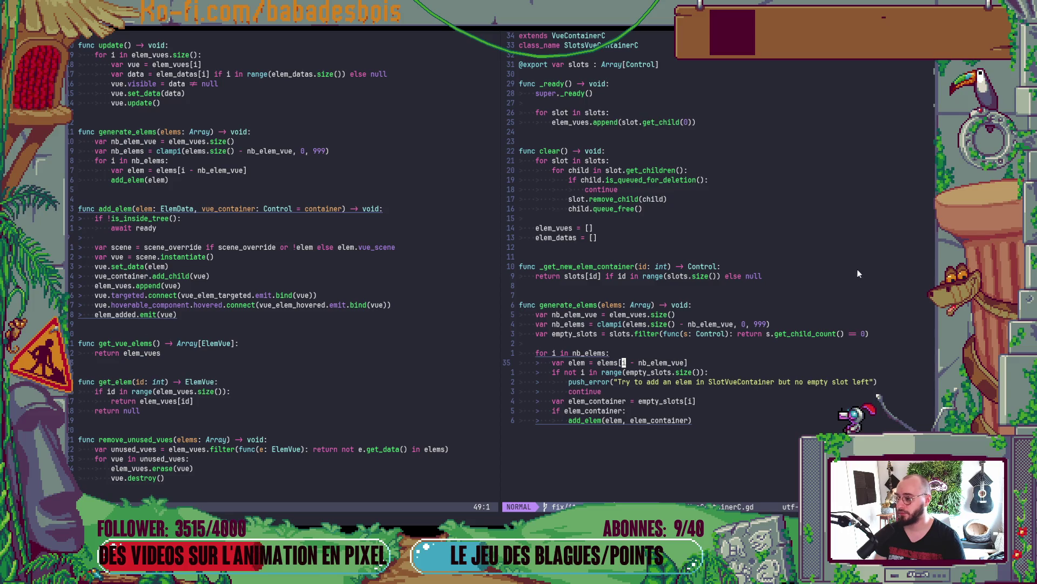
{"action": "left_click", "coordinate": [805, 271]}
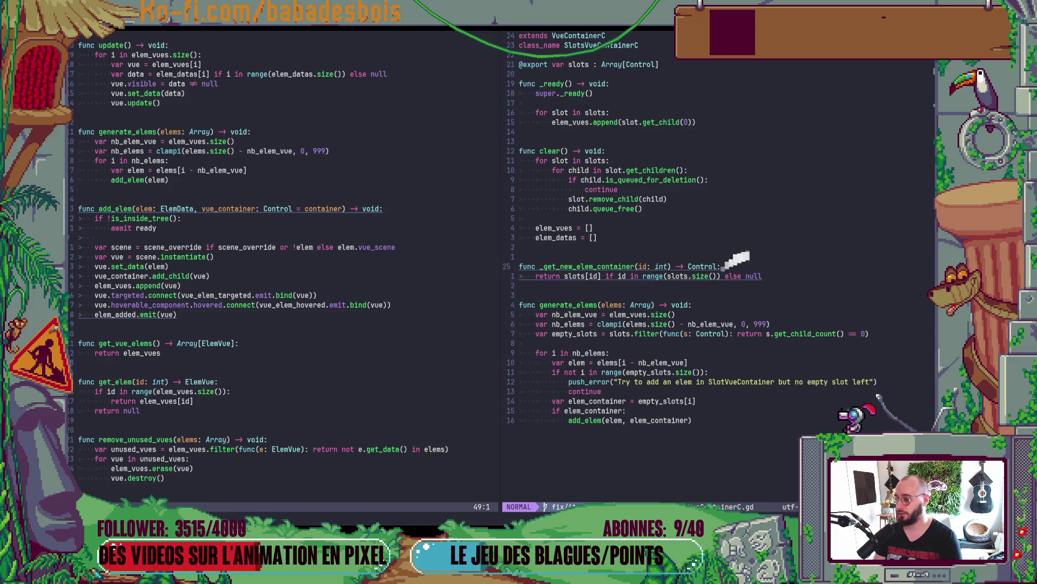
{"action": "key", "text": "alt+Tab"}
{"action": "key", "text": "alt+Tab"}
{"action": "key", "text": "alt+Tab"}
{"action": "key", "text": "alt+Tab"}
{"action": "key", "text": "F5"}
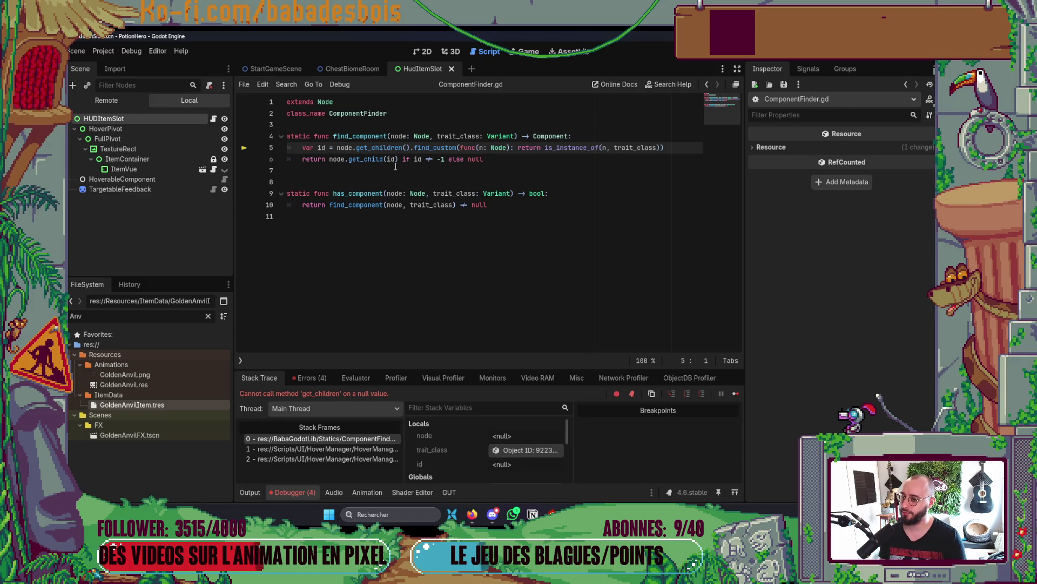
- List the four runtime errors and open the first at SlotsVueContainerC.gd line 10
{"action": "left_click", "coordinate": [305, 378]}
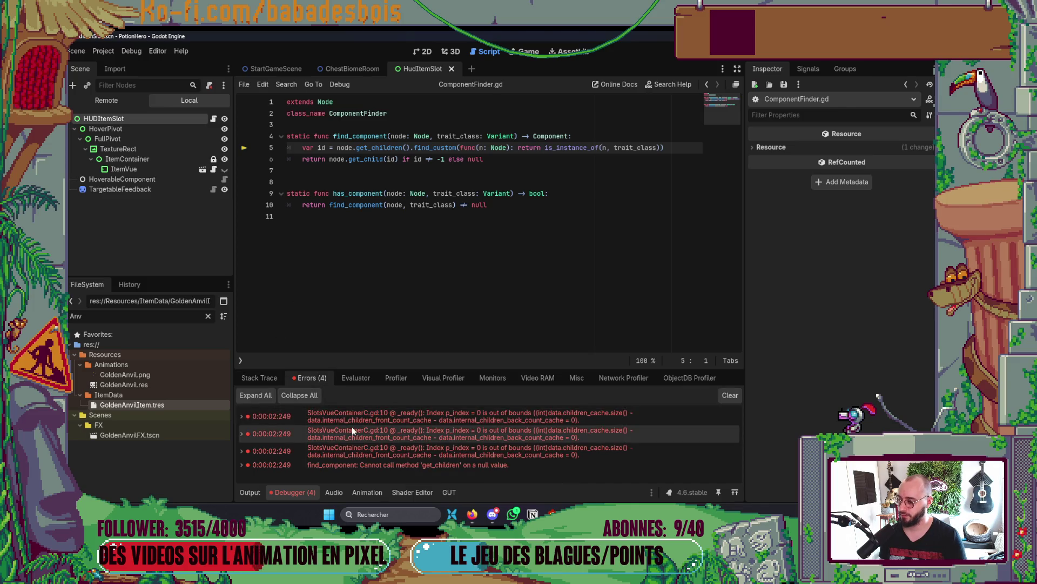
{"action": "double_click", "coordinate": [362, 417]}
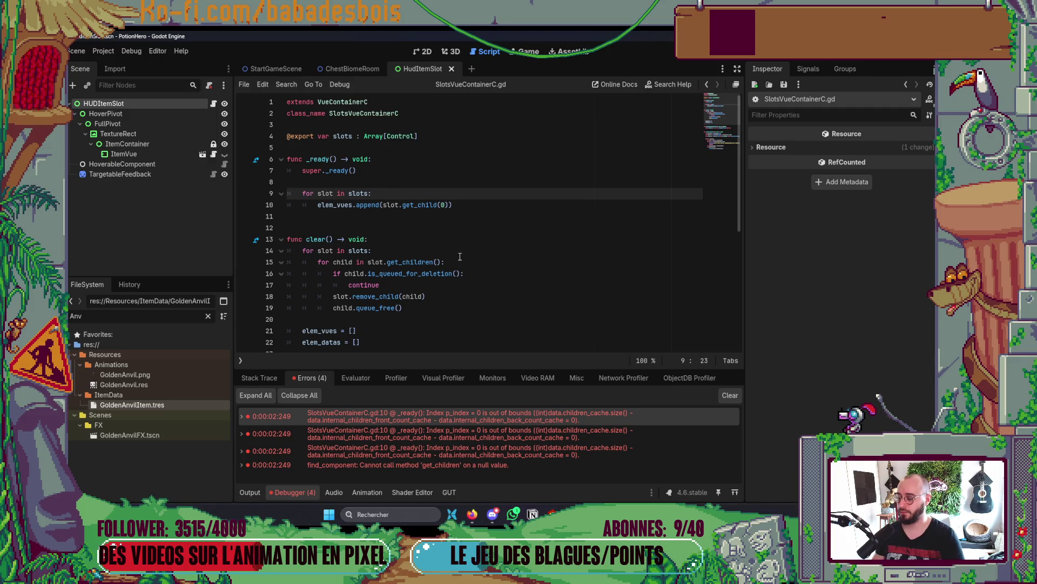
- Add 'if slot.get_child_count() == 0:' above the append line in _ready
{"action": "key", "text": "ctrl+shift+Return"}
{"action": "type", "text": "if slot.ha"}
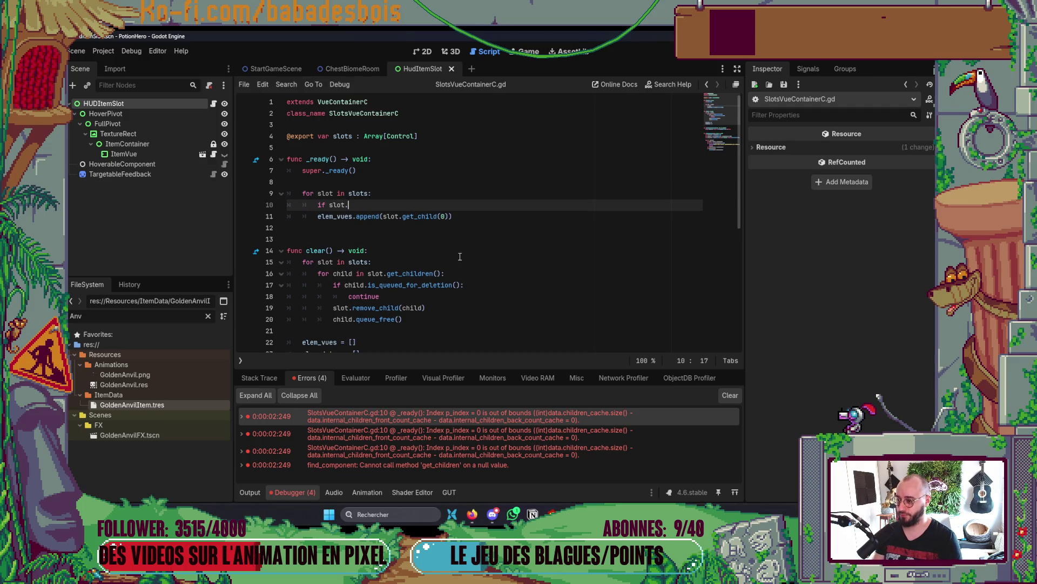
{"action": "key", "text": "BackSpace"}
{"action": "key", "text": "BackSpace"}
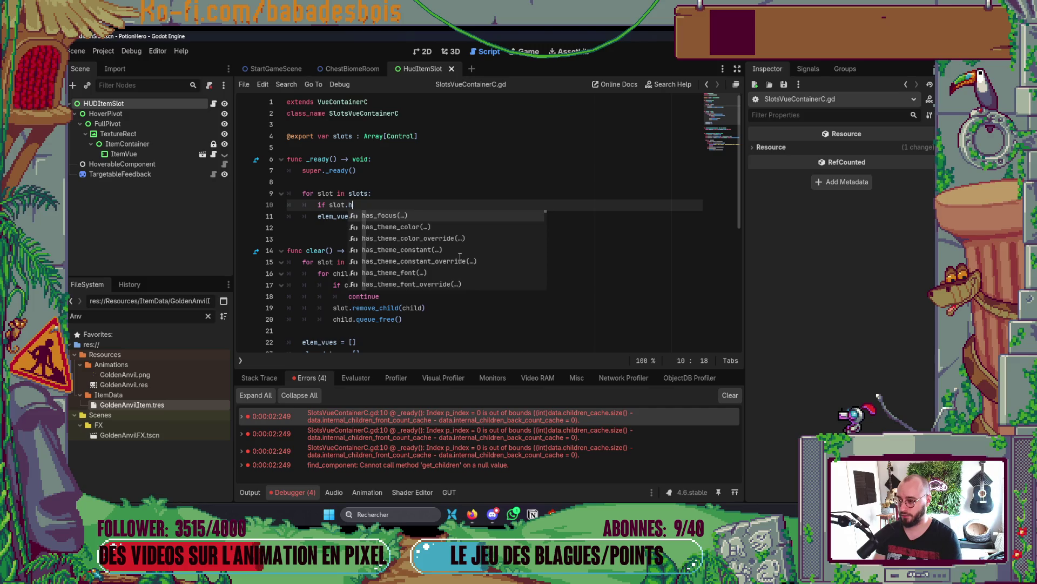
{"action": "type", "text": "get_ch"}
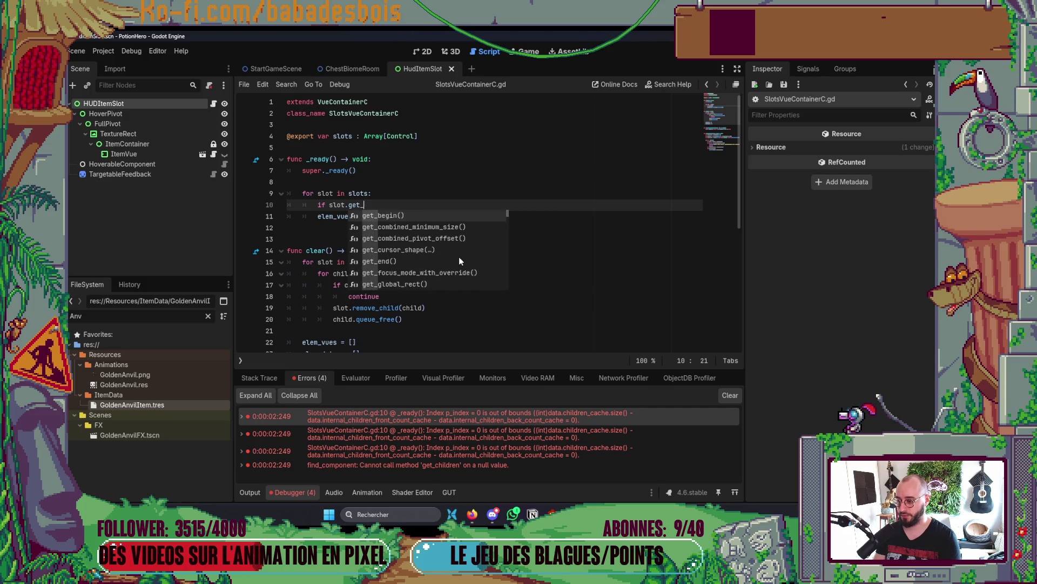
{"action": "key", "text": "Down"}
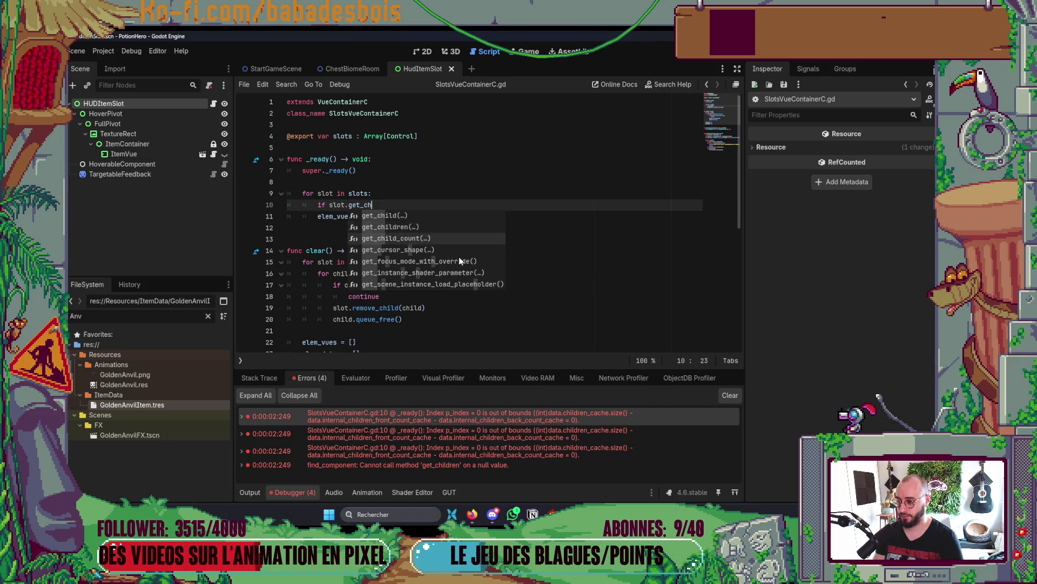
{"action": "key", "text": "Return"}
{"action": "type", "text": ") >"}
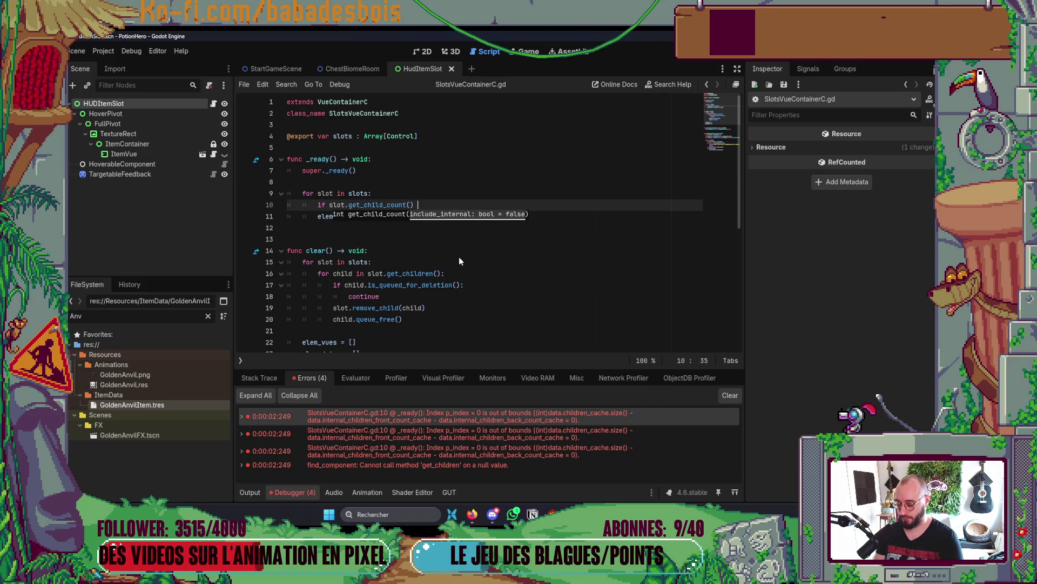
{"action": "key", "text": "BackSpace"}
{"action": "key", "text": "BackSpace"}
{"action": "type", "text": "== 0:"}
- Indent the append under the new check, save the script, and rerun the game
{"action": "key", "text": "Escape"}
{"action": "key", "text": "Down"}
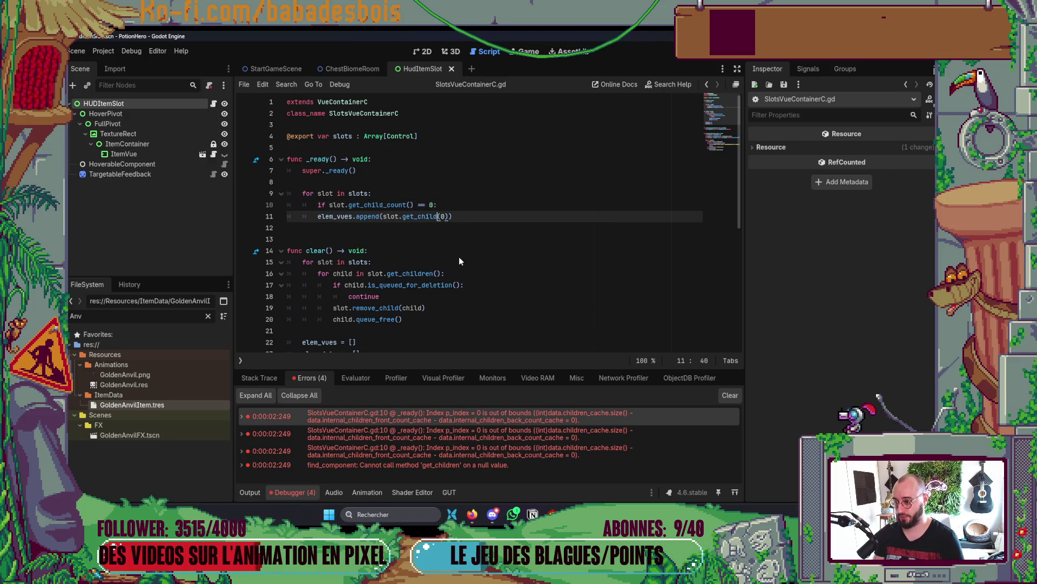
{"action": "key", "text": "Home"}
{"action": "key", "text": "Tab"}
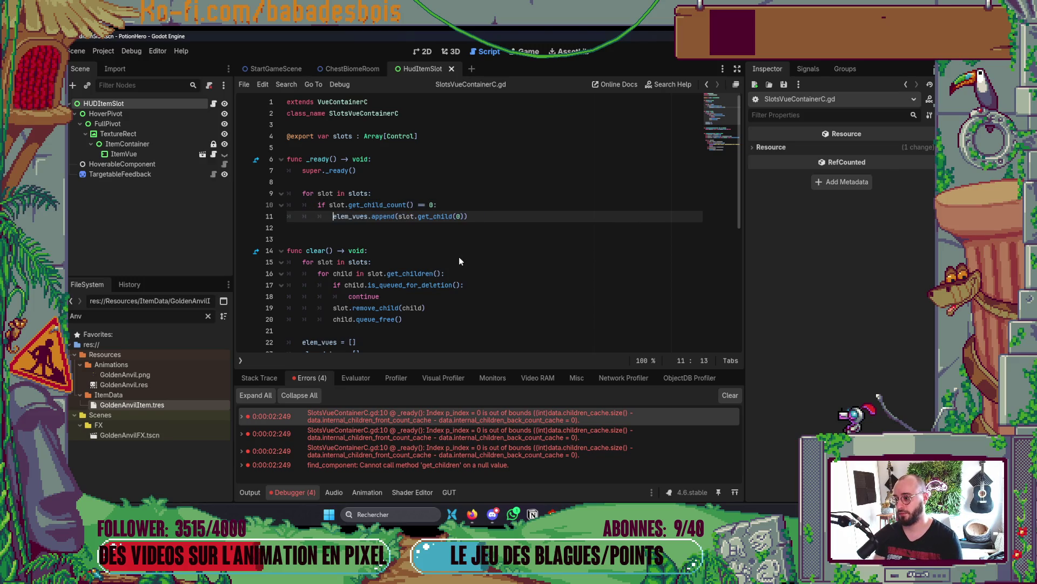
{"action": "scroll", "coordinate": [459, 261], "scroll_direction": "down", "scroll_amount": 3}
{"action": "left_click", "coordinate": [516, 296]}
{"action": "key", "text": "ctrl+s"}
{"action": "key", "text": "F5"}
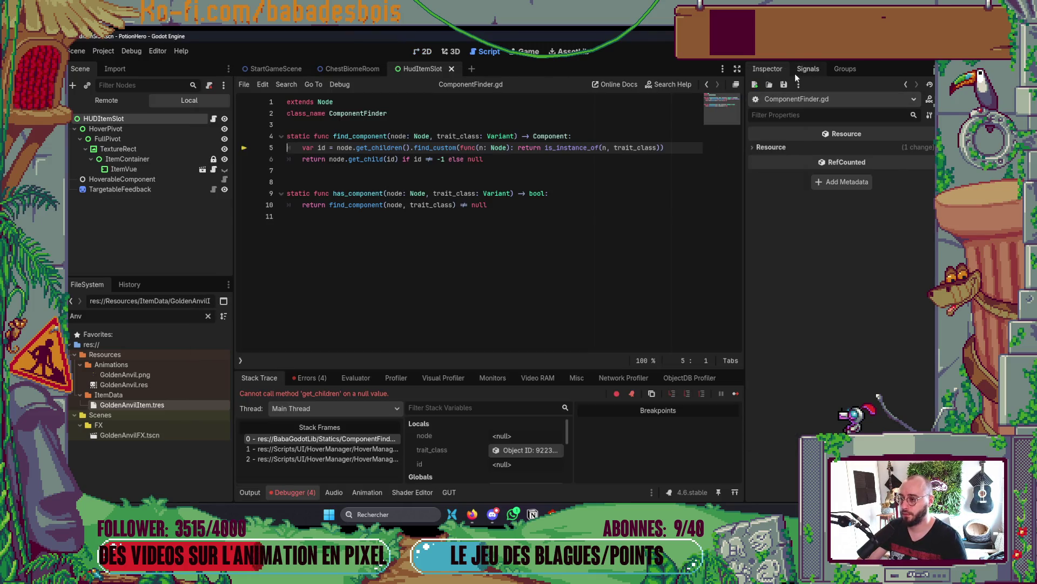
- Jump from the first index-out-of-bounds error to line 11 of SlotsVueContainerC.gd's _ready
{"action": "left_click", "coordinate": [310, 378]}
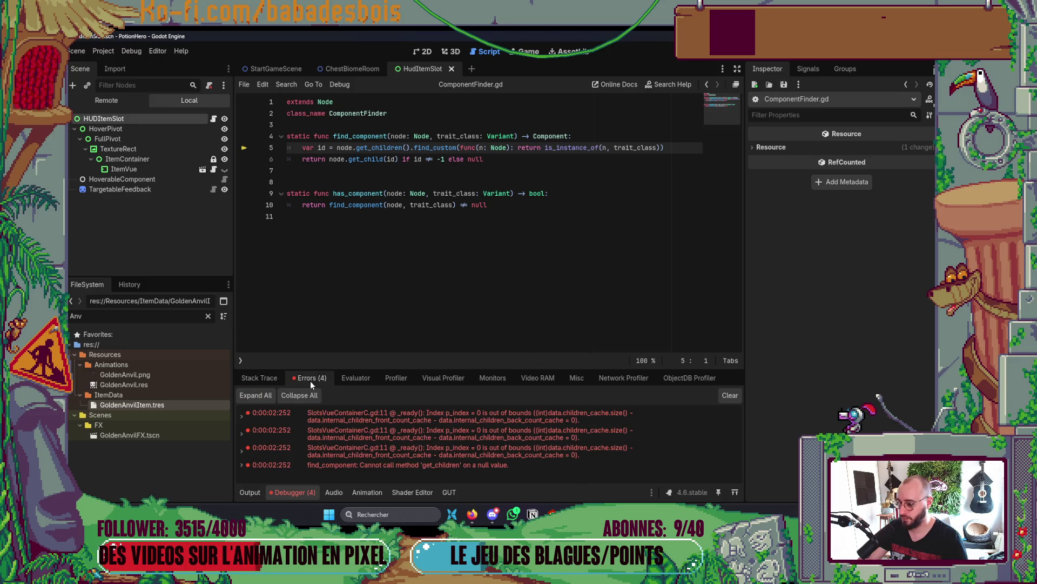
{"action": "left_click", "coordinate": [522, 421]}
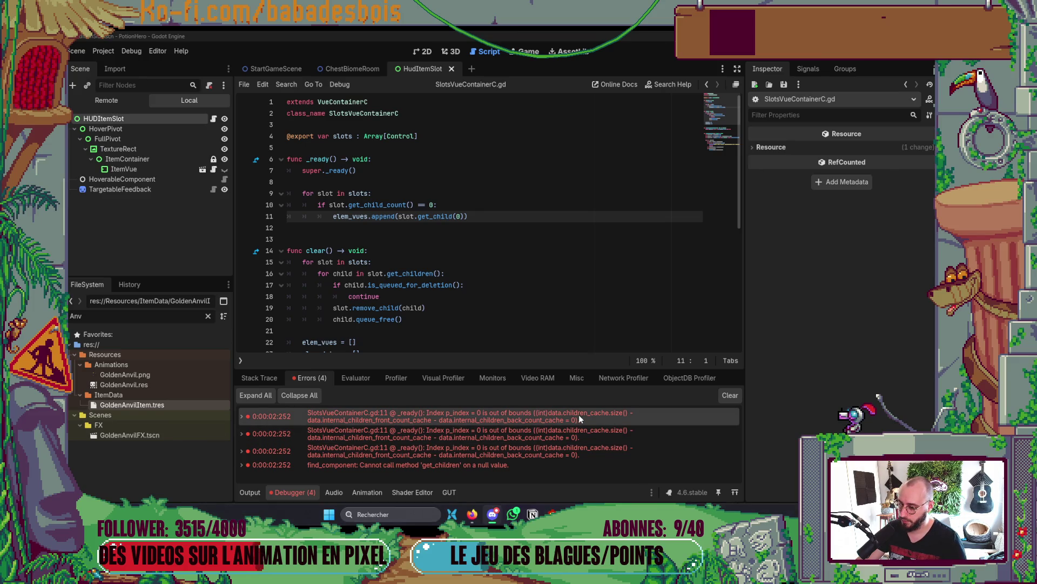
{"action": "mouse_move", "coordinate": [634, 425]}
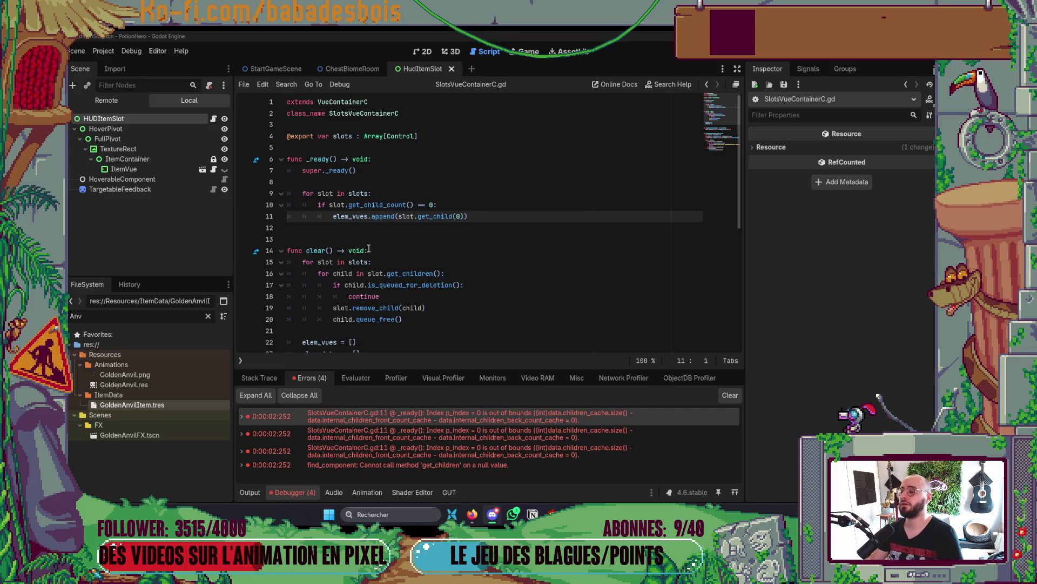
{"action": "left_click", "coordinate": [421, 205]}
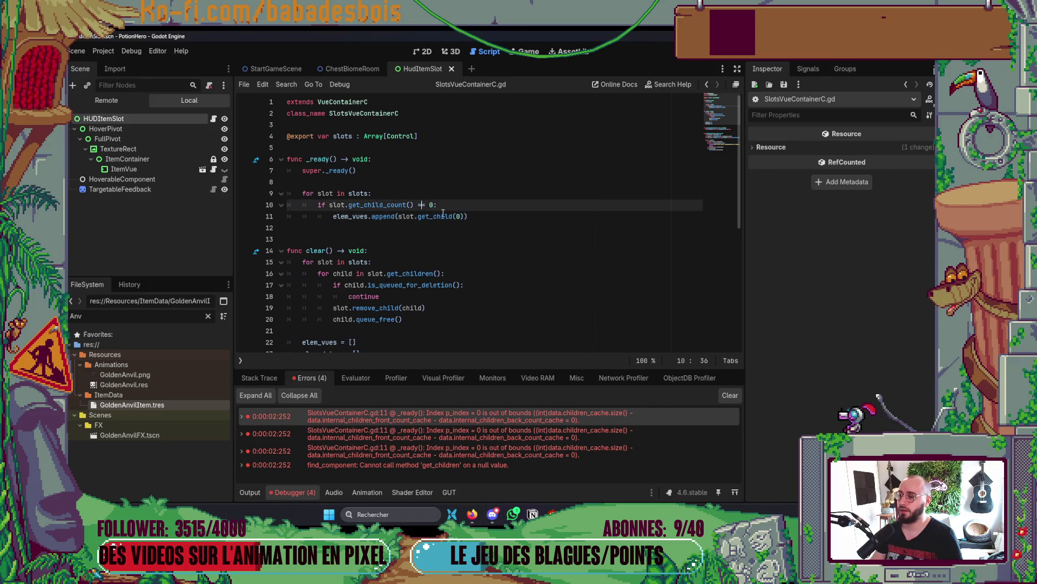
- Rewrite the == comparison in the child-count check on line 10
{"action": "key", "text": "BackSpace"}
{"action": "key", "text": "Delete"}
{"action": "key", "text": "Delete"}
{"action": "key", "text": "Delete"}
{"action": "type", "text": "=="}
- Rerun the game and open ElemVue.gd's set_data line raising the data_changed error
{"action": "key", "text": "F5"}
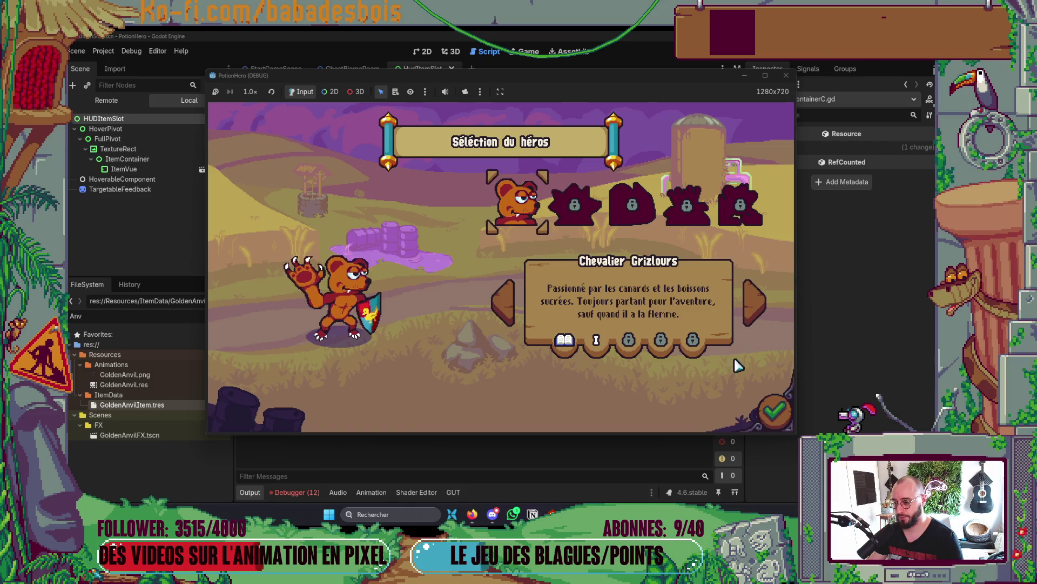
{"action": "left_click", "coordinate": [286, 493]}
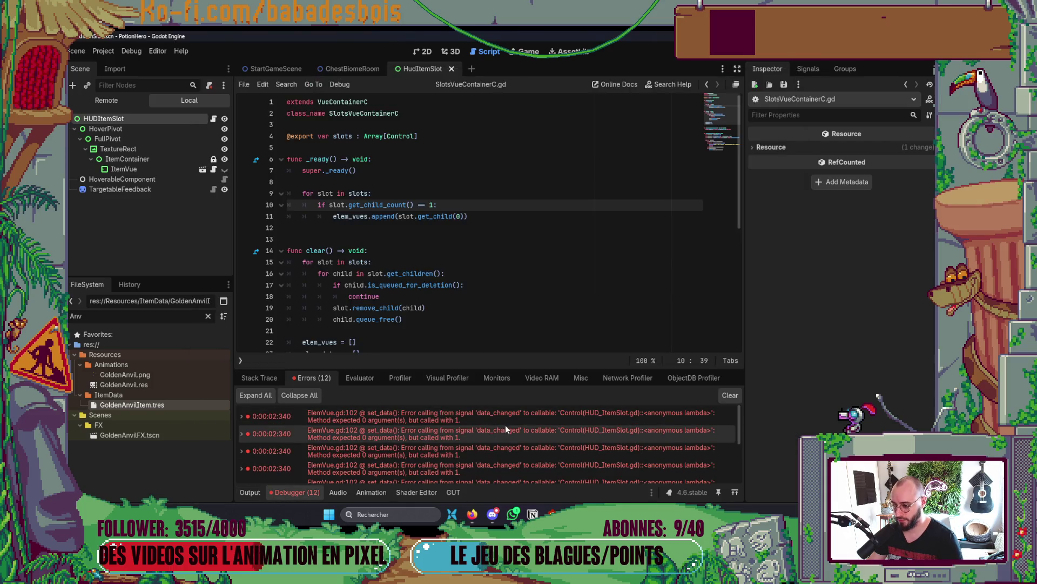
{"action": "double_click", "coordinate": [534, 419]}
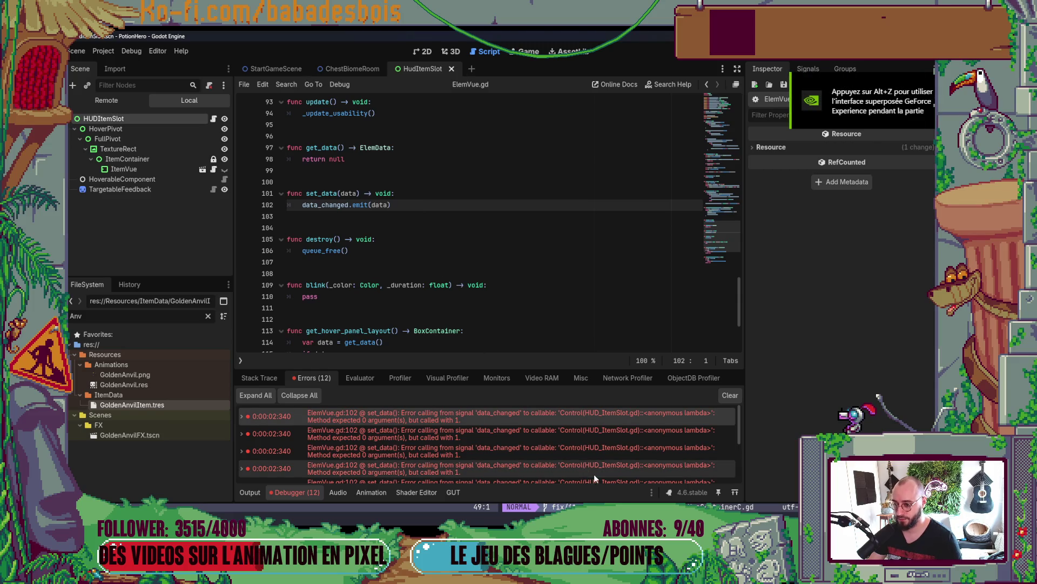
{"action": "key", "text": "alt+Tab"}
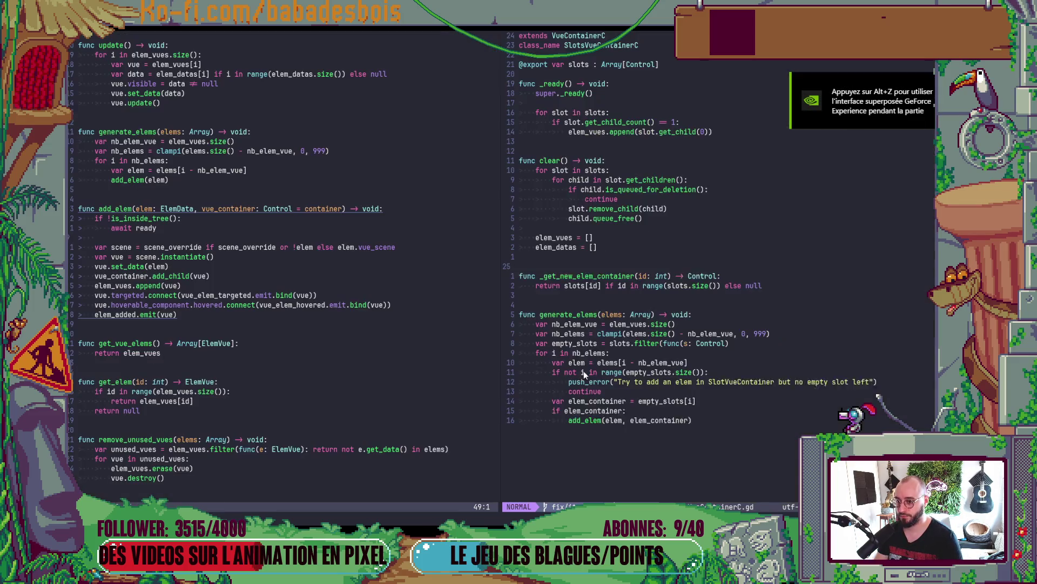
- Remove the trailing space after the 1 in the child-count check
{"action": "key", "text": "alt+Tab"}
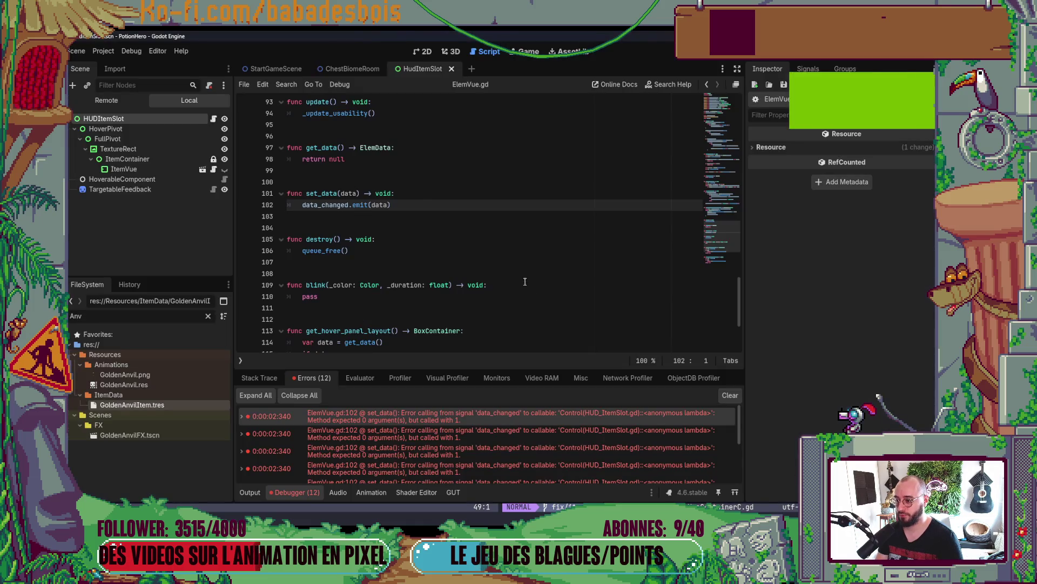
{"action": "key", "text": "alt+Tab"}
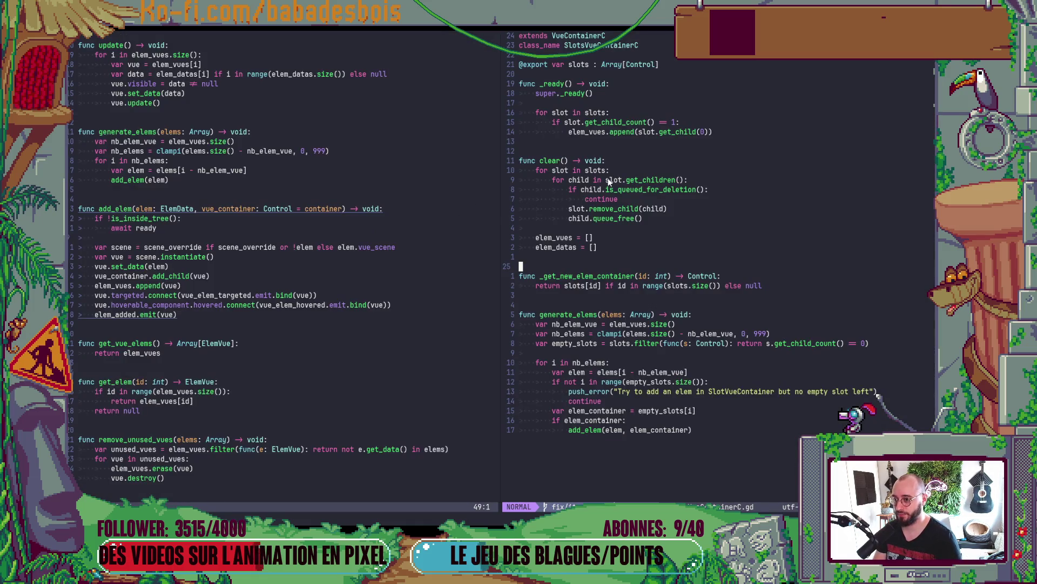
{"action": "left_click", "coordinate": [643, 169]}
{"action": "left_click", "coordinate": [660, 123]}
{"action": "key", "text": "l"}
{"action": "key", "text": "l"}
{"action": "key", "text": "l"}
{"action": "key", "text": "a"}
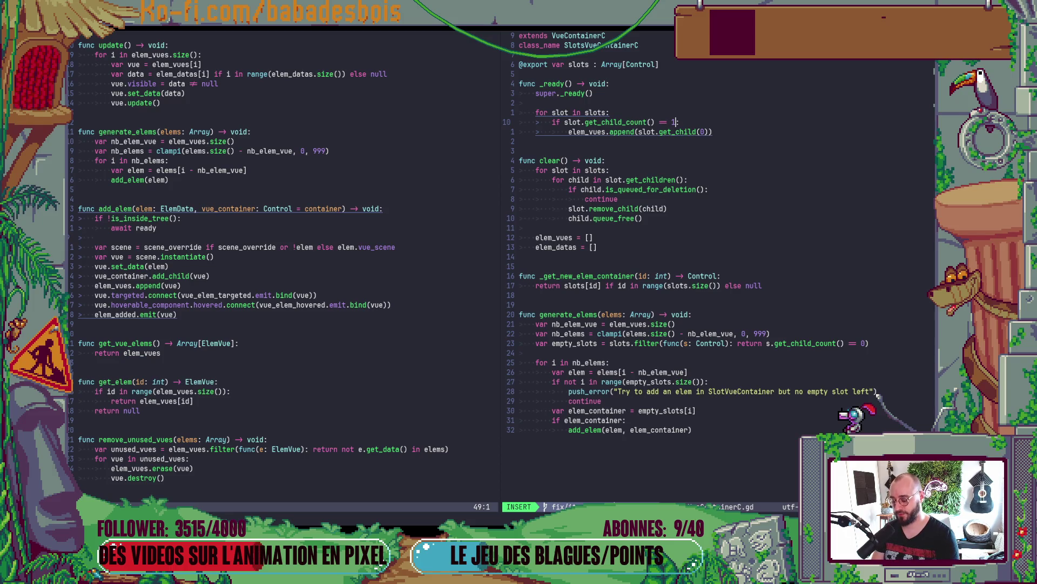
{"action": "key", "text": "BackSpace"}
{"action": "key", "text": "Escape"}
{"action": "key", "text": "b"}
{"action": "key", "text": "w"}
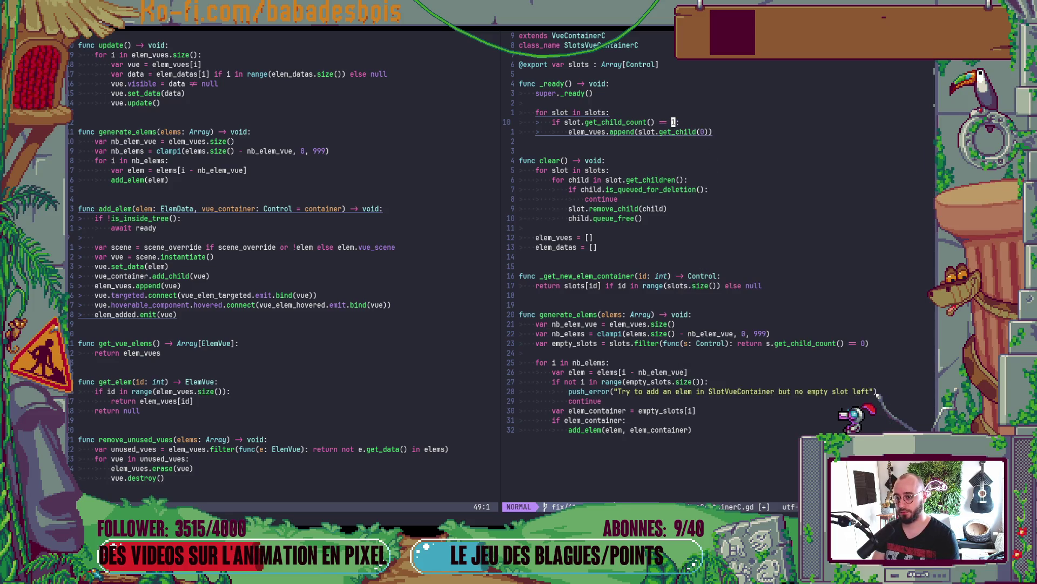
- Open a new 'var child = ' line and cut slot.get_child(0) out of the append call
{"action": "type", "text": "ovar "}
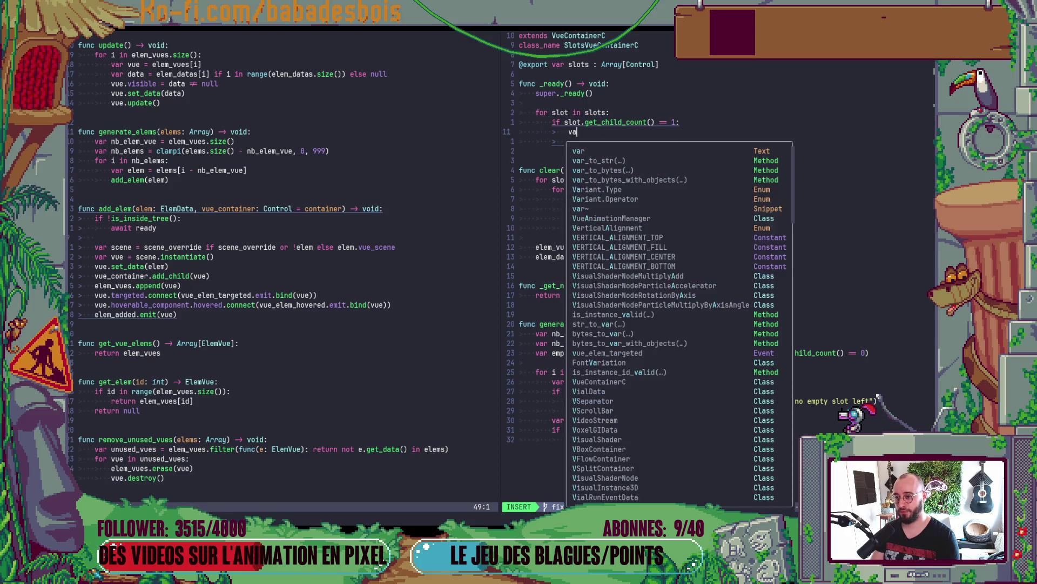
{"action": "type", "text": "child"}
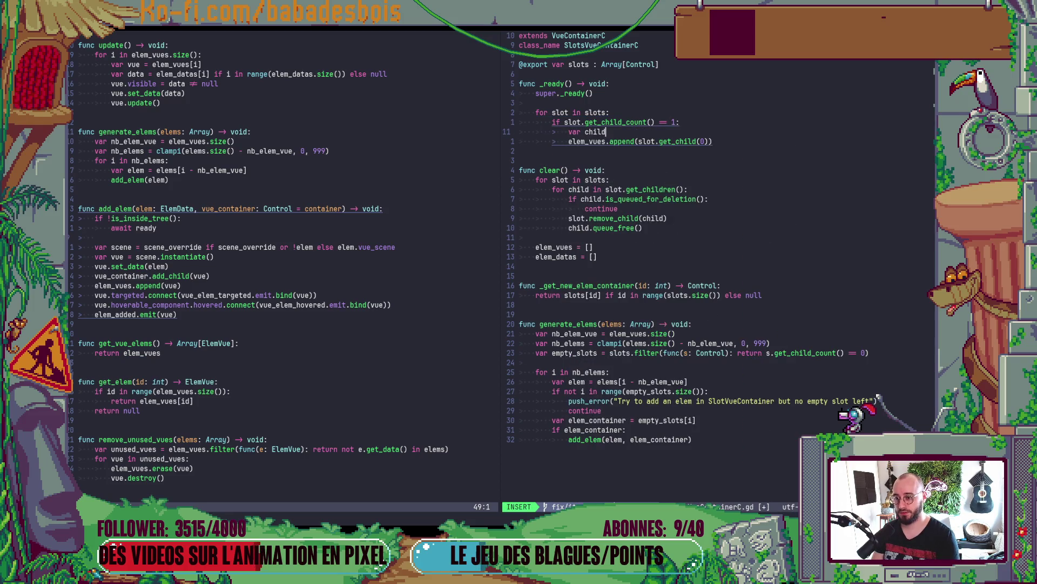
{"action": "type", "text": " = sl"}
{"action": "key", "text": "Escape"}
{"action": "key", "text": "j"}
{"action": "key", "text": "l"}
{"action": "key", "text": "l"}
{"action": "key", "text": "l"}
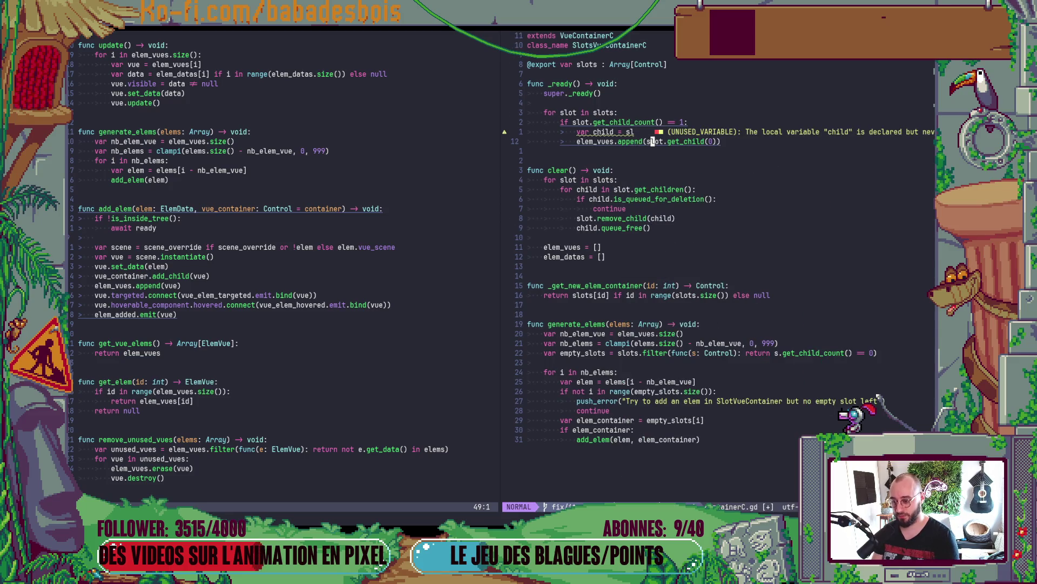
{"action": "key", "text": "d"}
{"action": "key", "text": "i"}
{"action": "key", "text": "parenleft"}
{"action": "key", "text": "k"}
{"action": "key", "text": "c"}
{"action": "key", "text": "i"}
{"action": "key", "text": "w"}
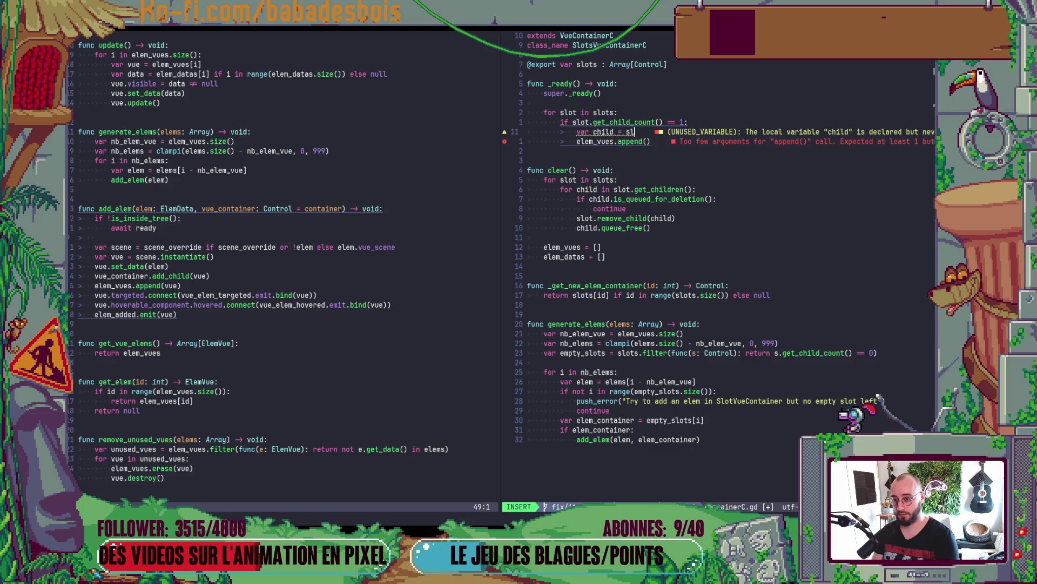
{"action": "type", "text": "sl"}
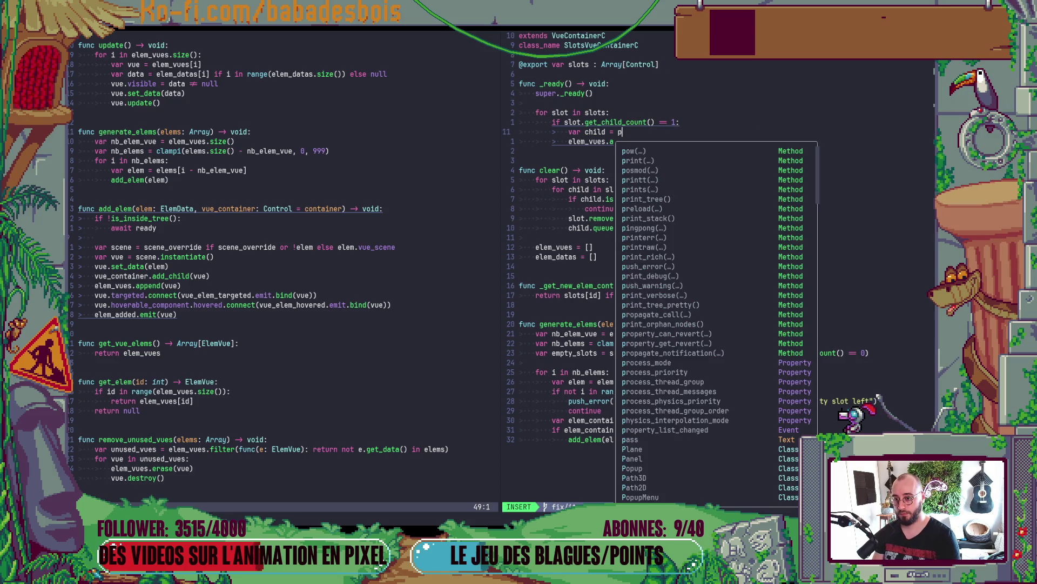
{"action": "key", "text": "Escape"}
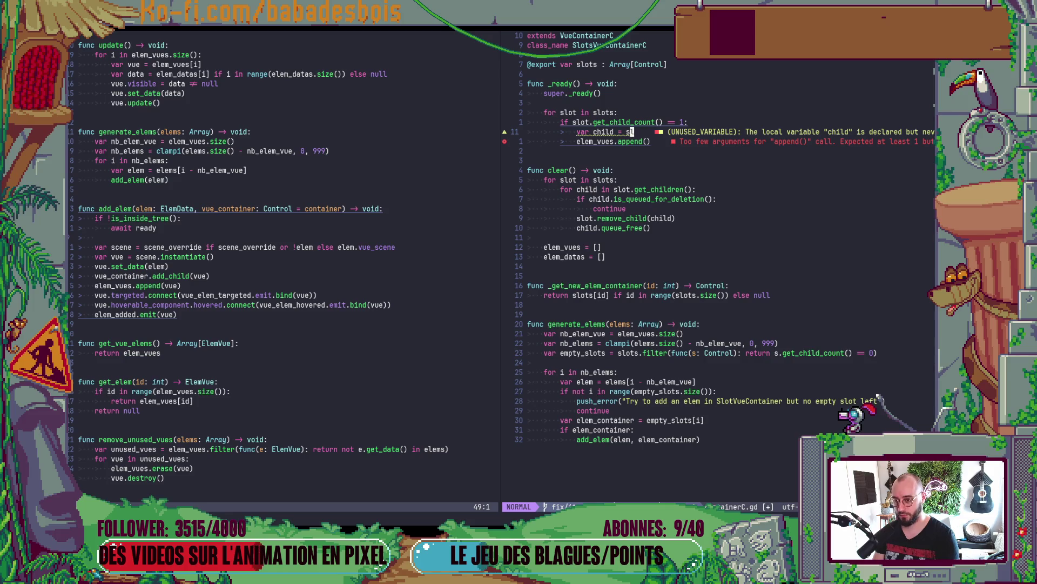
{"action": "key", "text": "d"}
{"action": "key", "text": "i"}
{"action": "key", "text": "w"}
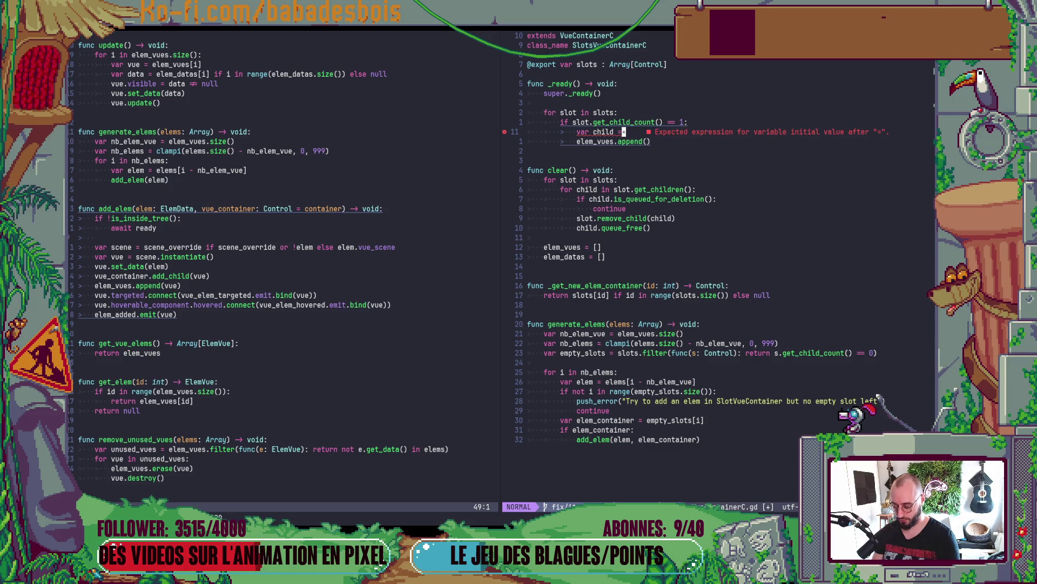
- Complete the line as 'var child = slot.get_child(0)' and save the file
{"action": "key", "text": "colon"}
{"action": "type", "text": "reg"}
{"action": "key", "text": "Return"}
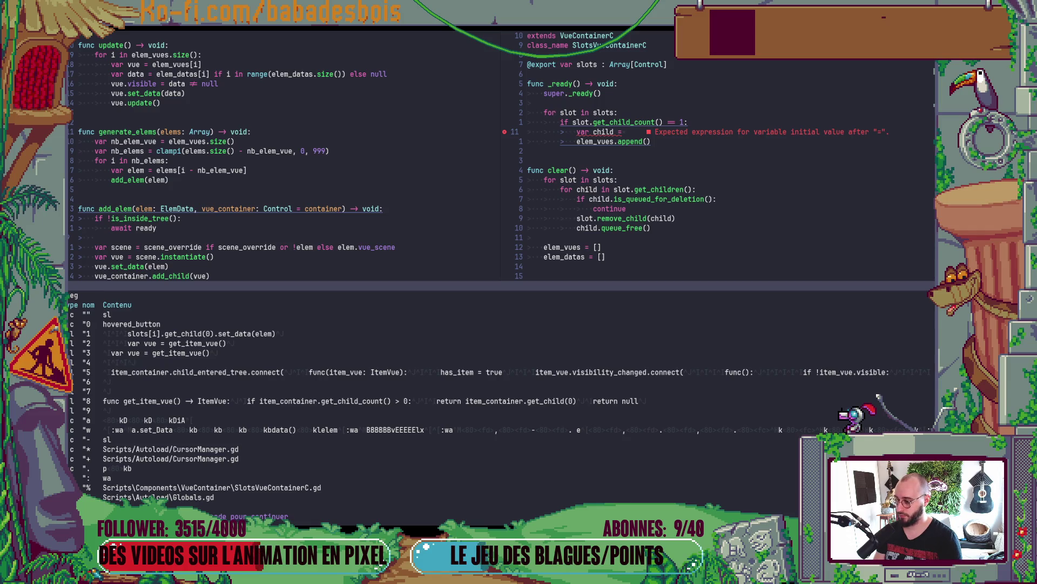
{"action": "key", "text": "Return"}
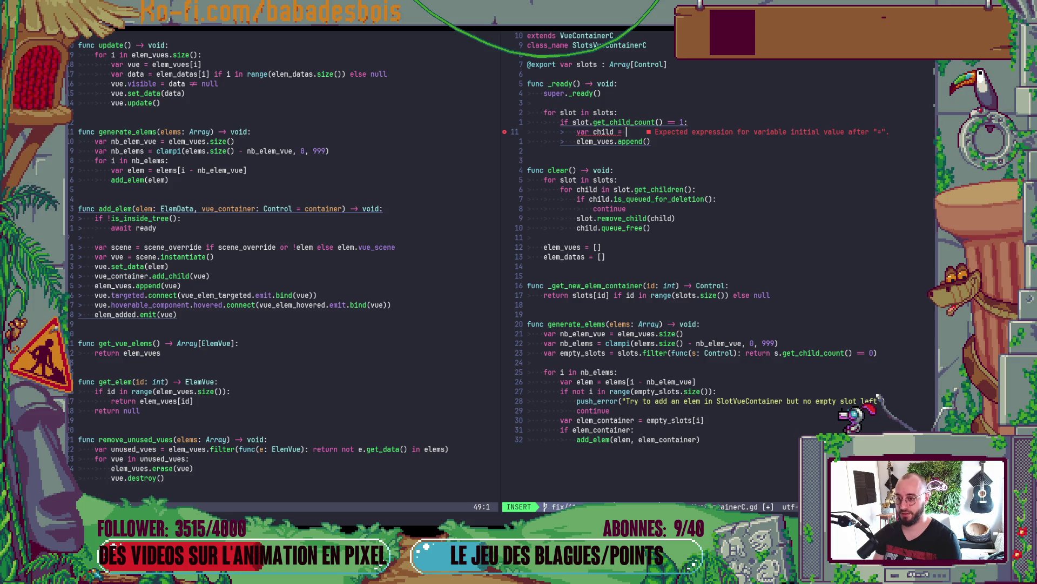
{"action": "type", "text": "slot.ge"}
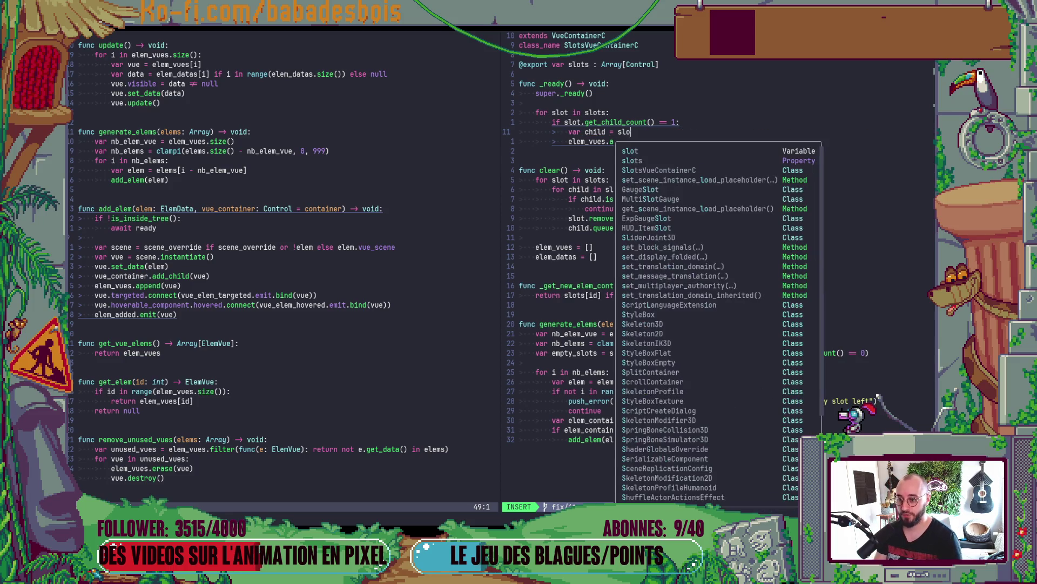
{"action": "key", "text": "Return"}
{"action": "type", "text": "0"}
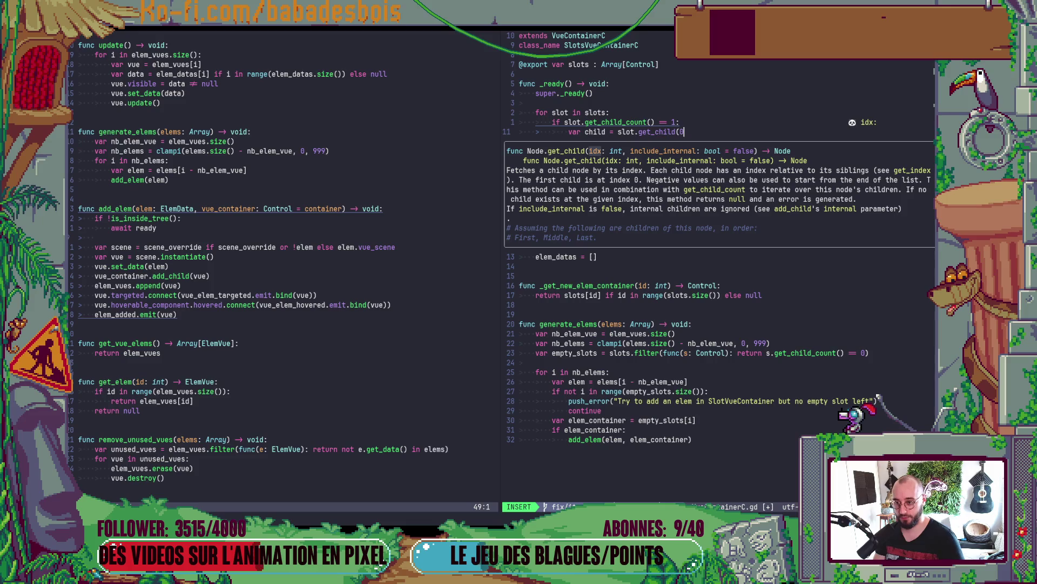
{"action": "key", "text": "Escape"}
{"action": "type", "text": ":w"}
{"action": "key", "text": "Return"}
- Wrap the append in 'if child is ElemVue:', append child, save, and relaunch the game
{"action": "type", "text": "j"}
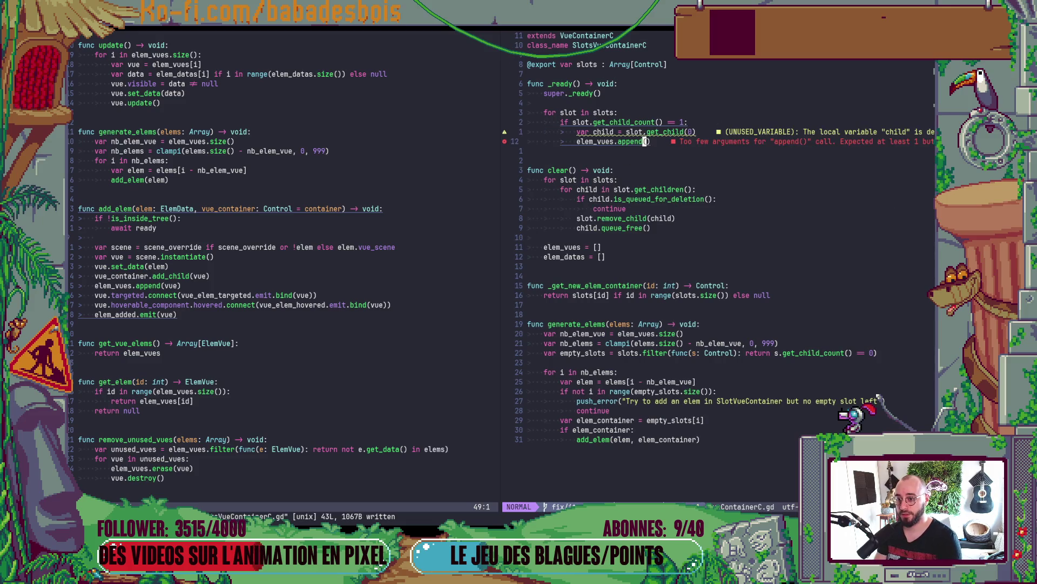
{"action": "type", "text": "Oif child"}
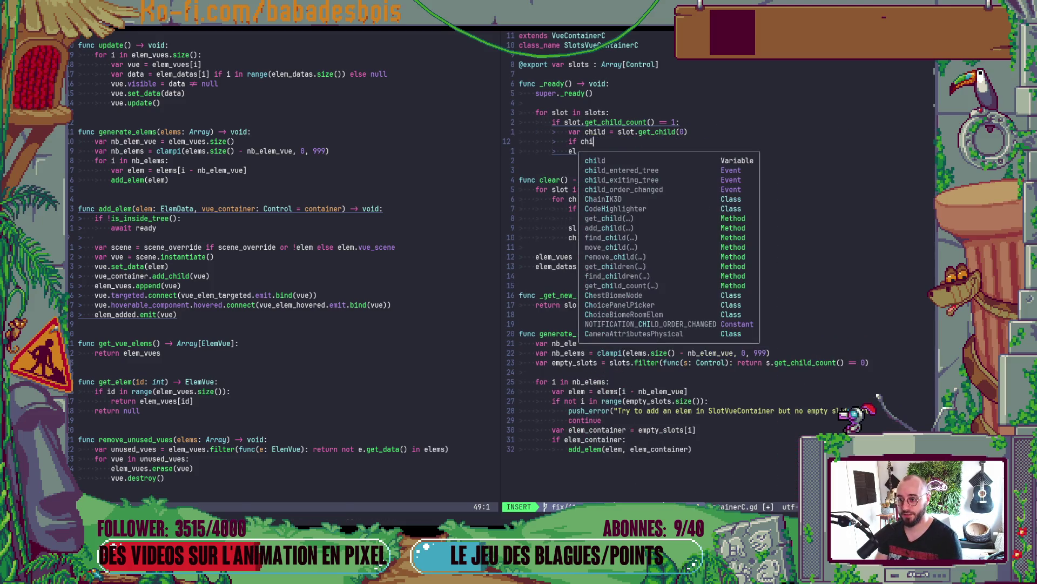
{"action": "type", "text": " is "}
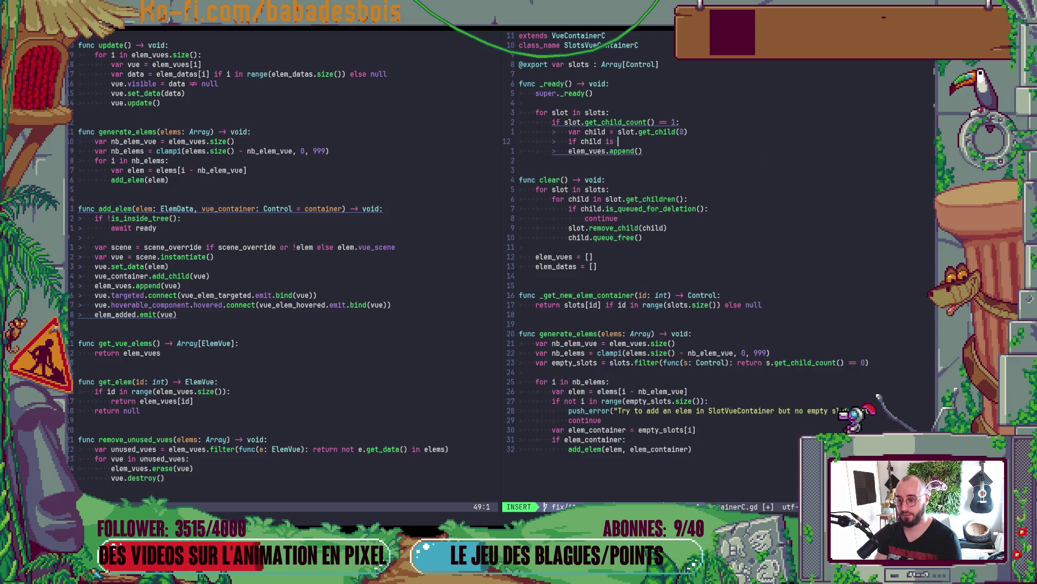
{"action": "type", "text": "ElemVue:"}
{"action": "key", "text": "Escape"}
{"action": "key", "text": "j"}
{"action": "key", "text": "shift+v"}
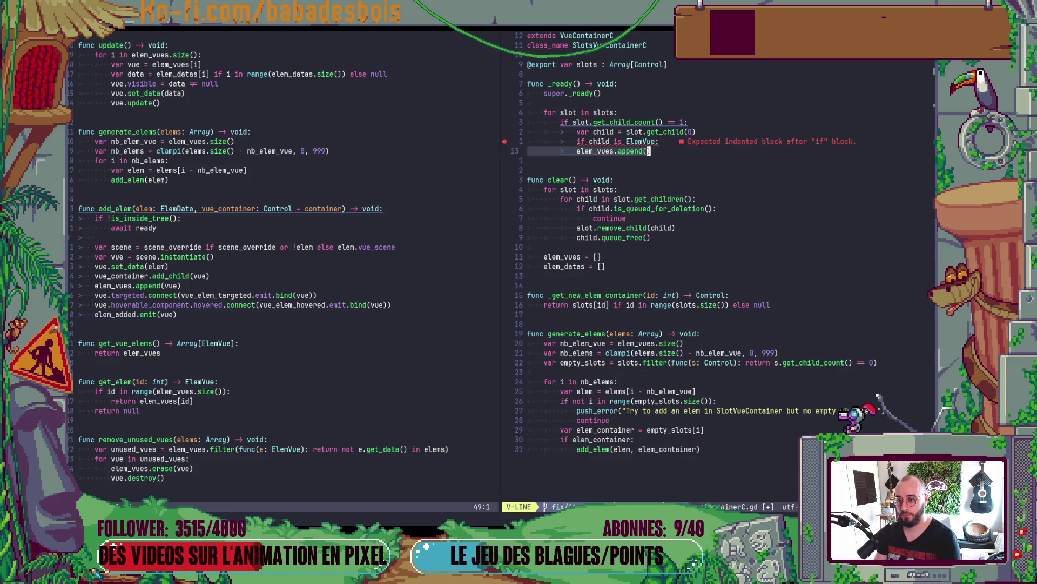
{"action": "key", "text": "greater"}
{"action": "type", "text": "lachild"}
{"action": "key", "text": "Escape"}
{"action": "key", "text": "colon"}
{"action": "type", "text": "w"}
{"action": "key", "text": "Return"}
{"action": "key", "text": "alt+Tab"}
{"action": "key", "text": "F5"}
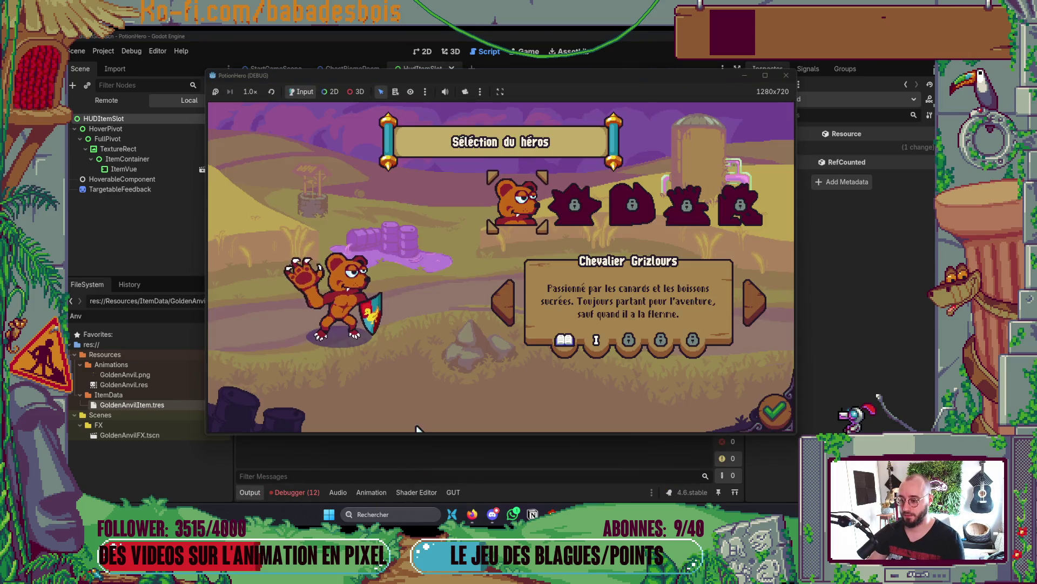
- Open ElemVue.gd line 102 from the remaining 'lambda expects 0 arguments' data_changed errors
{"action": "left_click", "coordinate": [316, 493]}
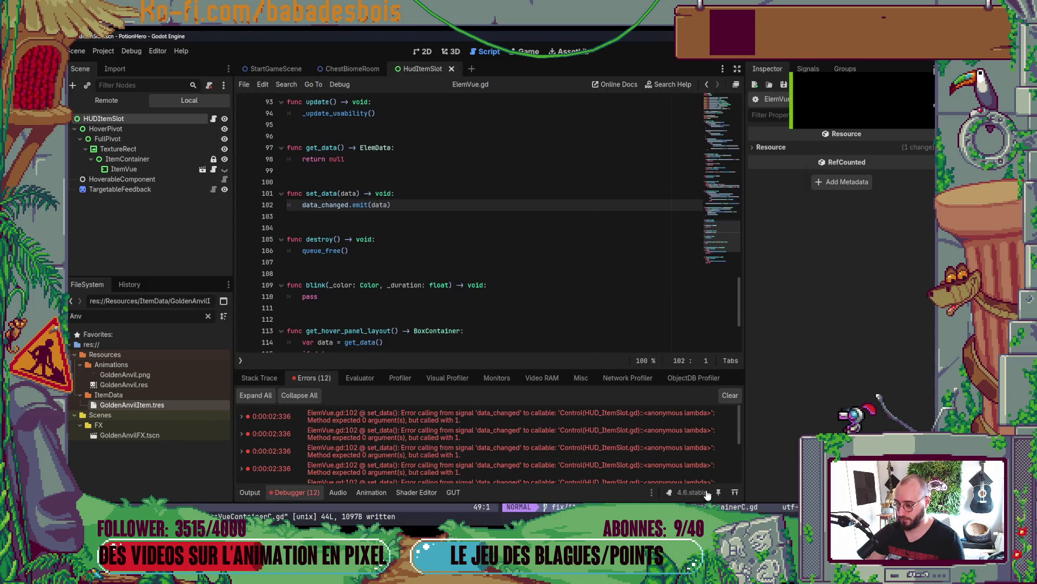
{"action": "left_click", "coordinate": [500, 415]}
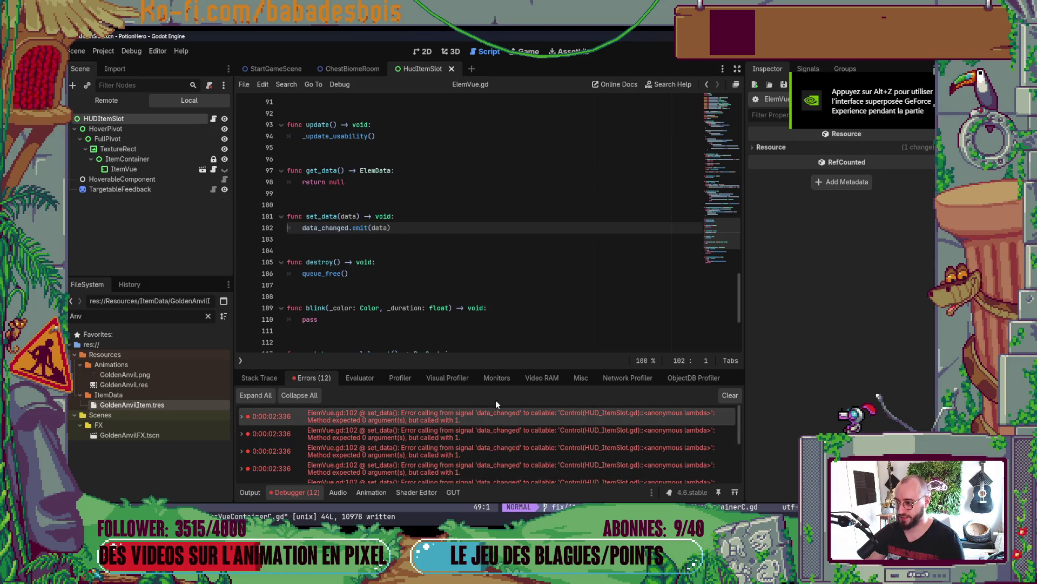
{"action": "mouse_move", "coordinate": [353, 231]}
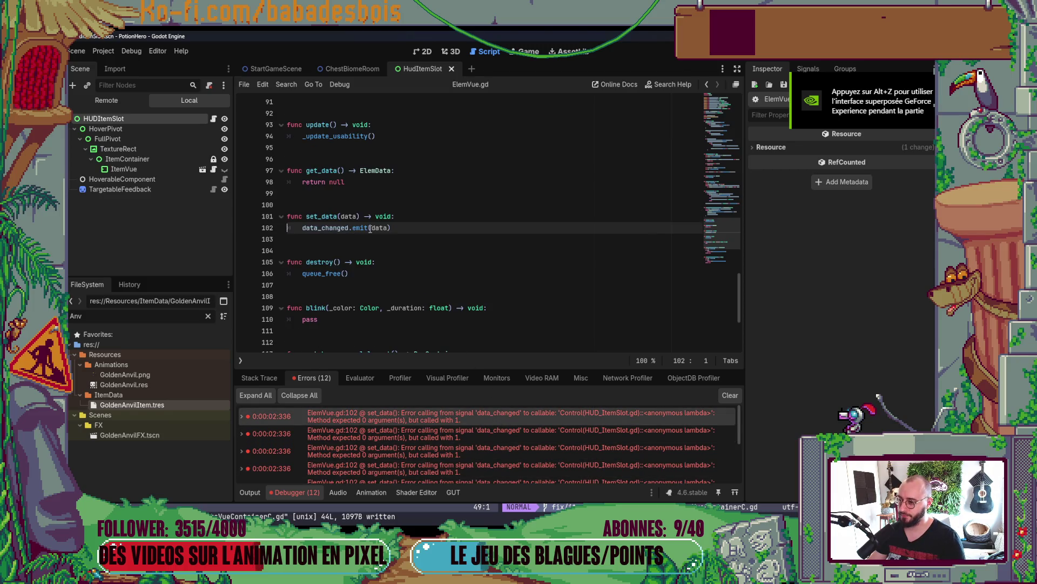
{"action": "key", "text": "alt+Tab"}
{"action": "key", "text": "alt+Tab"}
{"action": "key", "text": "alt+Tab"}
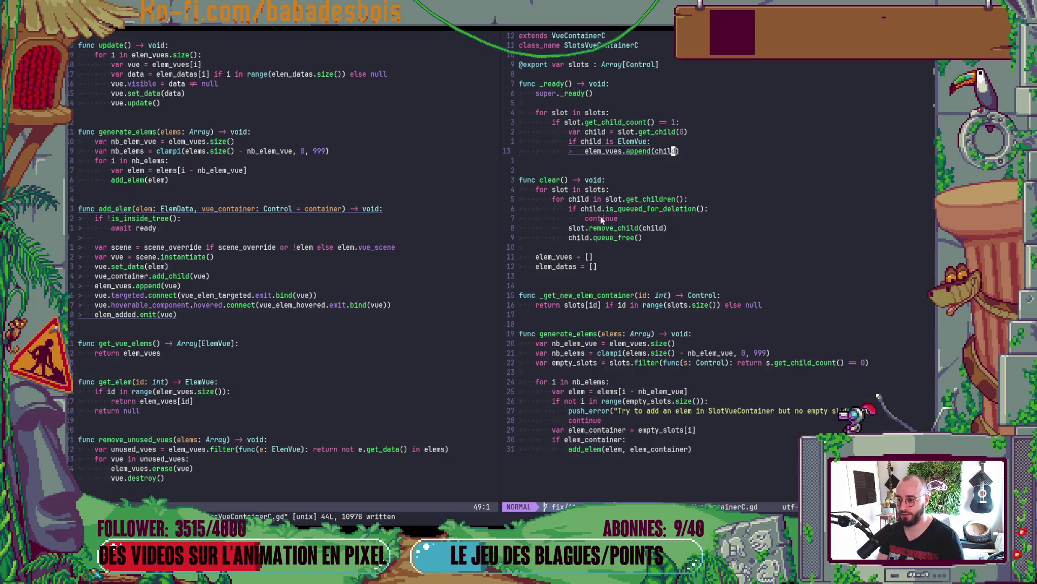
- Open HUD_ItemSlot.gd in the left Neovim pane via the file finder
{"action": "left_click", "coordinate": [256, 209]}
{"action": "scroll", "coordinate": [249, 208], "scroll_direction": "up", "scroll_amount": 7}
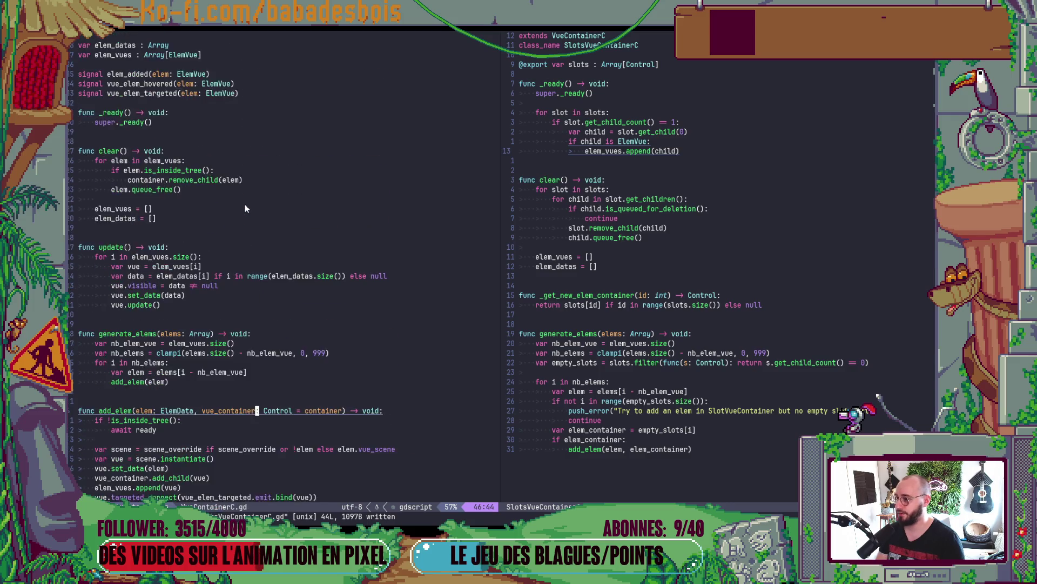
{"action": "scroll", "coordinate": [244, 209], "scroll_direction": "up", "scroll_amount": 2}
{"action": "key", "text": "space"}
{"action": "key", "text": "f"}
{"action": "key", "text": "f"}
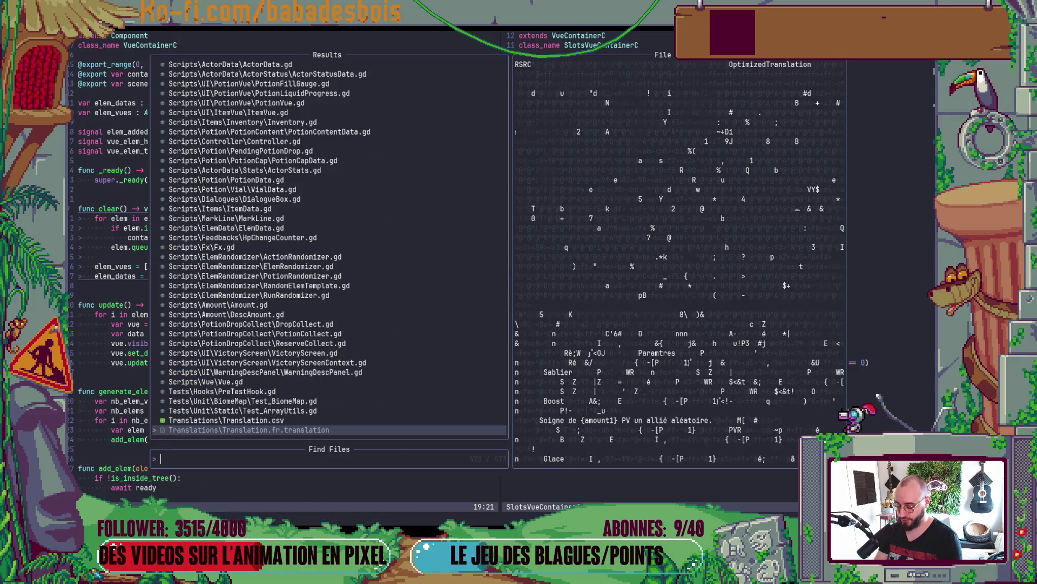
{"action": "type", "text": "HUD"}
{"action": "key", "text": "Up"}
{"action": "key", "text": "Return"}
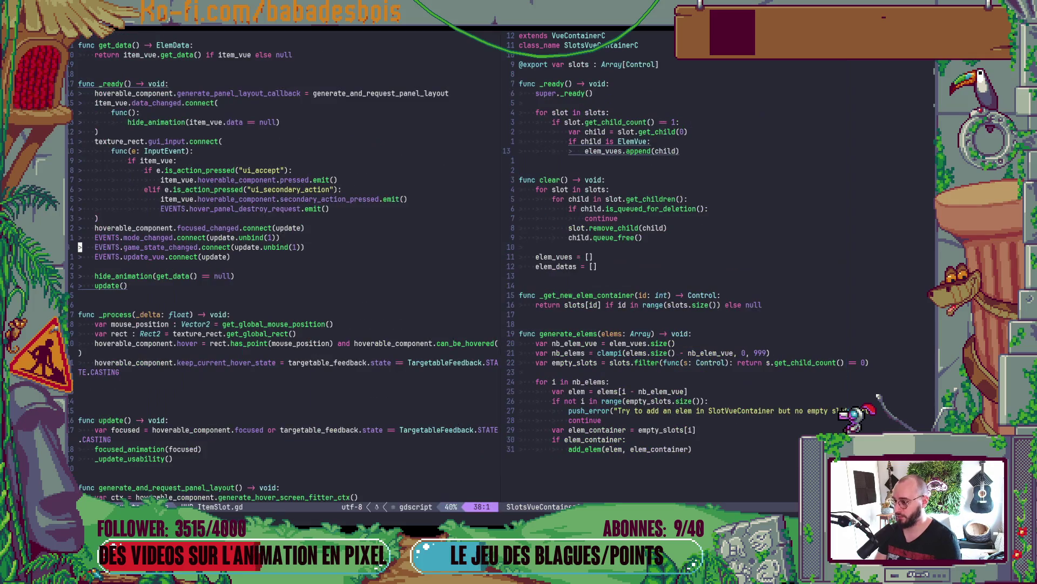
- Give the data_changed lambda a 'data: ItemData' parameter
{"action": "key", "text": "j"}
{"action": "key", "text": "j"}
{"action": "key", "text": "j"}
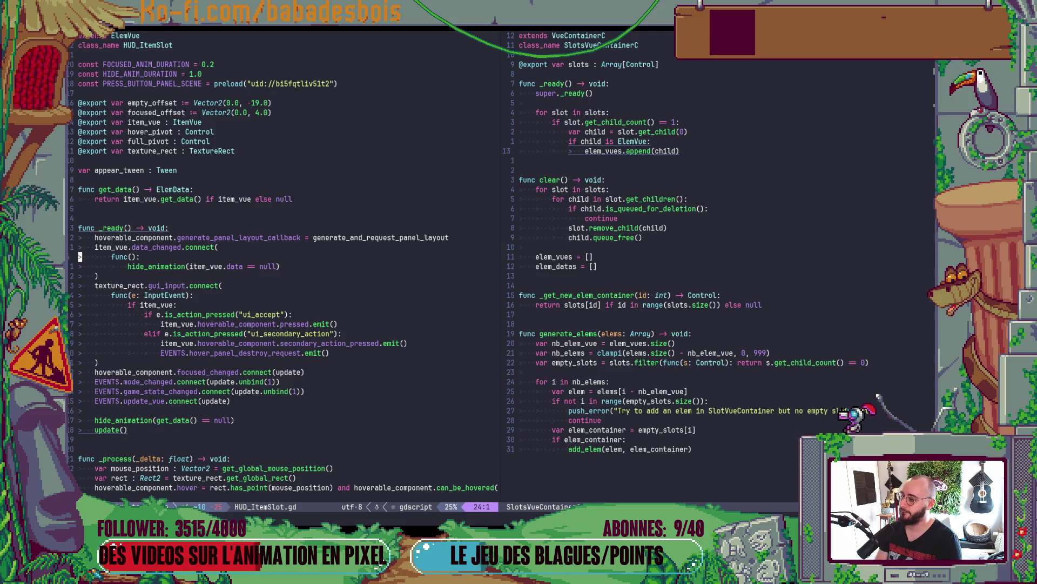
{"action": "key", "text": "l"}
{"action": "key", "text": "Escape"}
{"action": "type", "text": "i_data"}
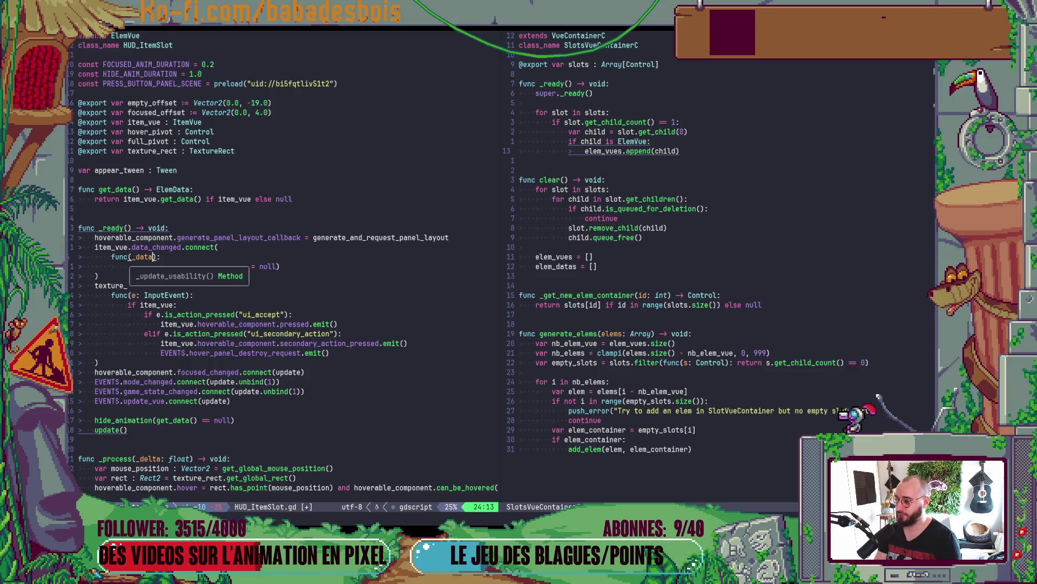
{"action": "type", "text": ":"}
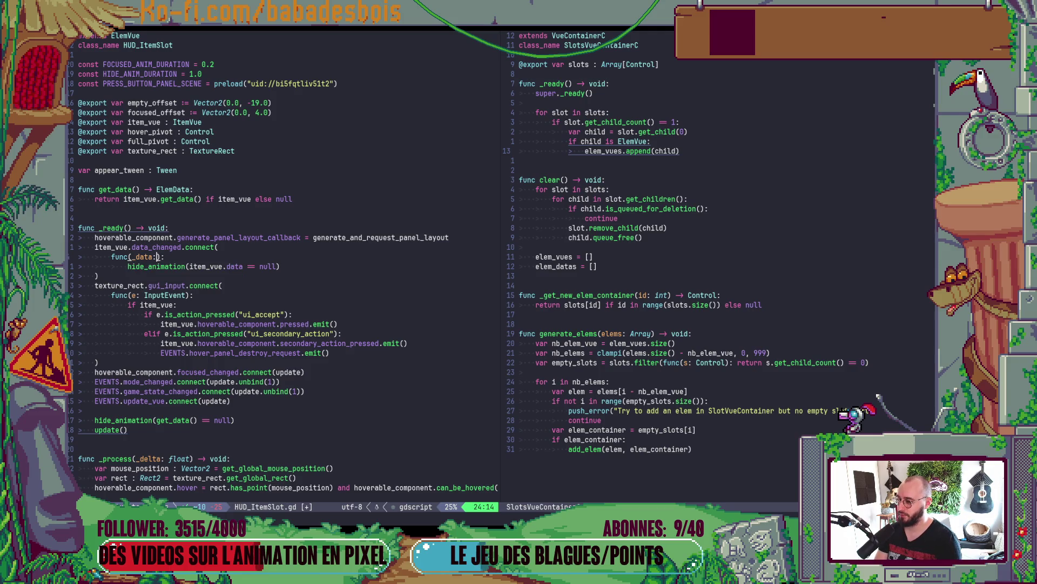
{"action": "type", "text": "s"}
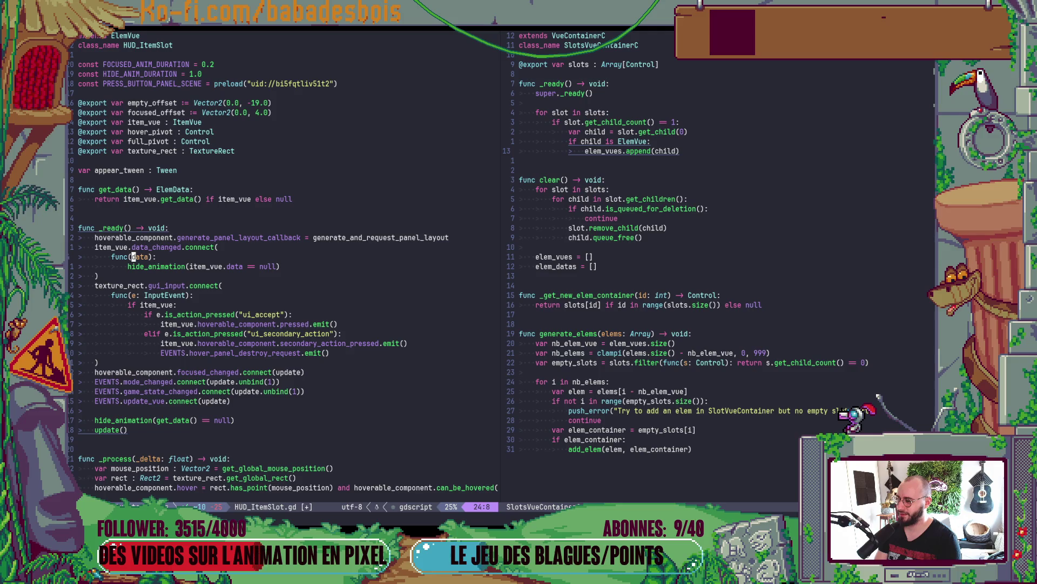
{"action": "type", "text": "i"}
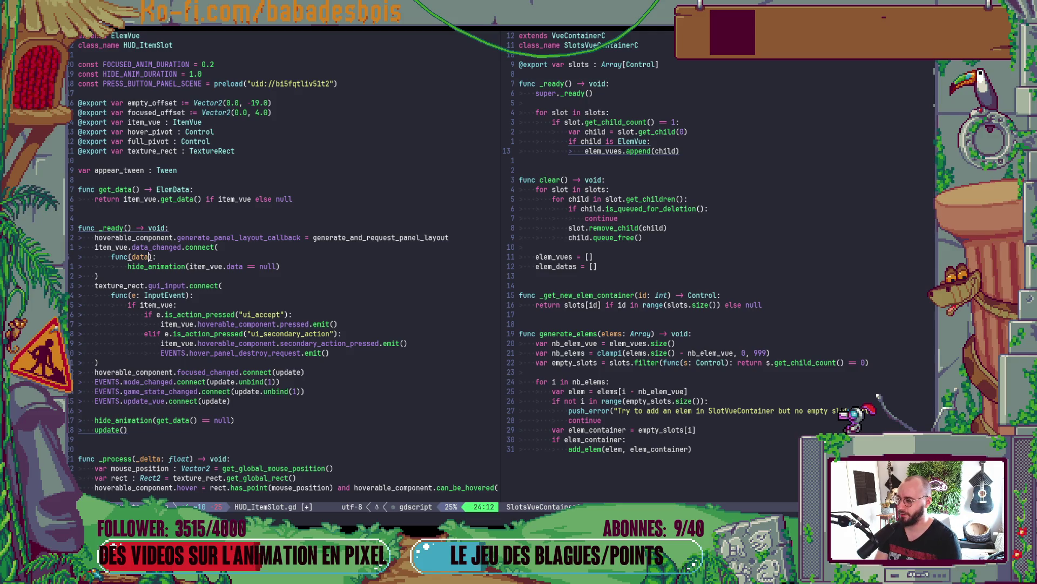
{"action": "type", "text": "tem"}
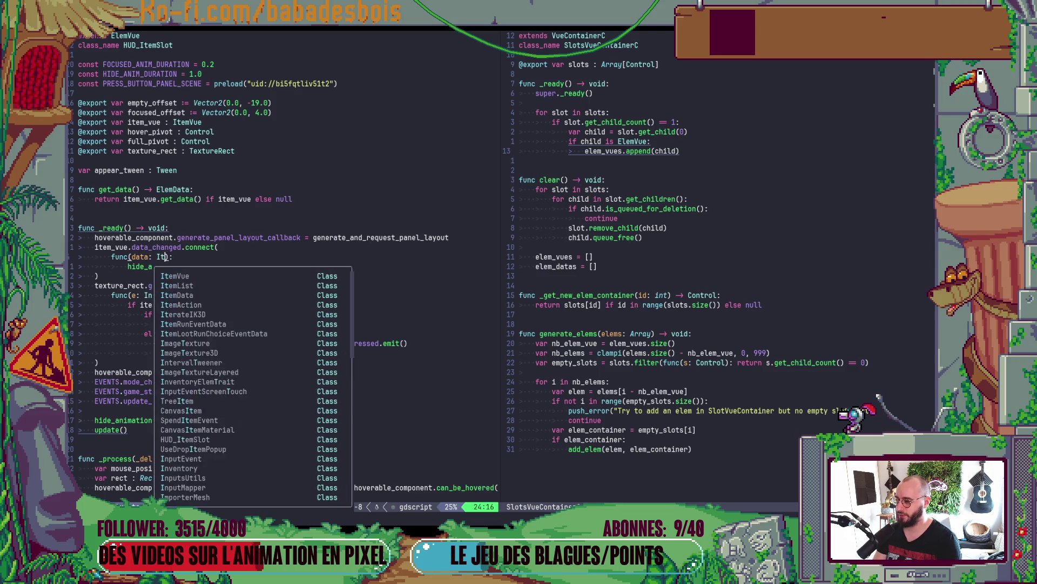
{"action": "type", "text": "Data"}
{"action": "key", "text": "Escape"}
- Change the null check to 'data == null', save the script, and launch the game
{"action": "key", "text": "j"}
{"action": "key", "text": "d"}
{"action": "key", "text": "f"}
{"action": "key", "text": "period"}
{"action": "type", "text": ":w"}
{"action": "key", "text": "Return"}
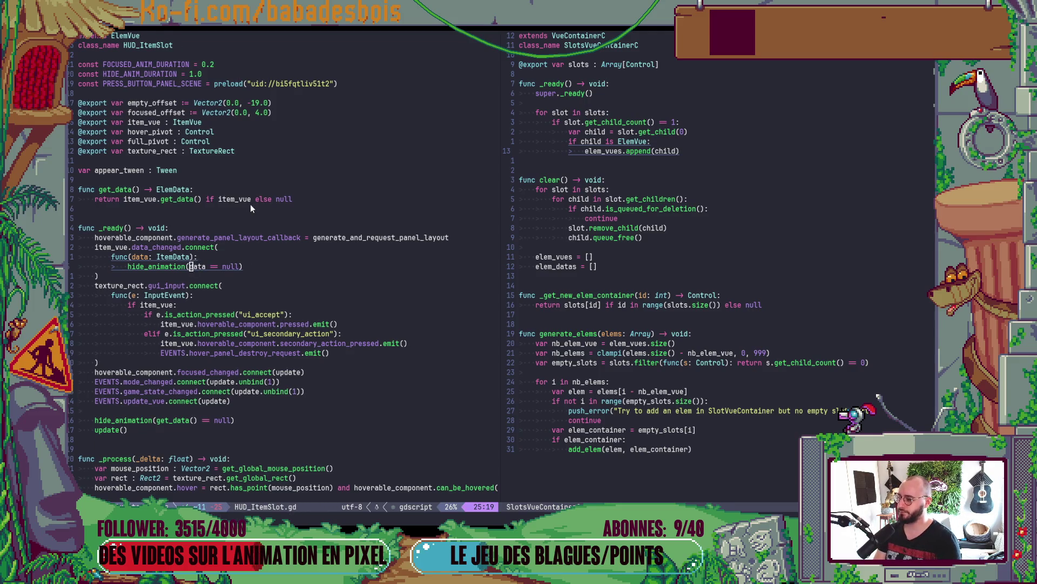
{"action": "key", "text": "alt+Tab"}
{"action": "key", "text": "F5"}
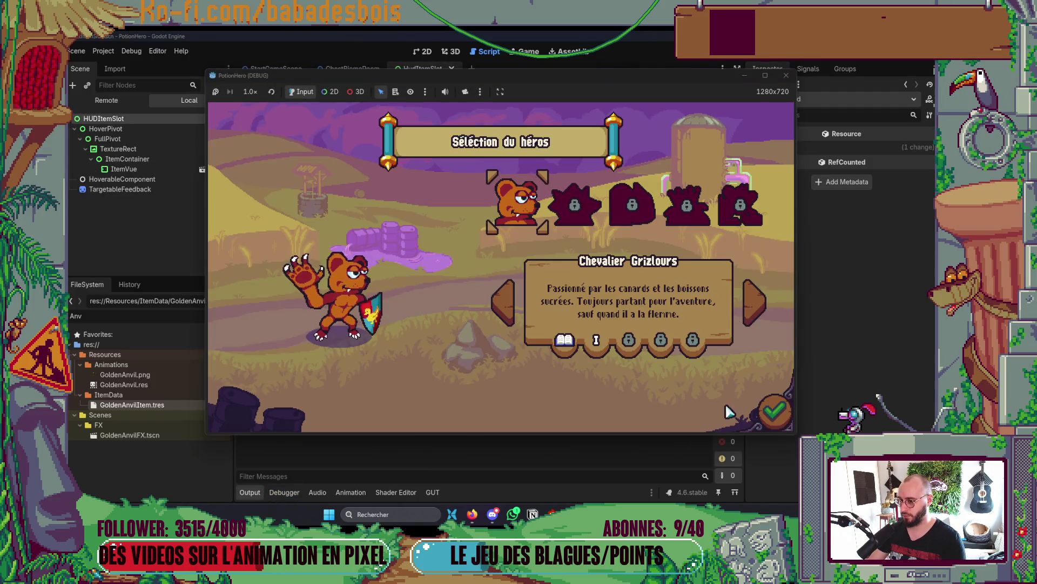
- Confirm the Chevalier Grizlours hero, pick Réveil de l'ours, then stop the game
{"action": "left_click", "coordinate": [774, 411]}
{"action": "left_click", "coordinate": [591, 220]}
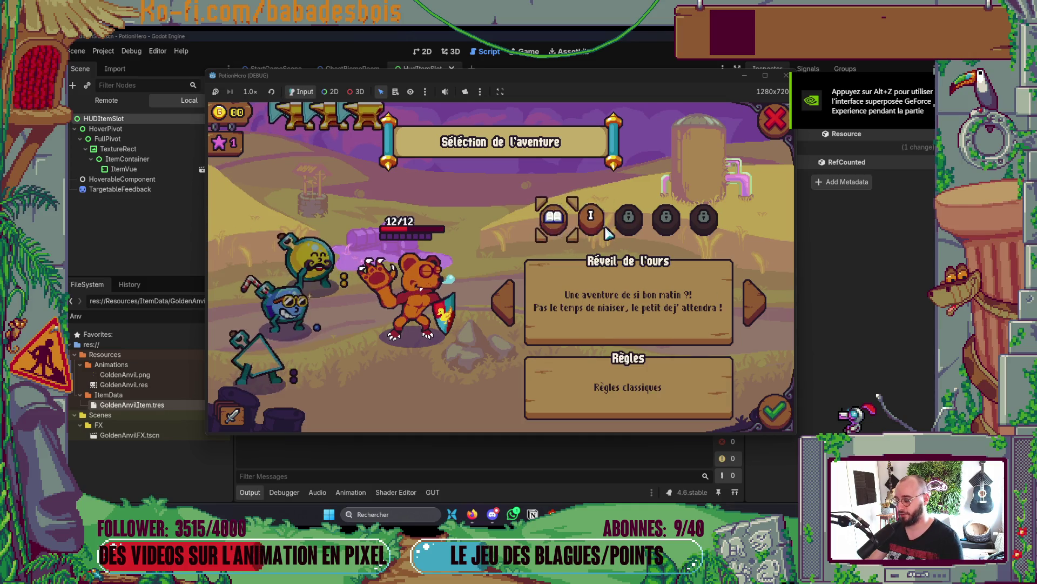
{"action": "mouse_move", "coordinate": [352, 125]}
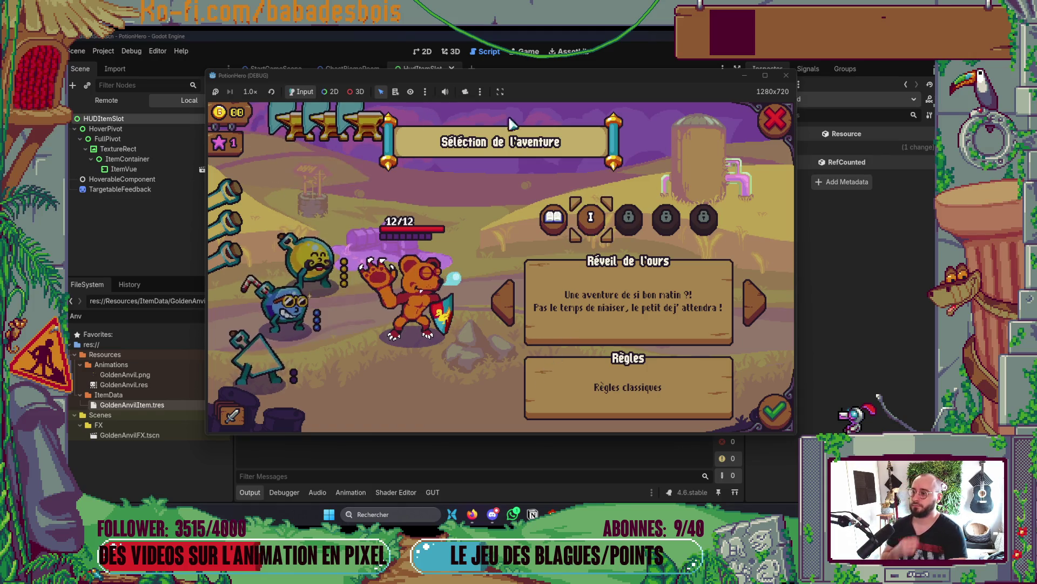
{"action": "left_click", "coordinate": [786, 76]}
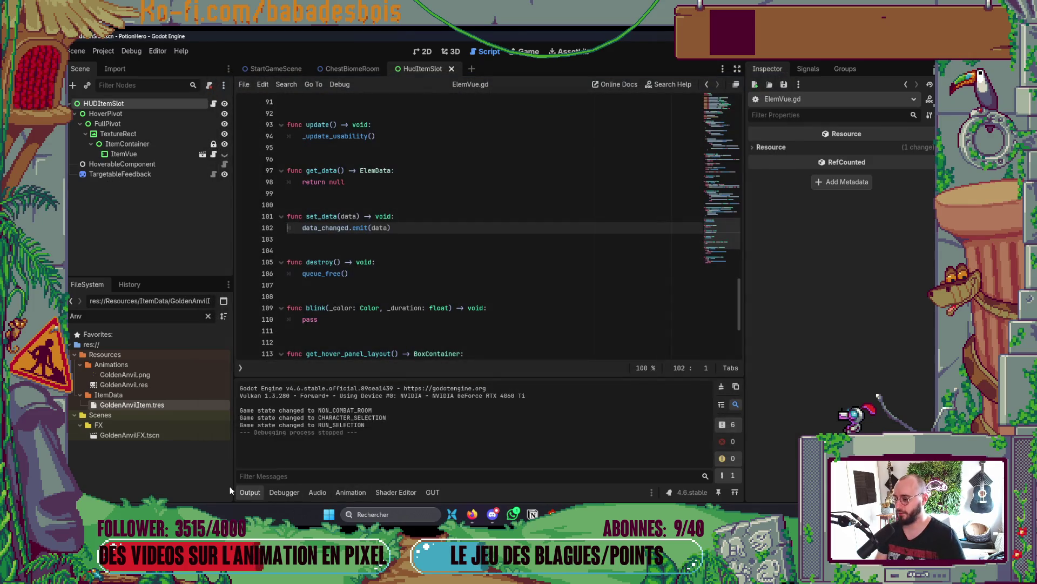
{"action": "left_click", "coordinate": [250, 491]}
{"action": "key", "text": "alt+Tab"}
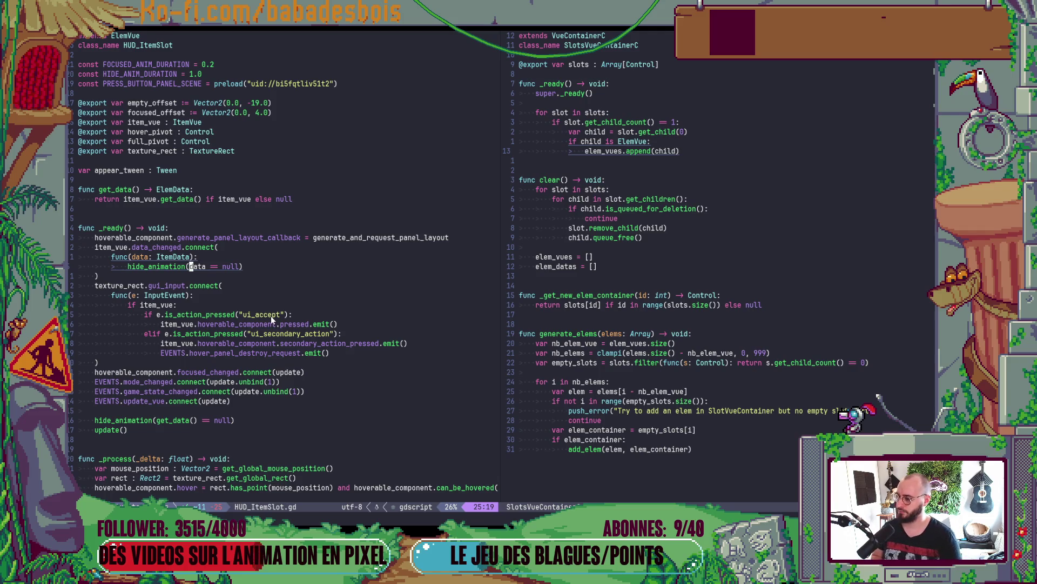
- Return to Godot and save the HudItemSlot scene
{"action": "key", "text": "alt+Tab"}
{"action": "key", "text": "ctrl+s"}
- Set the ItemVue node's Mode to Inventory and launch the game
{"action": "left_click", "coordinate": [162, 153]}
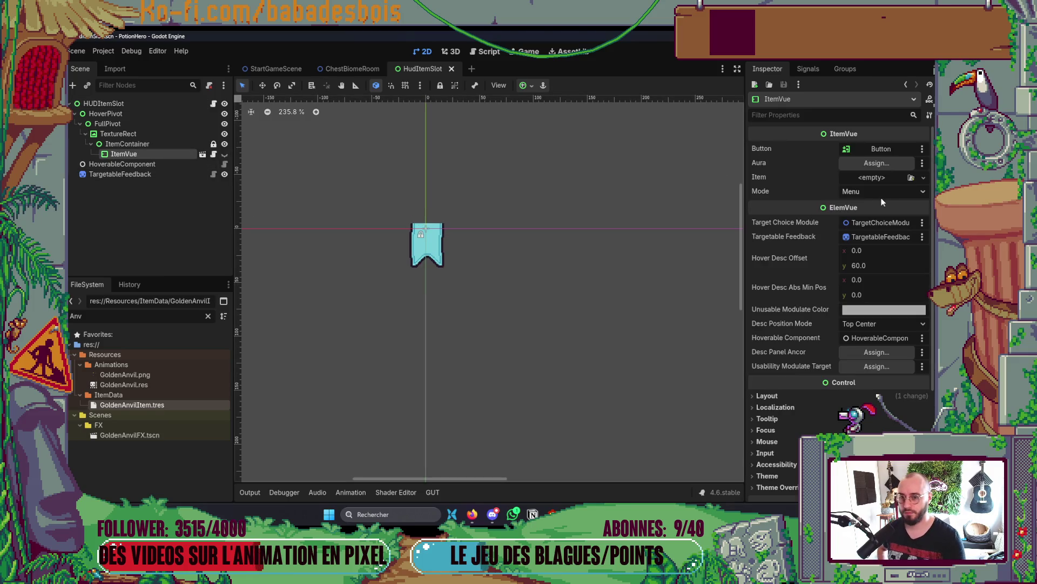
{"action": "left_click", "coordinate": [873, 192]}
{"action": "left_click", "coordinate": [879, 218]}
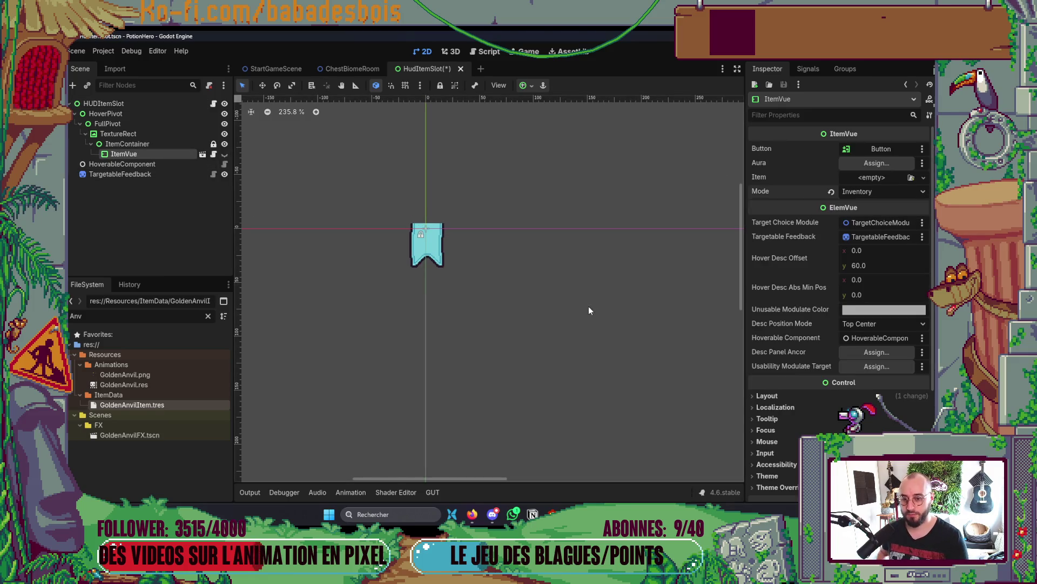
{"action": "key", "text": "F5"}
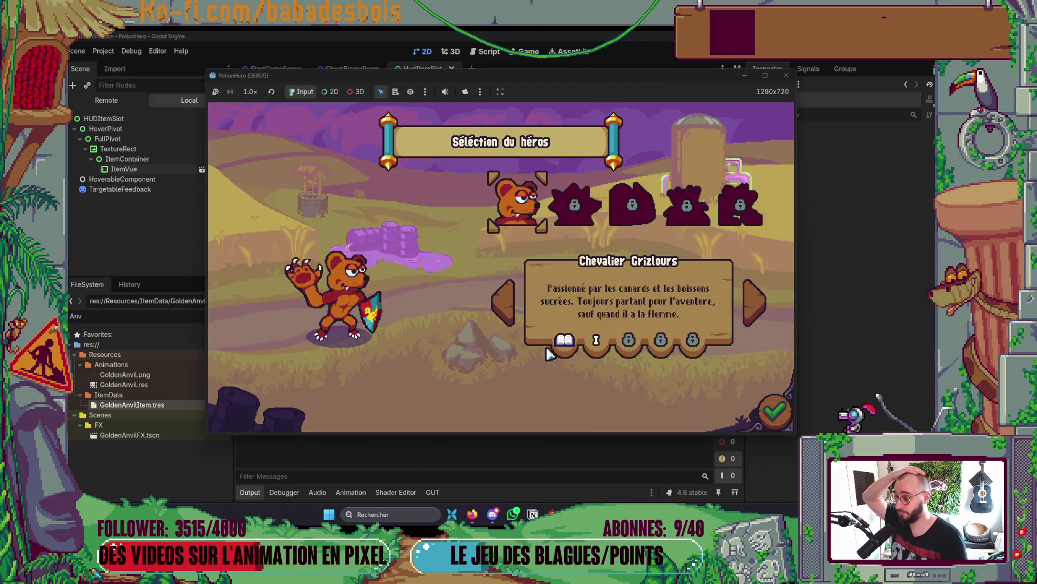
- Confirm the hero and Réveil de l'ours, then stop and restart the run
{"action": "left_click", "coordinate": [774, 411]}
{"action": "left_click", "coordinate": [585, 219]}
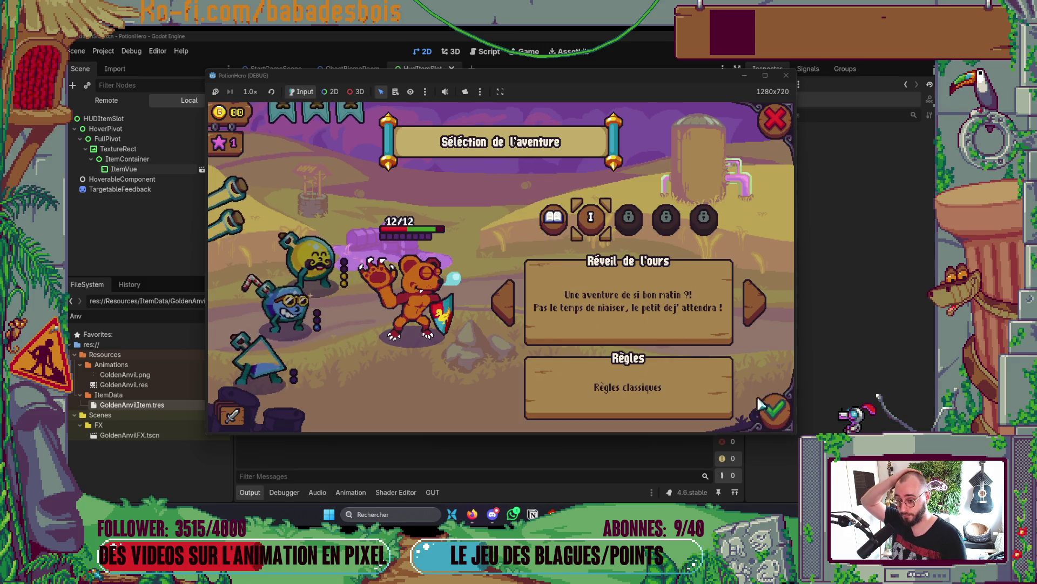
{"action": "left_click", "coordinate": [774, 410]}
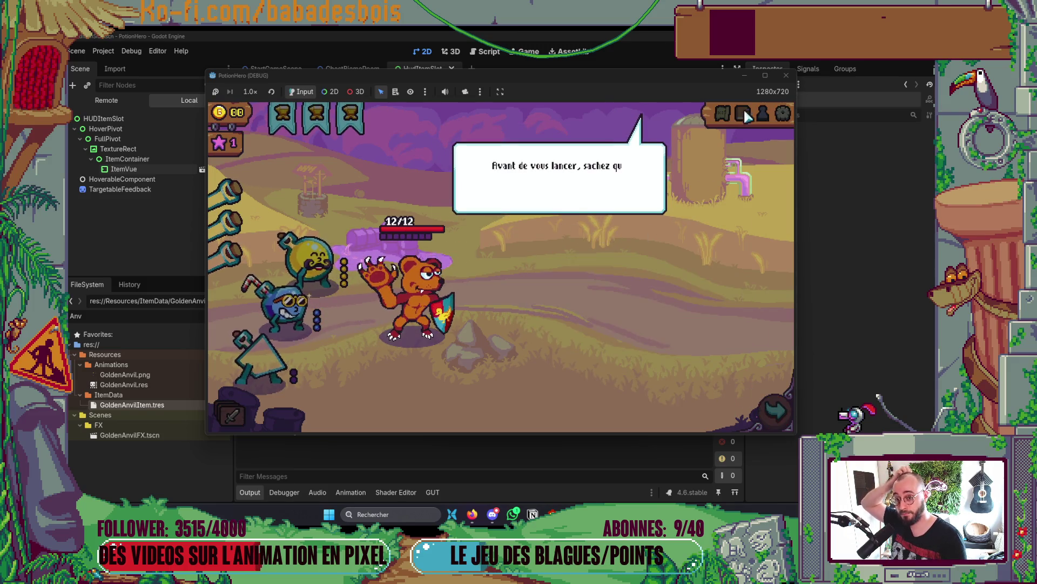
{"action": "key", "text": "F8"}
{"action": "key", "text": "F5"}
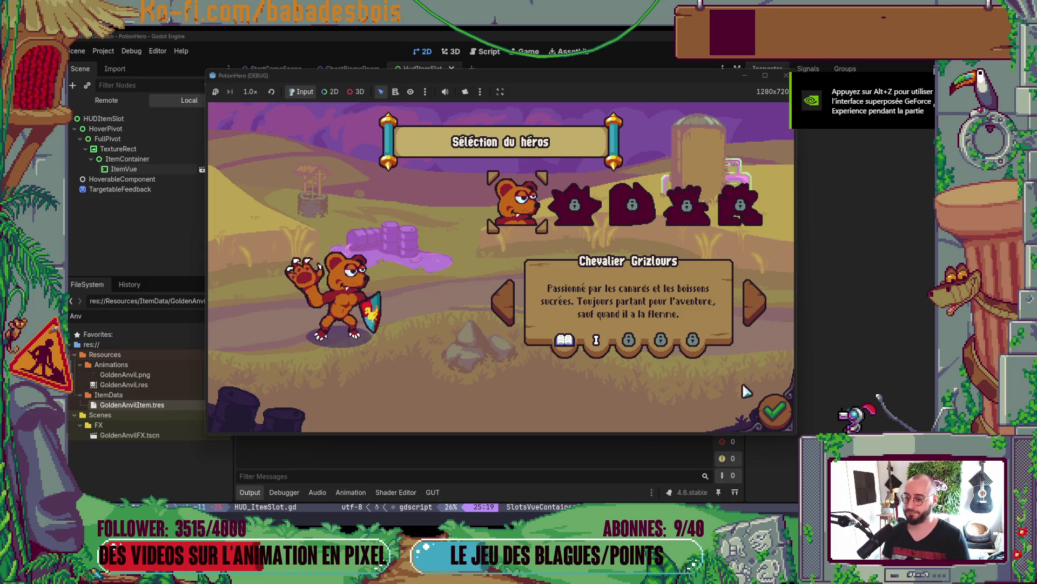
- Choose Réveil de l'ours again, start the adventure, and skip the opening dialogue
{"action": "left_click", "coordinate": [774, 410]}
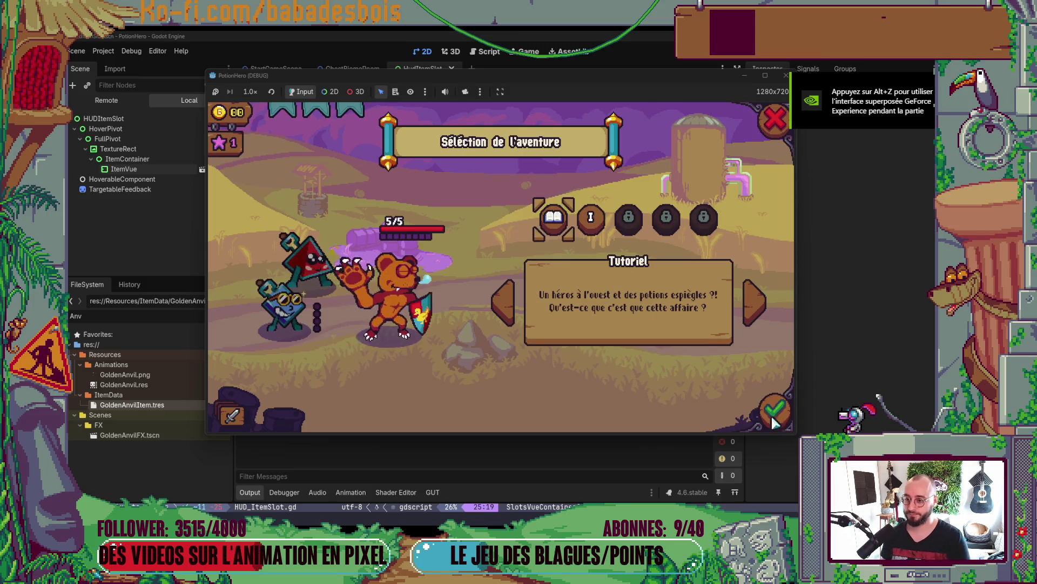
{"action": "left_click", "coordinate": [589, 229]}
{"action": "left_click", "coordinate": [562, 223]}
{"action": "left_click", "coordinate": [590, 221]}
{"action": "left_click", "coordinate": [562, 221]}
{"action": "left_click", "coordinate": [590, 221]}
{"action": "left_click", "coordinate": [556, 218]}
{"action": "left_click", "coordinate": [590, 220]}
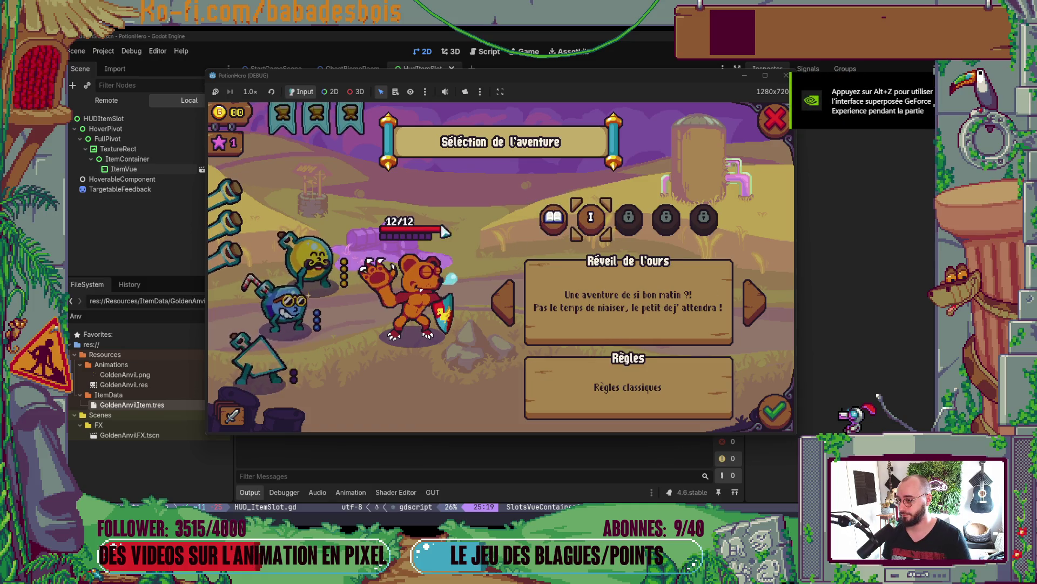
{"action": "left_click", "coordinate": [552, 219]}
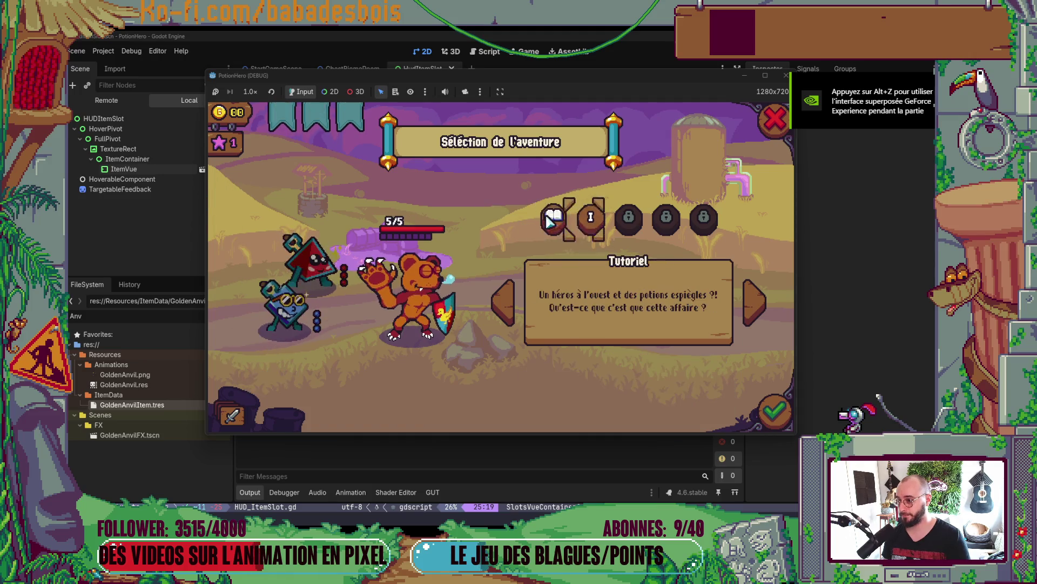
{"action": "left_click", "coordinate": [589, 221]}
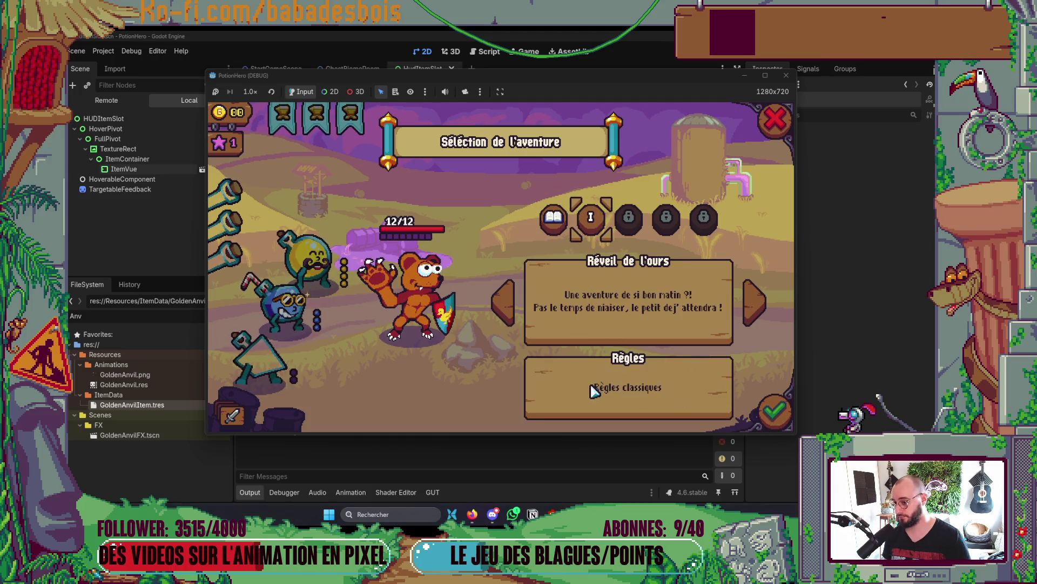
{"action": "key", "text": "Return"}
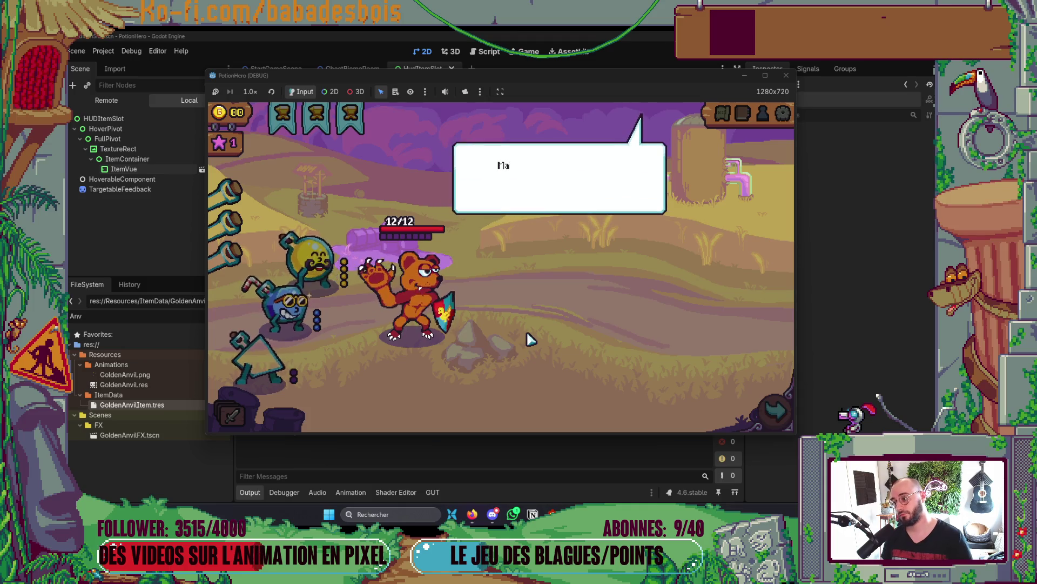
{"action": "left_click", "coordinate": [535, 340]}
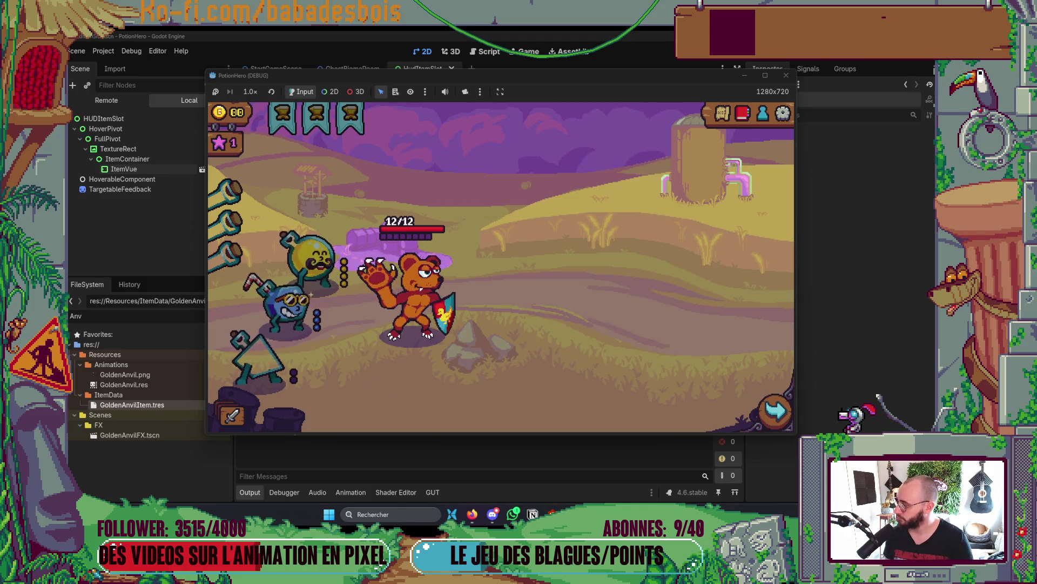
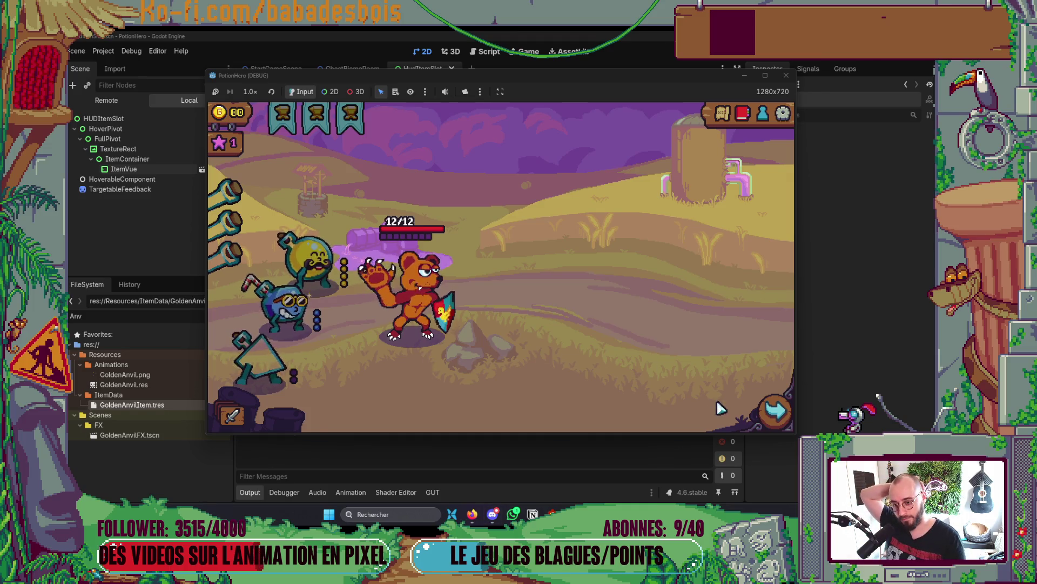
- Travel on the Ferme malfamée map to the Fontaine room, then stop the game
{"action": "left_click", "coordinate": [774, 410]}
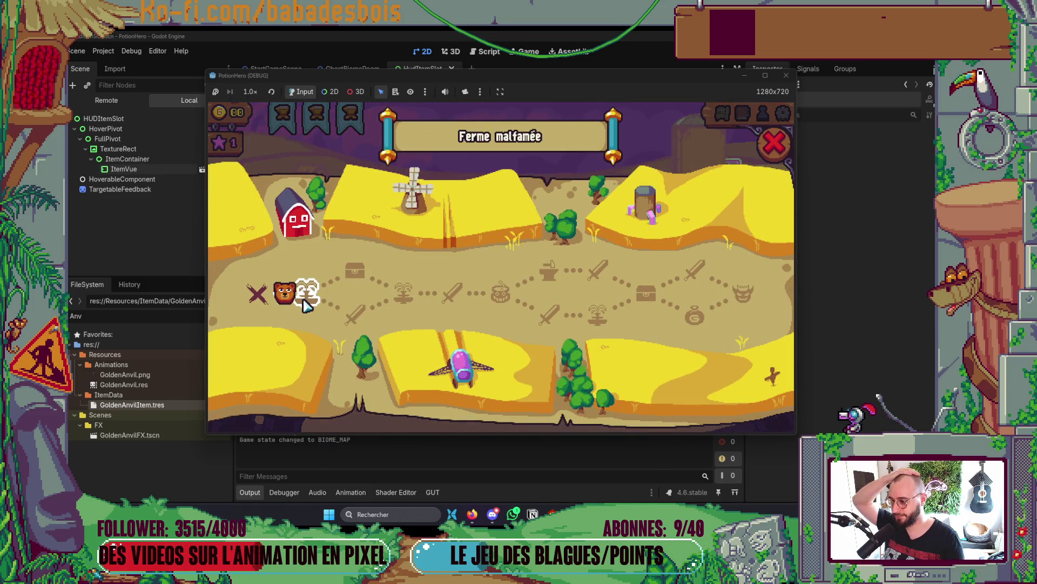
{"action": "left_click", "coordinate": [304, 301]}
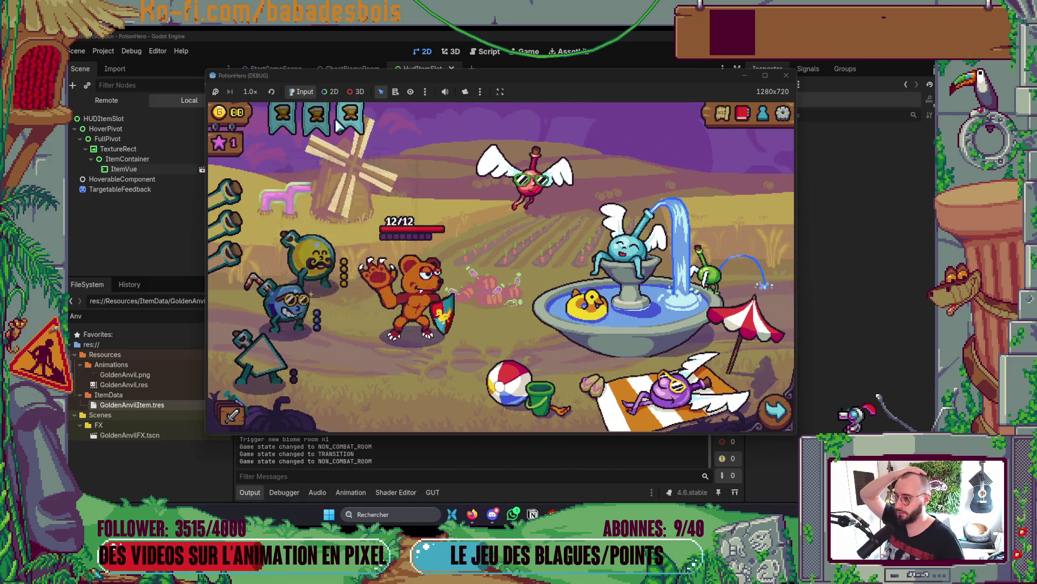
{"action": "left_click", "coordinate": [786, 75]}
{"action": "key", "text": "alt+Tab"}
{"action": "key", "text": "alt+Tab"}
{"action": "key", "text": "alt+Tab"}
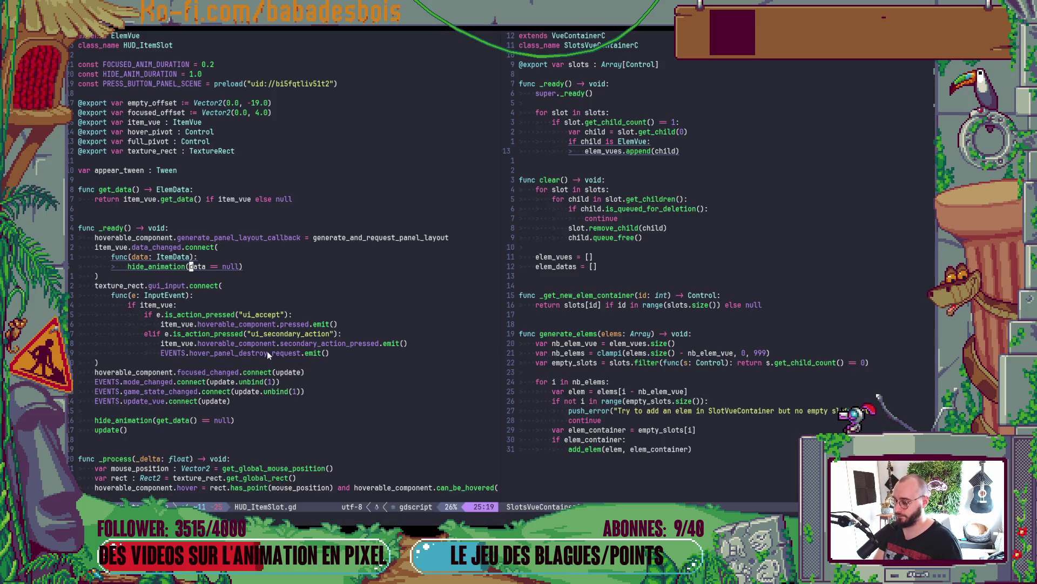
{"action": "left_click", "coordinate": [267, 307]}
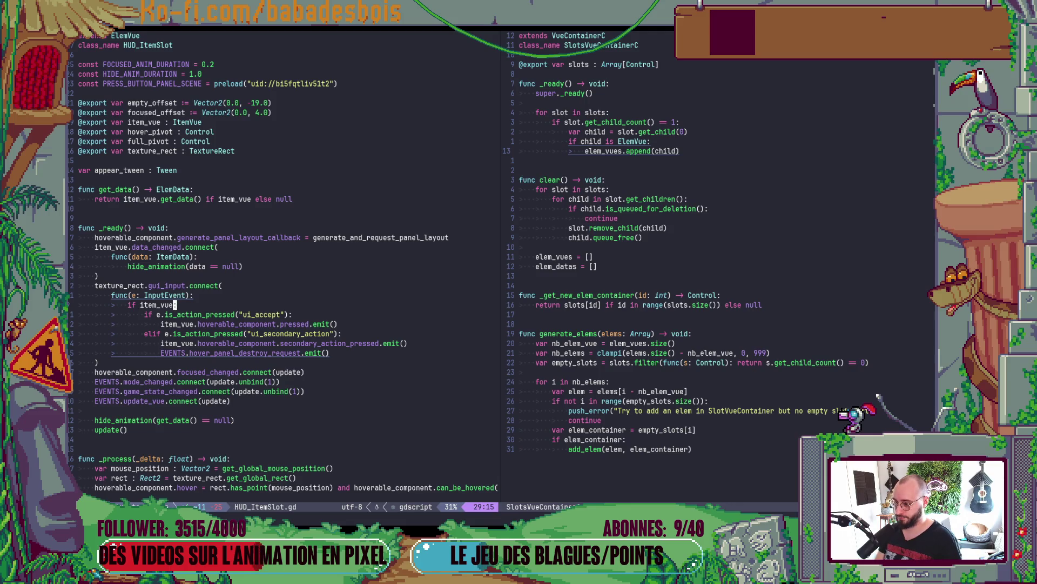
{"action": "scroll", "coordinate": [270, 287], "scroll_direction": "down", "scroll_amount": 12}
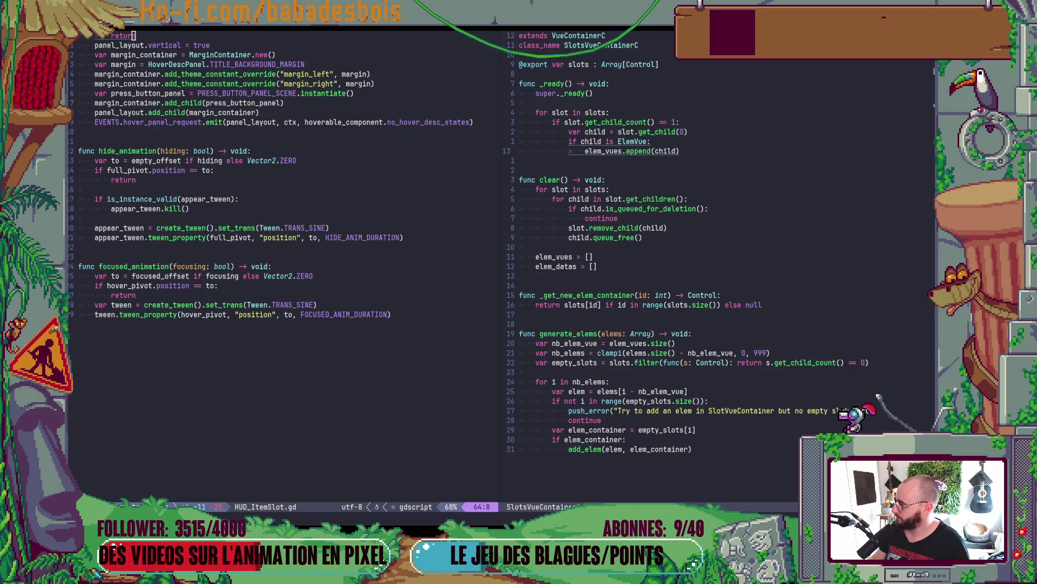
- Bring the Notion Backlog board forward after a brief look at the Stack Overflow page
{"action": "key", "text": "alt+Tab"}
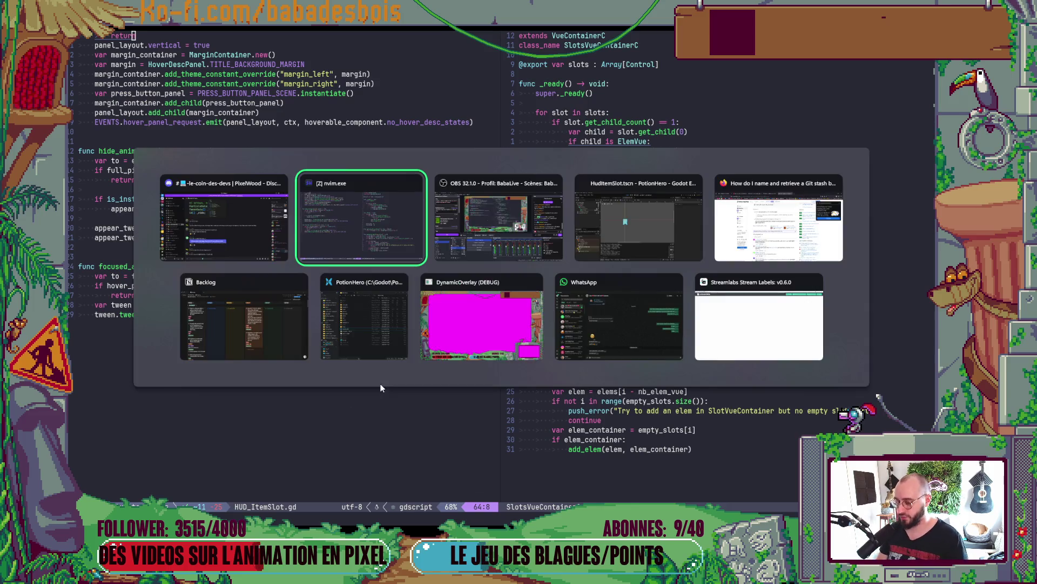
{"action": "left_click", "coordinate": [238, 326]}
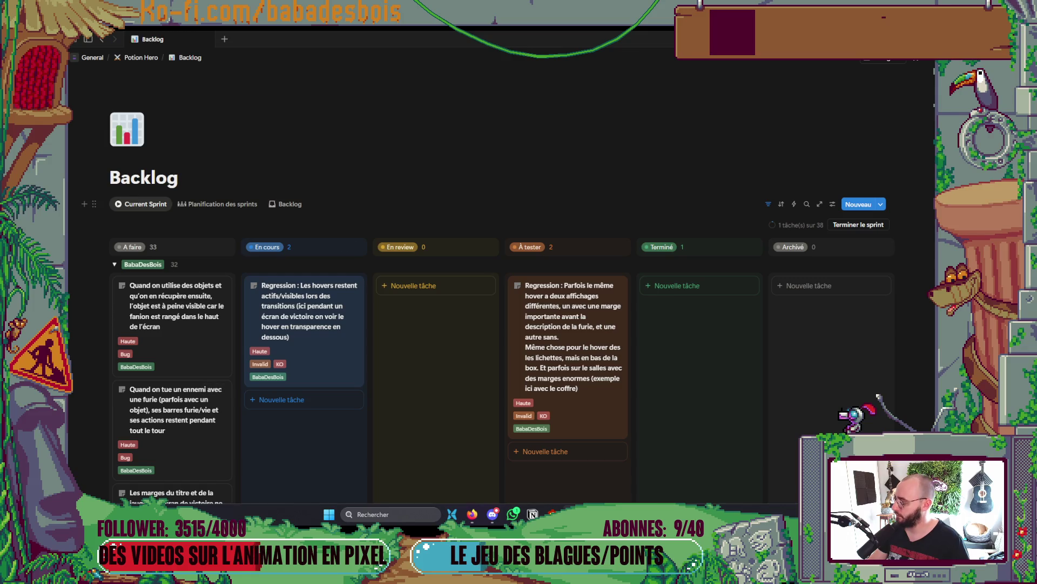
{"action": "key", "text": "alt+Tab"}
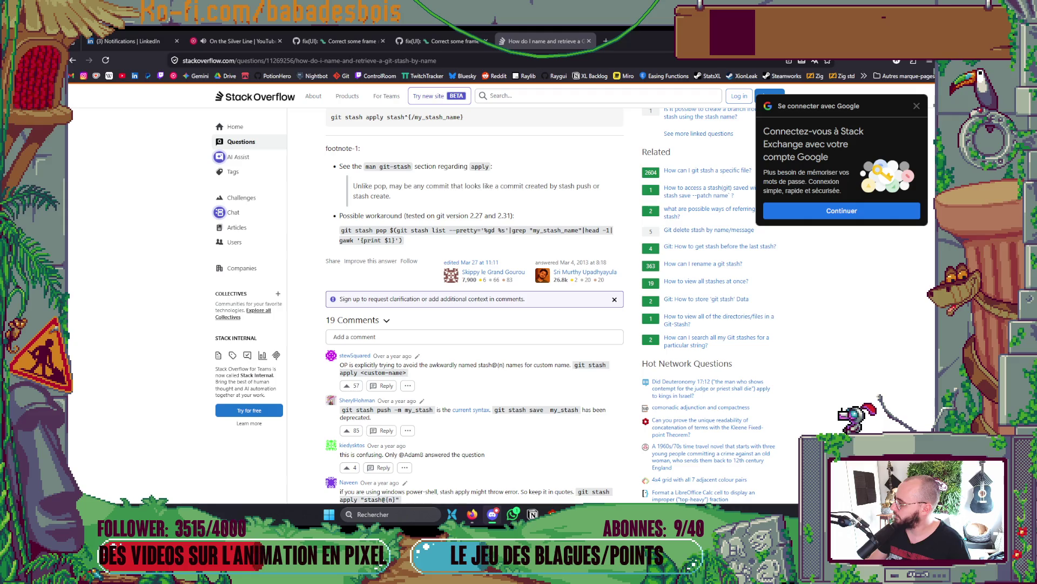
{"action": "key", "text": "alt+Tab"}
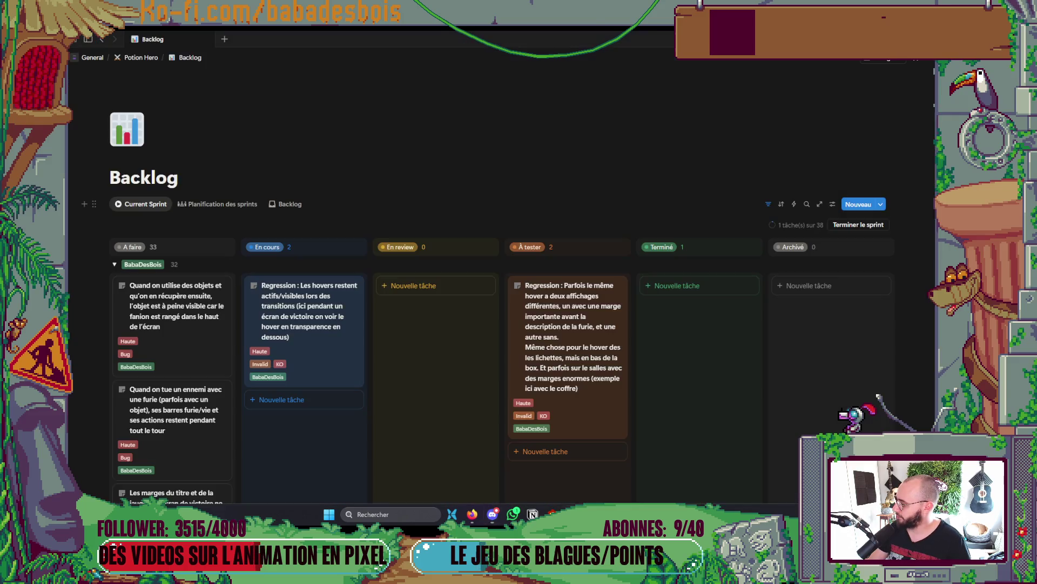
- Open the 'Regression : Les hovers restent…' task and review its Cas 1 and Cas 2 screenshots
{"action": "left_click", "coordinate": [303, 324]}
{"action": "scroll", "coordinate": [808, 291], "scroll_direction": "down", "scroll_amount": 3}
{"action": "scroll", "coordinate": [809, 290], "scroll_direction": "down", "scroll_amount": 2}
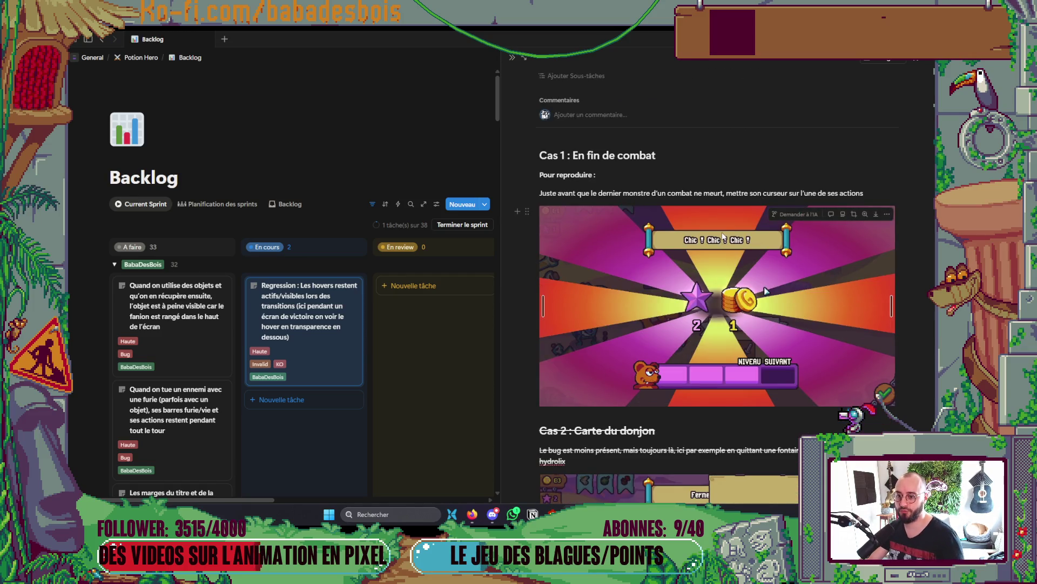
{"action": "scroll", "coordinate": [733, 216], "scroll_direction": "down", "scroll_amount": 3}
{"action": "scroll", "coordinate": [735, 224], "scroll_direction": "down", "scroll_amount": 2}
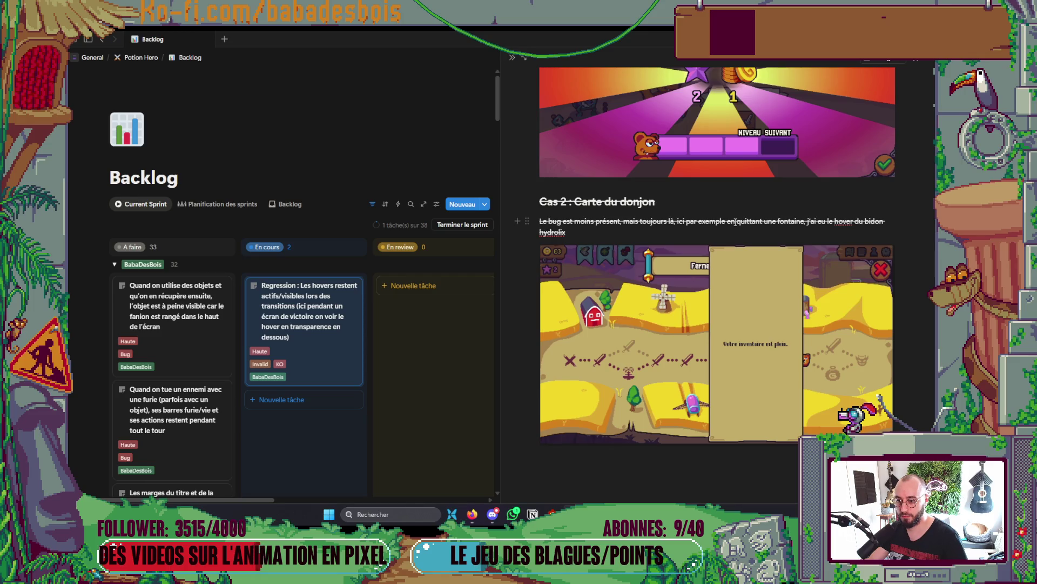
{"action": "scroll", "coordinate": [697, 369], "scroll_direction": "up", "scroll_amount": 5}
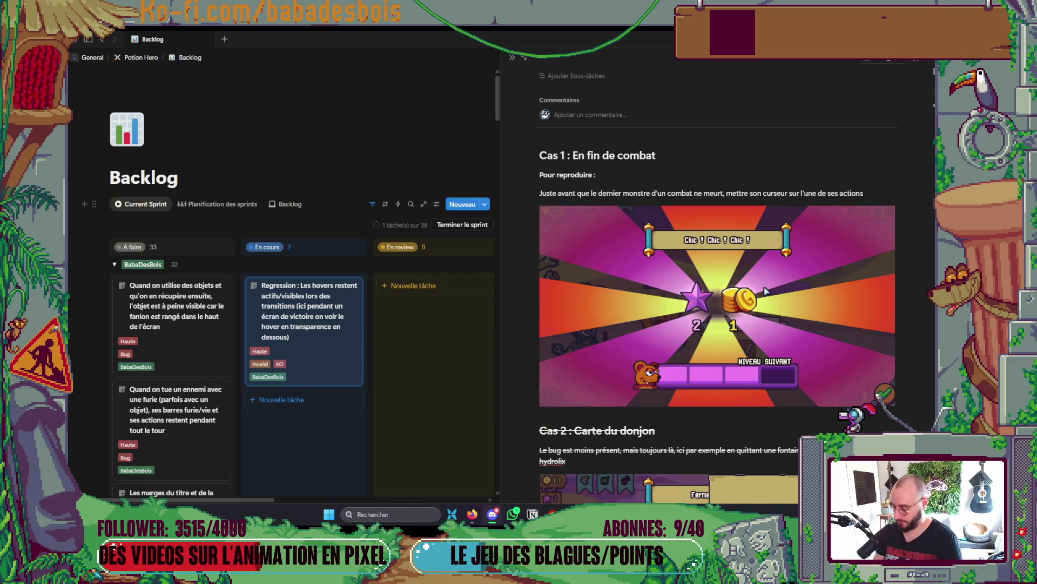
{"action": "key", "text": "alt+Tab"}
{"action": "key", "text": "Tab"}
{"action": "key", "text": "Tab"}
{"action": "key", "text": "alt+Tab"}
{"action": "key", "text": "Tab"}
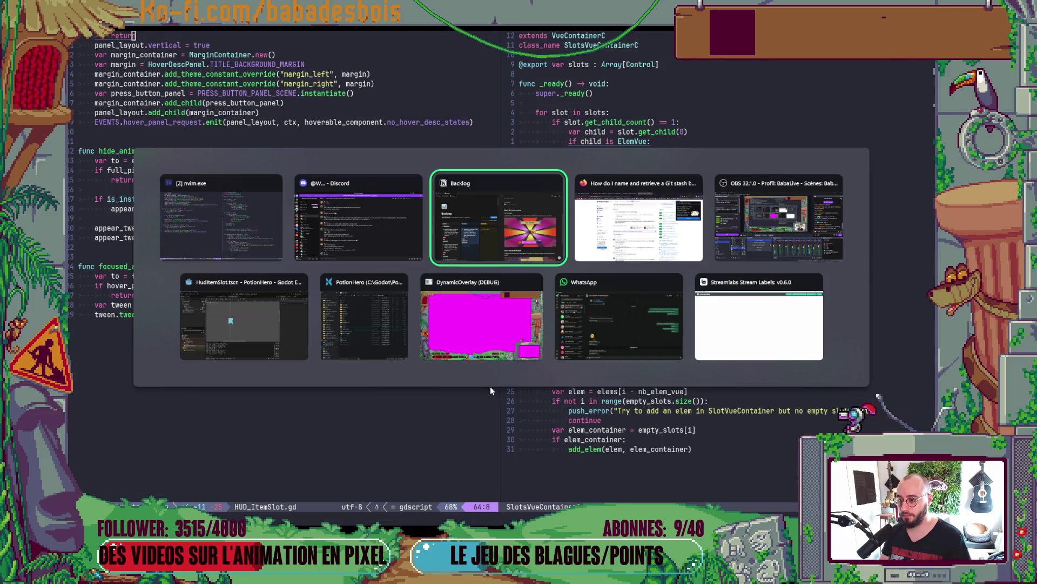
- Run the game with F5 and confirm Chevalier Grizlours after previewing the locked second hero
{"action": "left_click", "coordinate": [242, 333]}
{"action": "key", "text": "F5"}
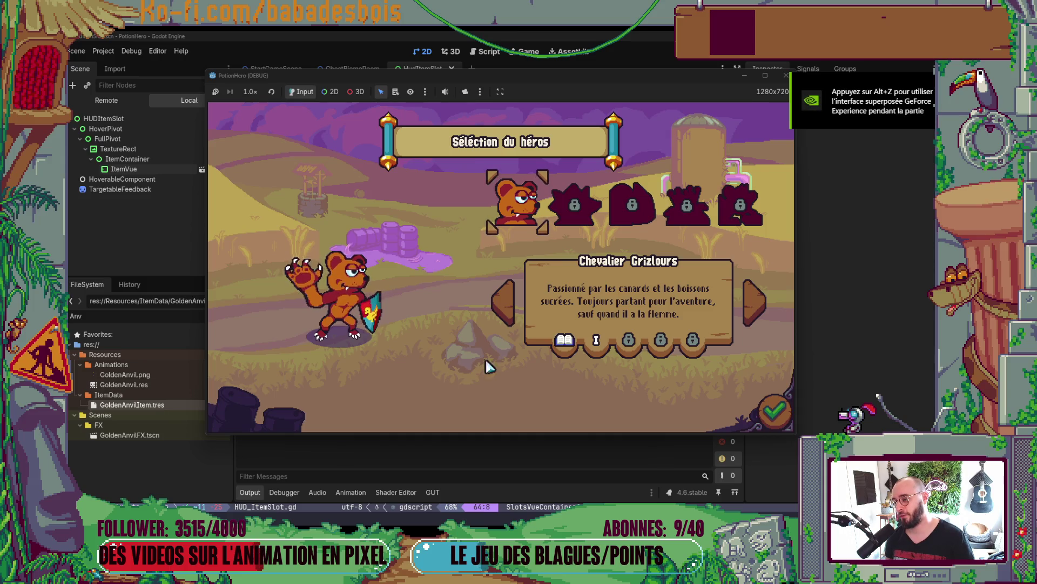
{"action": "left_click", "coordinate": [562, 215]}
{"action": "left_click", "coordinate": [518, 204]}
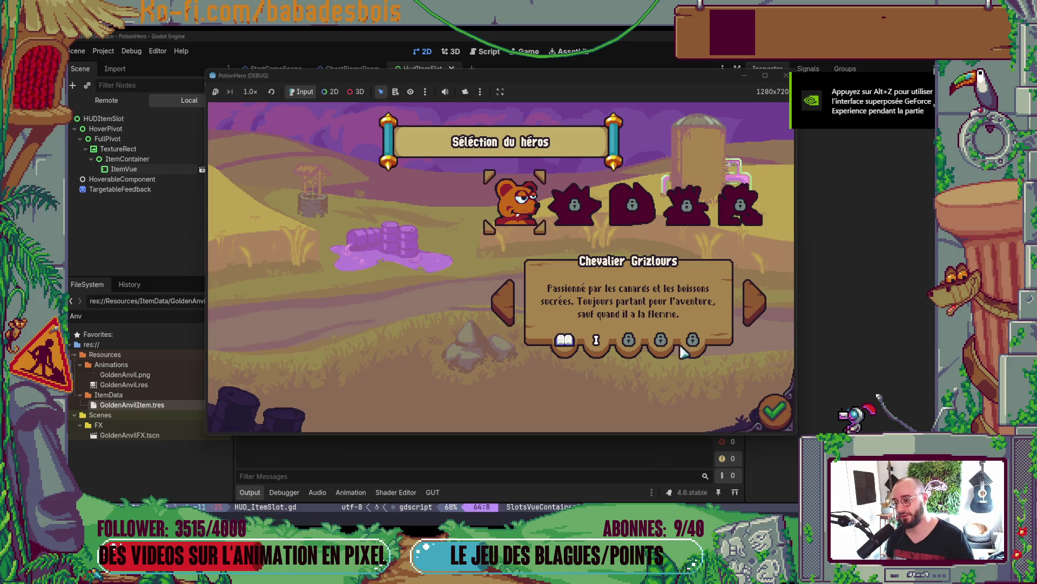
{"action": "left_click", "coordinate": [774, 411]}
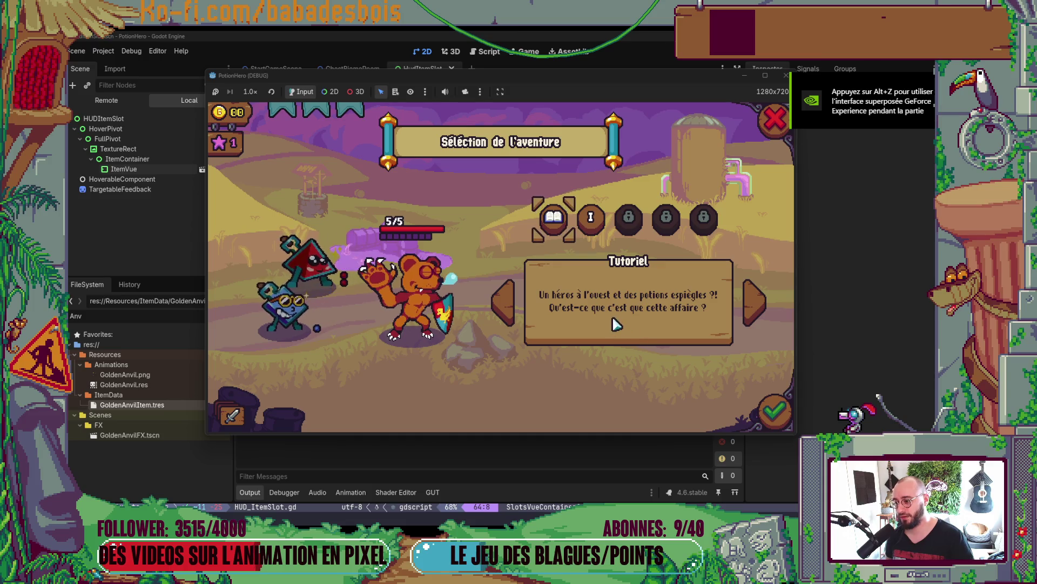
{"action": "mouse_move", "coordinate": [309, 270]}
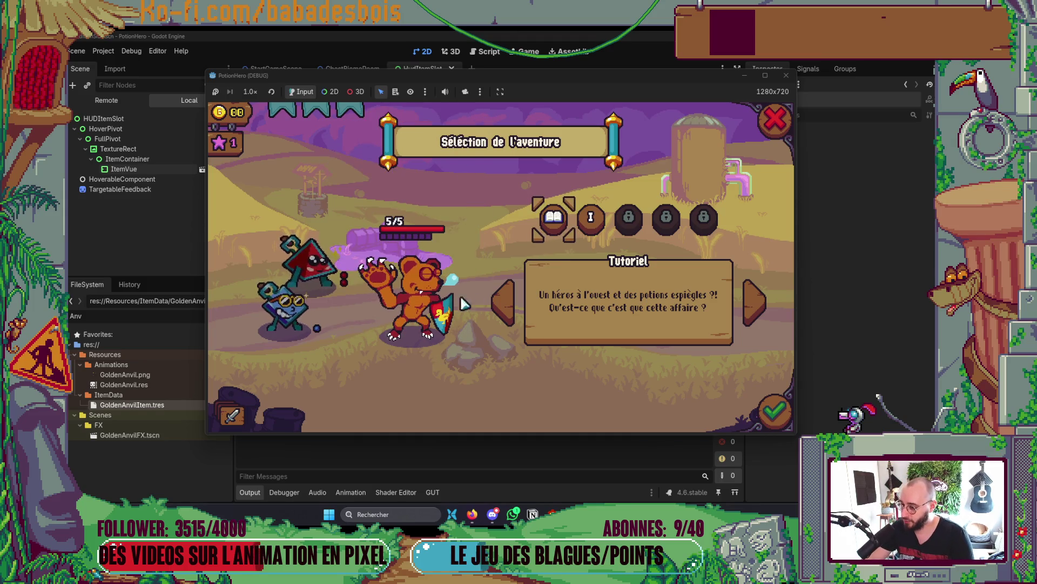
- Toggle between Tutoriel and level I, leaving Réveil de l'ours with Règles classiques selected
{"action": "left_click", "coordinate": [591, 218]}
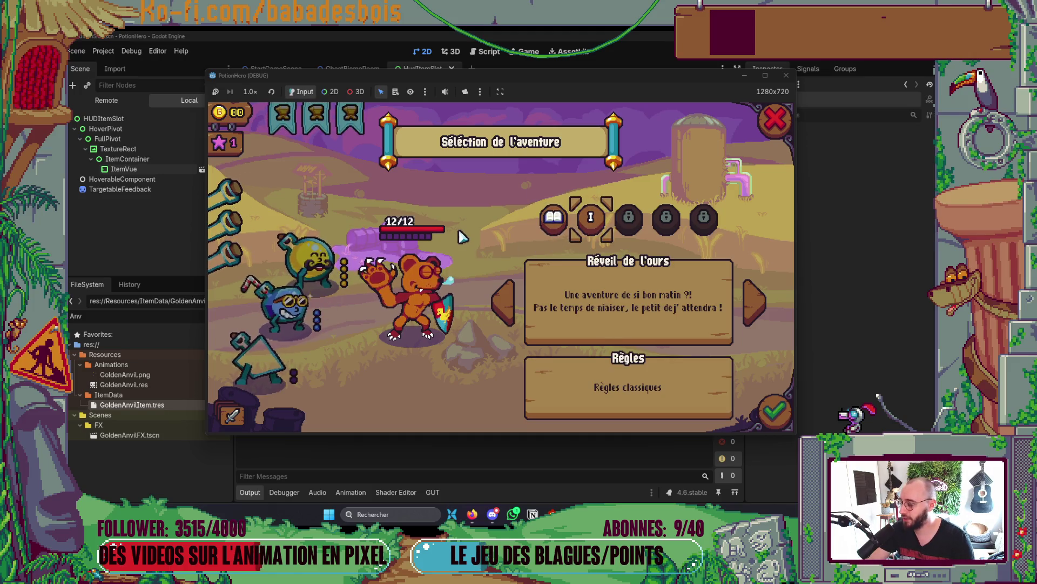
{"action": "mouse_move", "coordinate": [245, 362]}
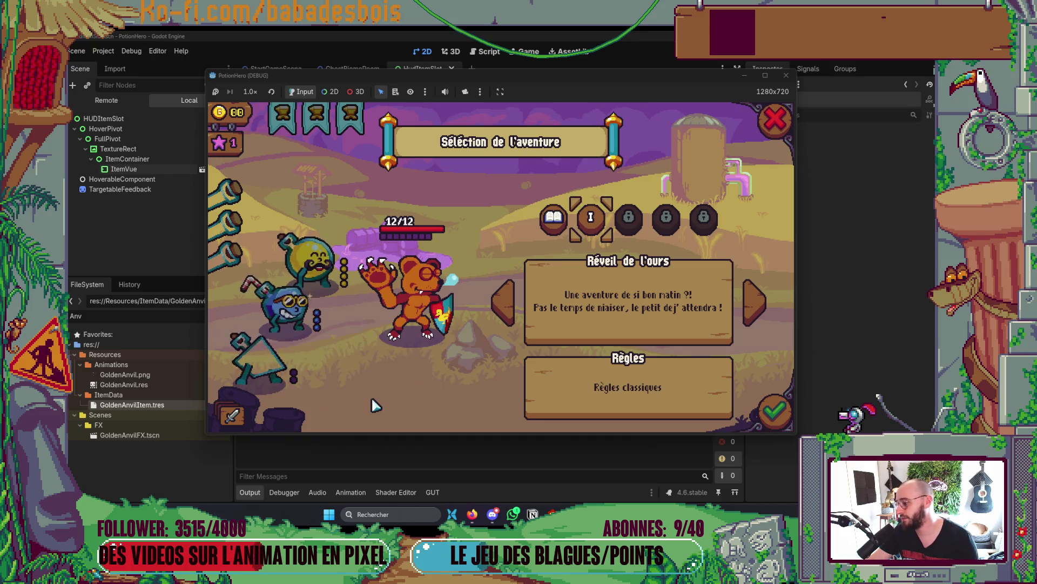
{"action": "left_click", "coordinate": [488, 304]}
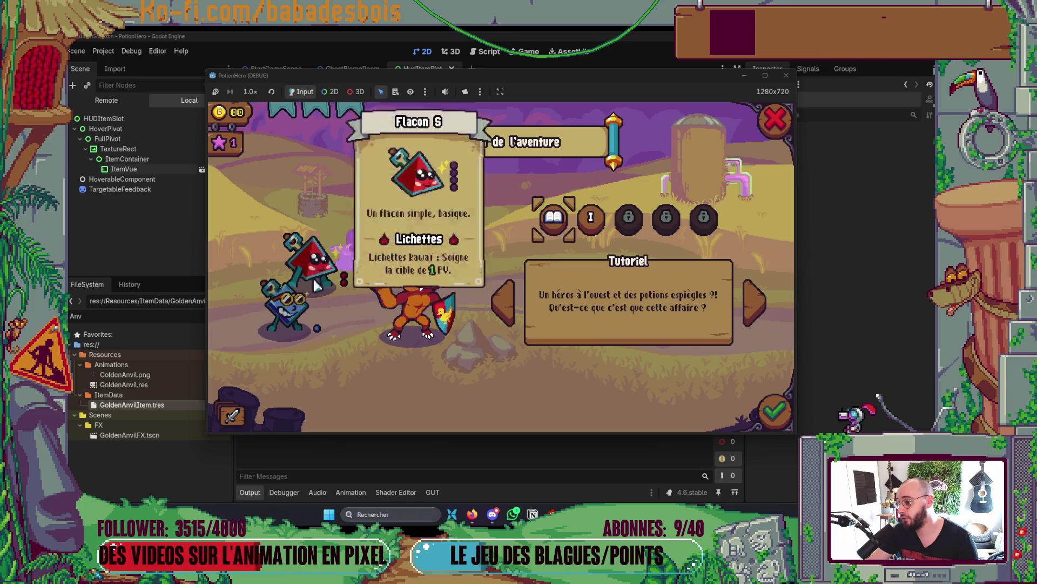
{"action": "mouse_move", "coordinate": [293, 307]}
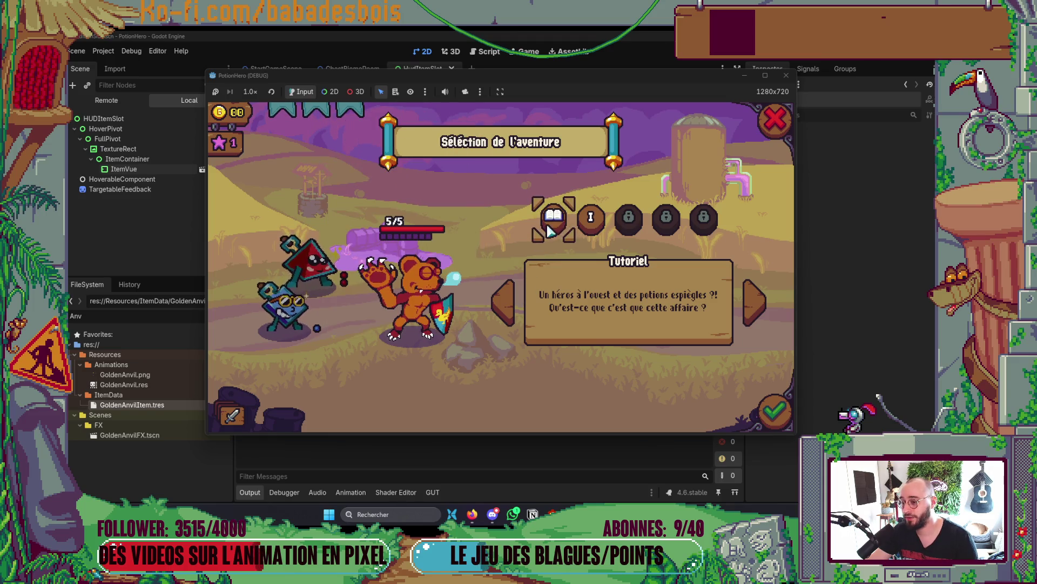
{"action": "key", "text": "Right"}
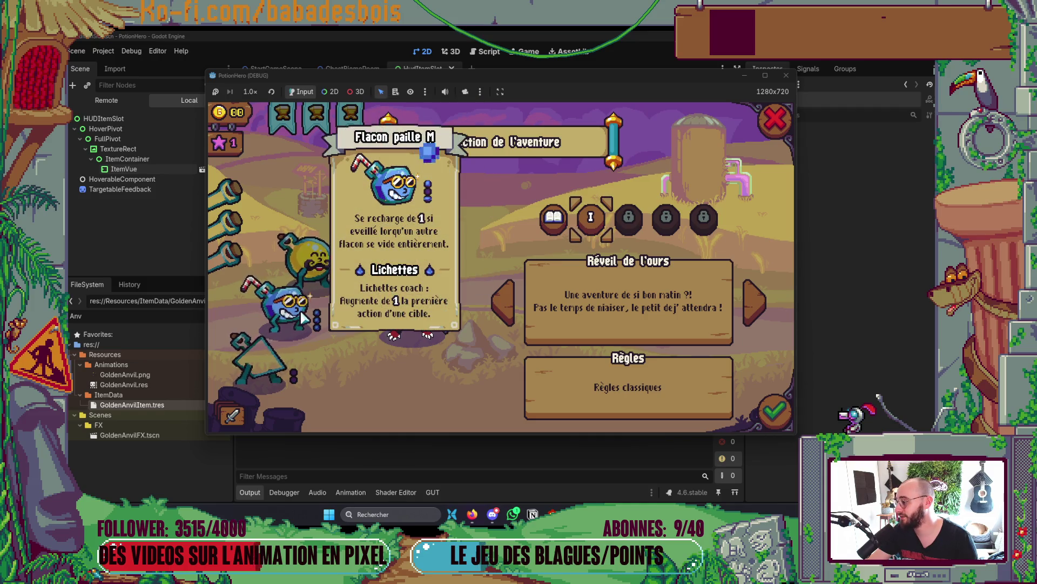
{"action": "key", "text": "Left"}
{"action": "key", "text": "Right"}
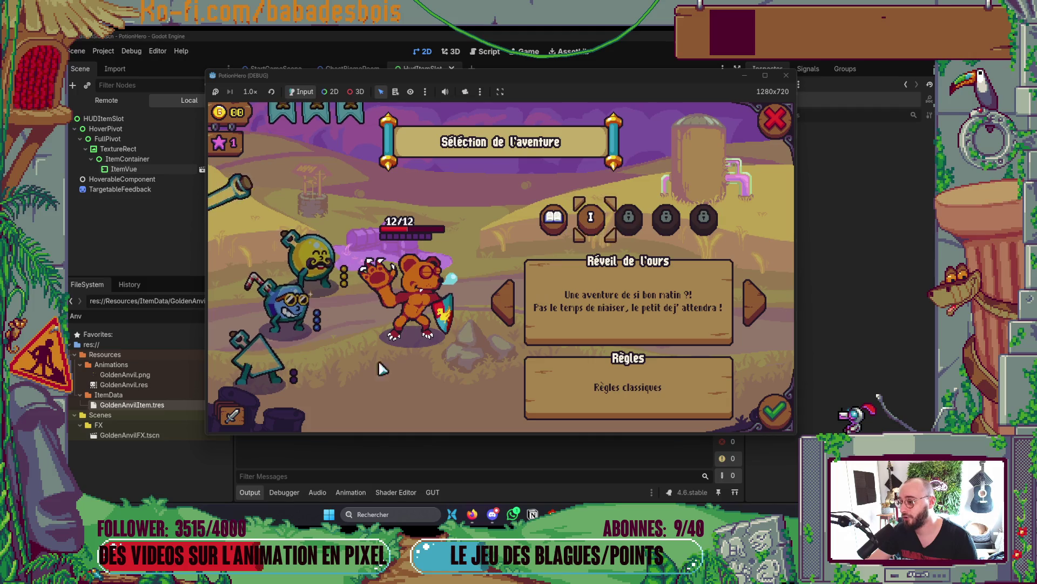
{"action": "mouse_move", "coordinate": [272, 365]}
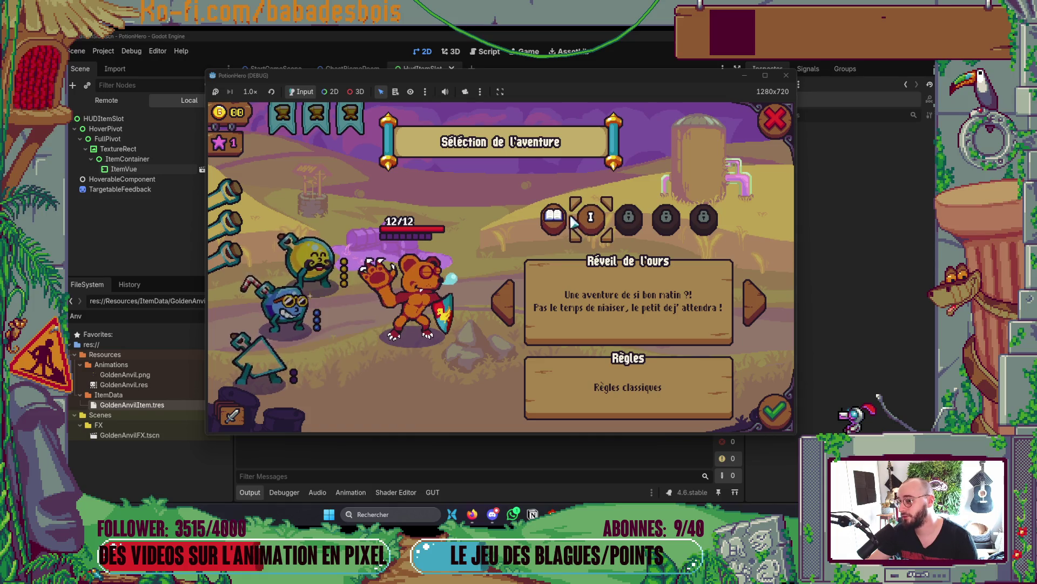
{"action": "key", "text": "Left"}
{"action": "key", "text": "Right"}
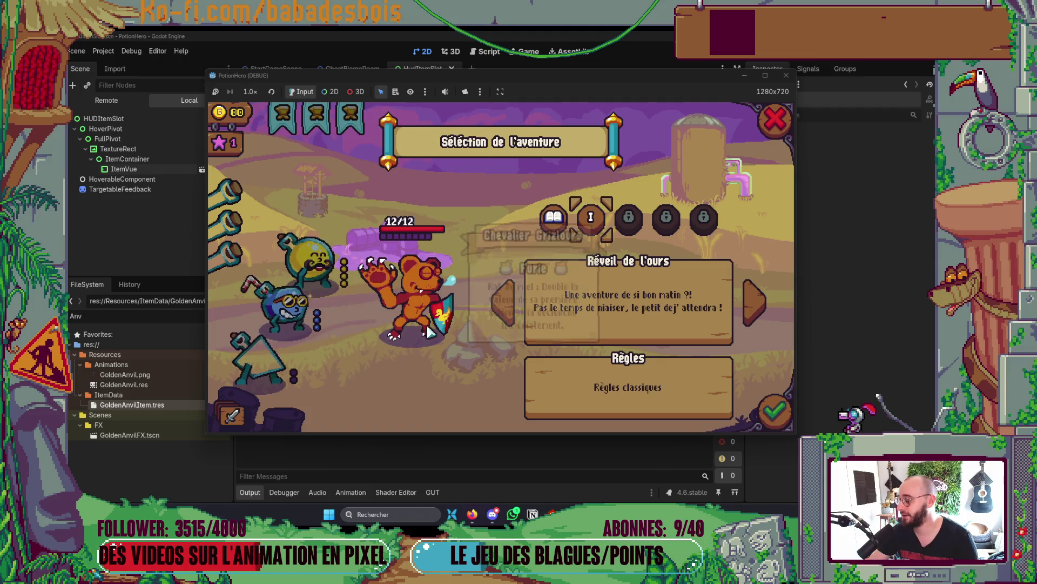
{"action": "mouse_move", "coordinate": [404, 285]}
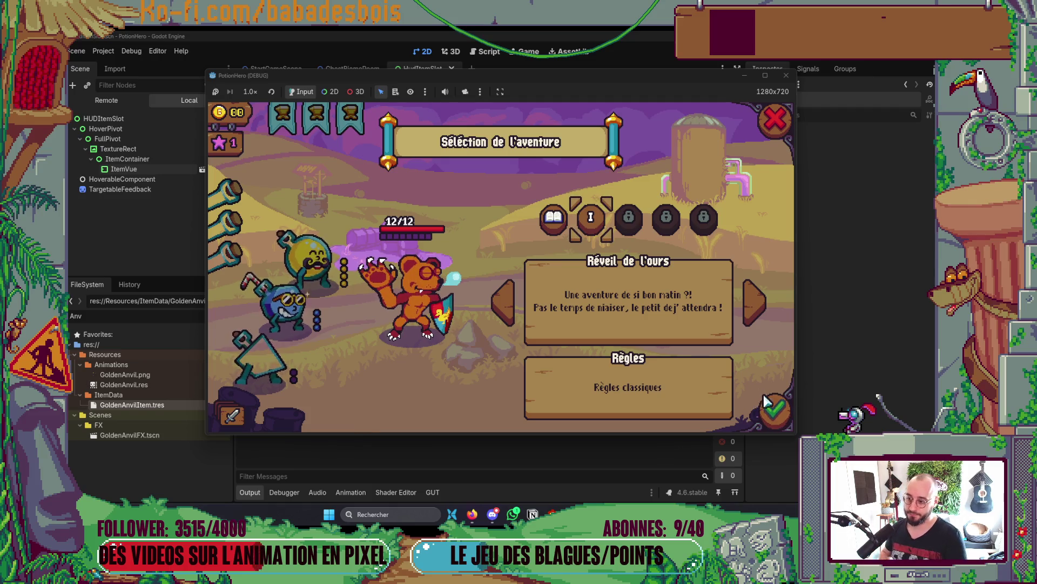
- Start Réveil de l'ours, finish the intro dialogue, and travel to the Fontaine node
{"action": "left_click", "coordinate": [770, 410]}
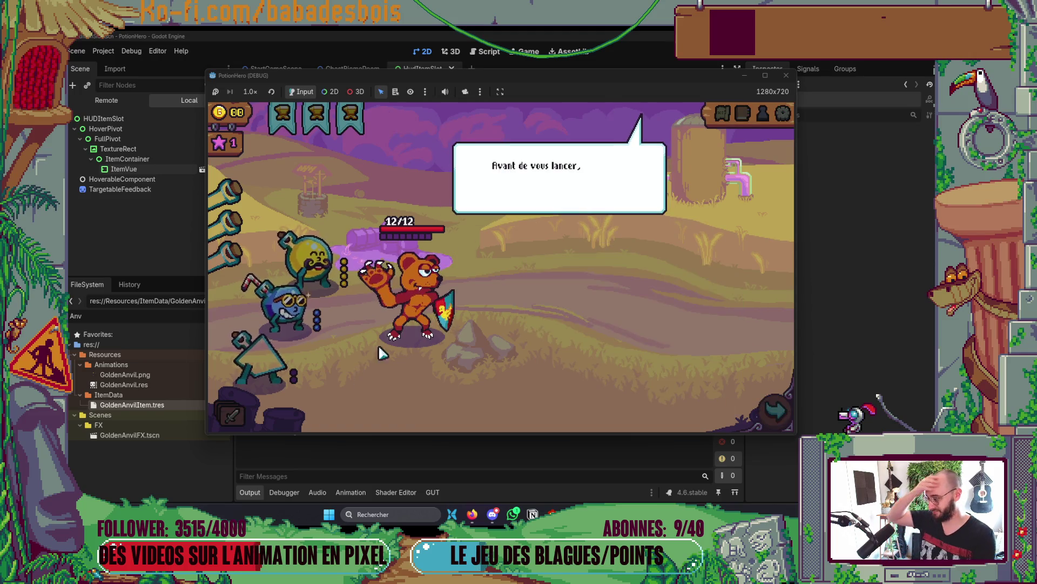
{"action": "left_click", "coordinate": [604, 267]}
{"action": "left_click", "coordinate": [603, 268]}
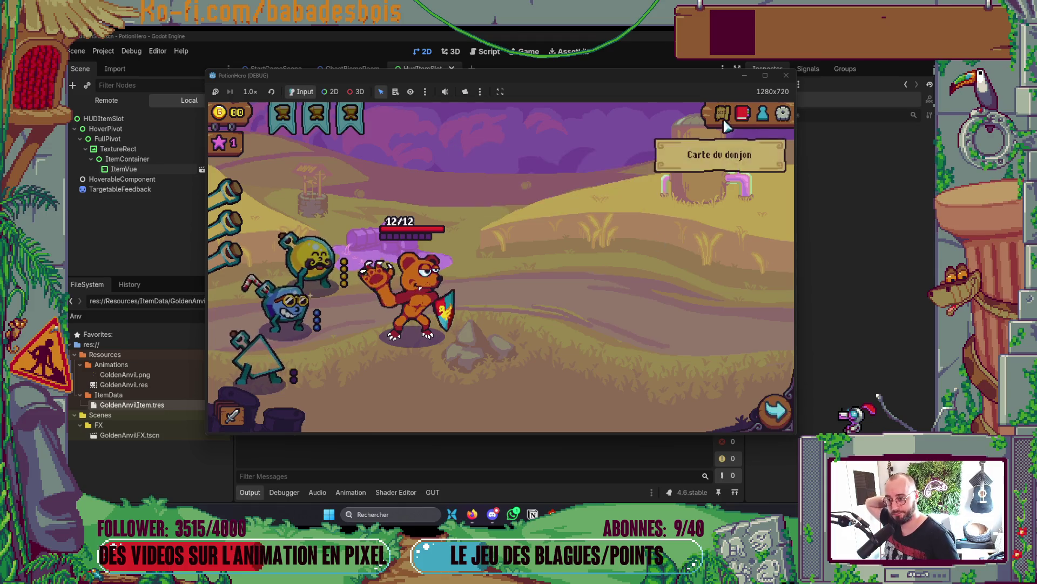
{"action": "left_click", "coordinate": [723, 114]}
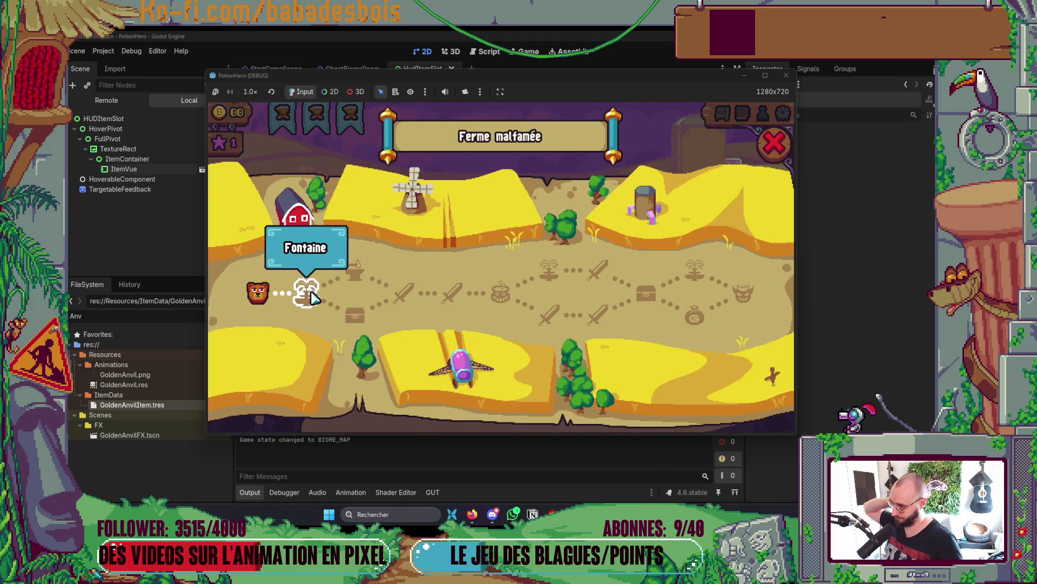
{"action": "left_click", "coordinate": [312, 296]}
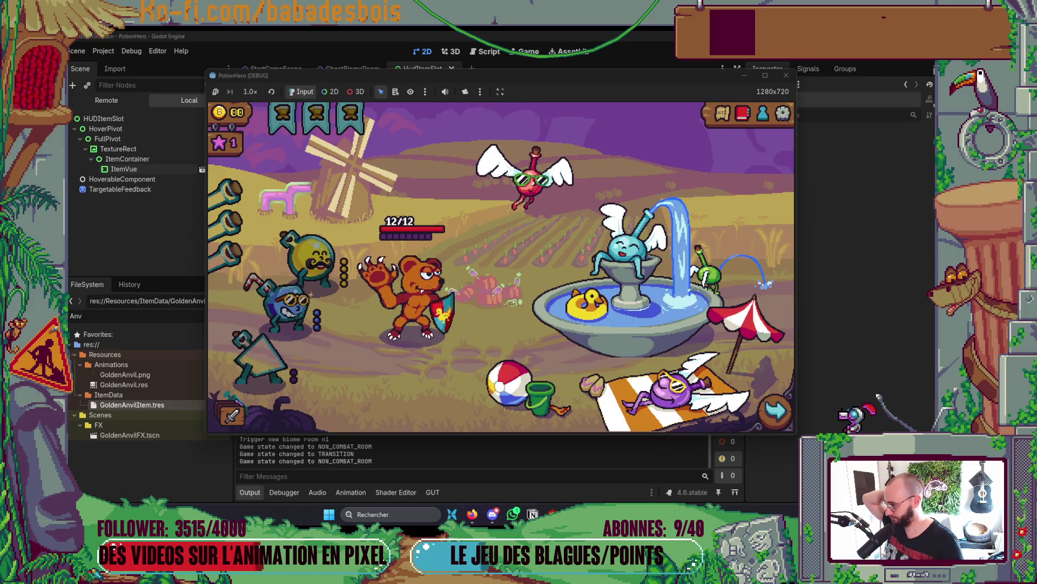
- Try taking a fountain refill with a full inventory, close the offer, and stop the game
{"action": "left_click", "coordinate": [603, 316]}
{"action": "left_click", "coordinate": [710, 256]}
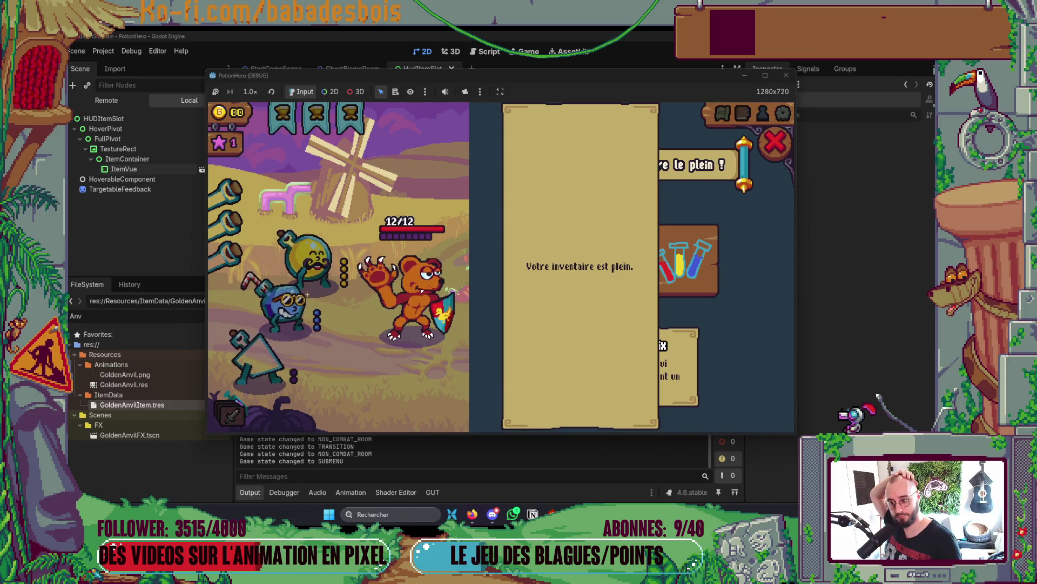
{"action": "key", "text": "Return"}
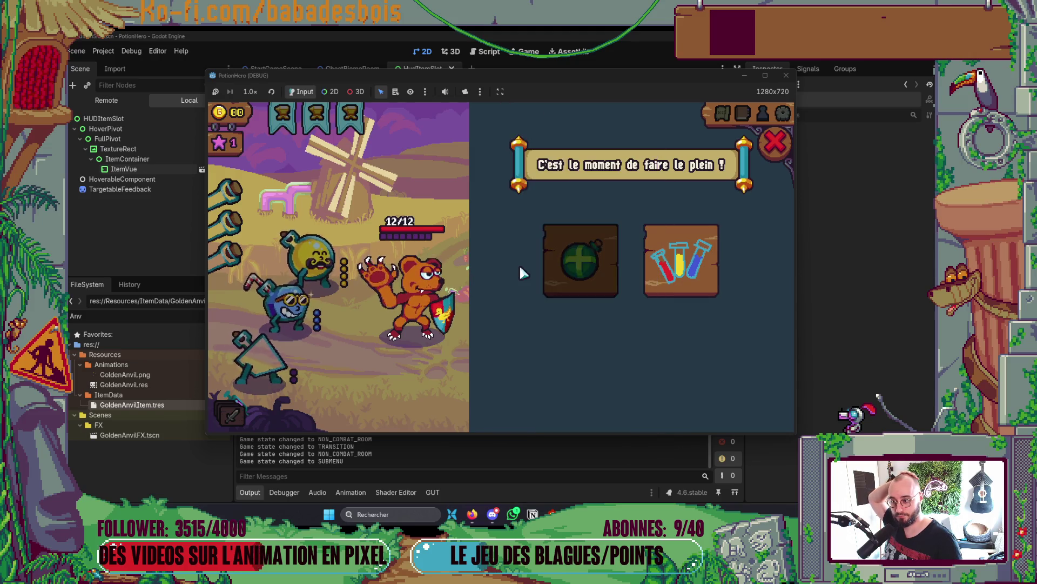
{"action": "left_click", "coordinate": [777, 143]}
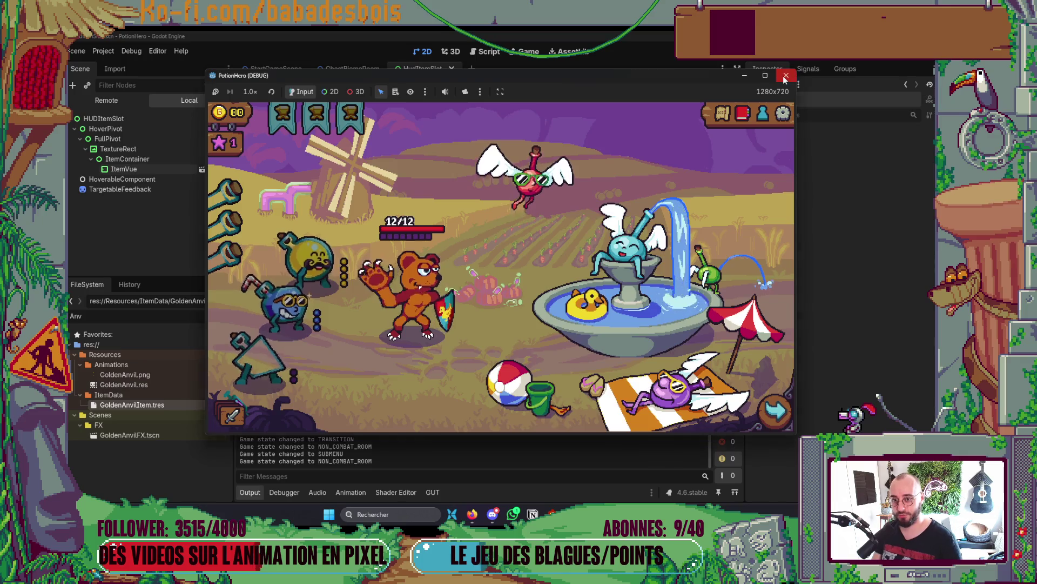
{"action": "left_click", "coordinate": [785, 79]}
{"action": "key", "text": "alt+Tab"}
{"action": "key", "text": "alt+Tab"}
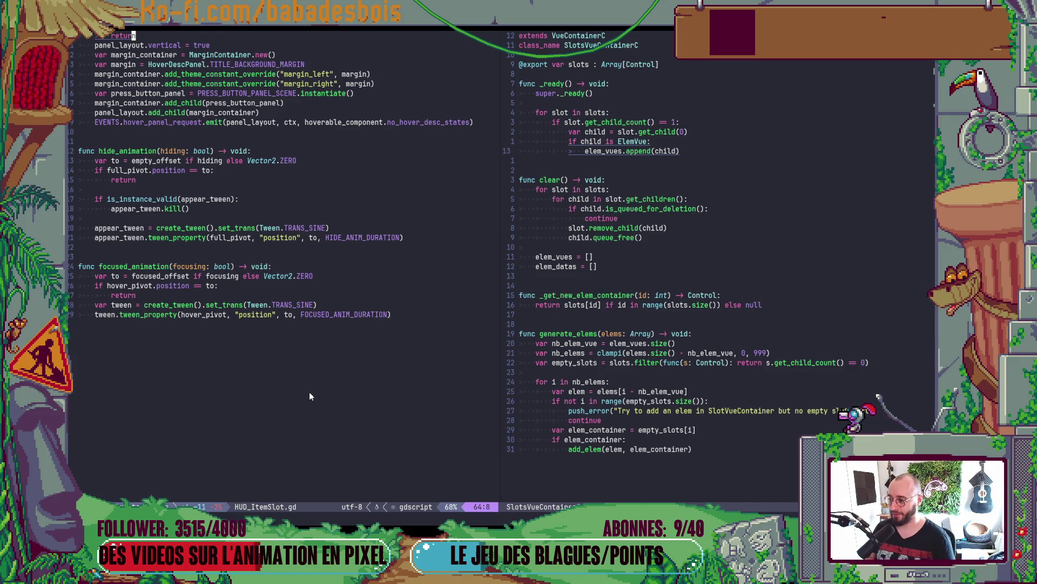
- Place the cursor on the last tween_property line in HUD_ItemSlot.gd, then relaunch to Sélection du héros
{"action": "left_click", "coordinate": [295, 314]}
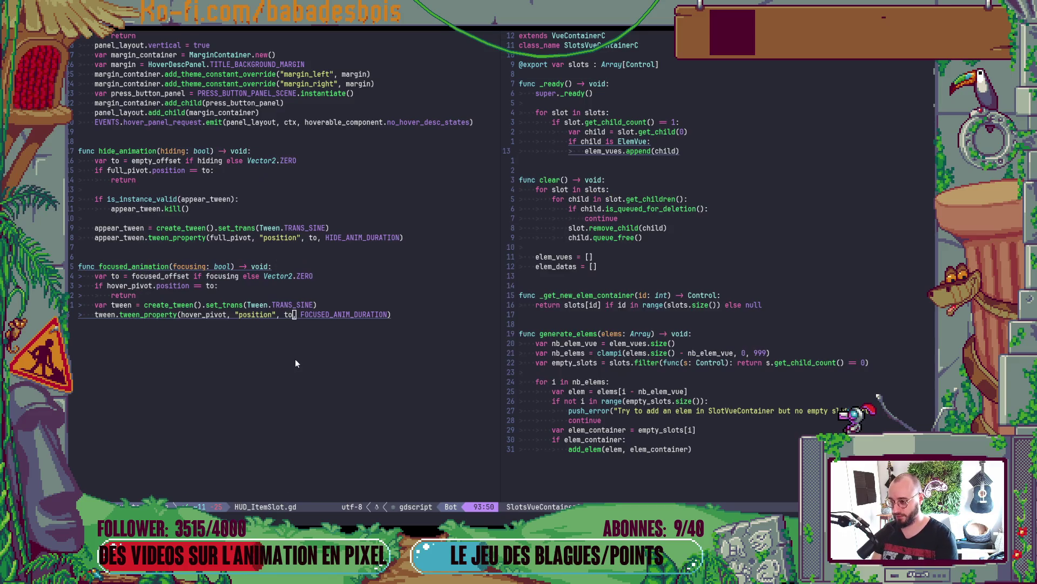
{"action": "key", "text": "alt+Tab"}
{"action": "key", "text": "F5"}
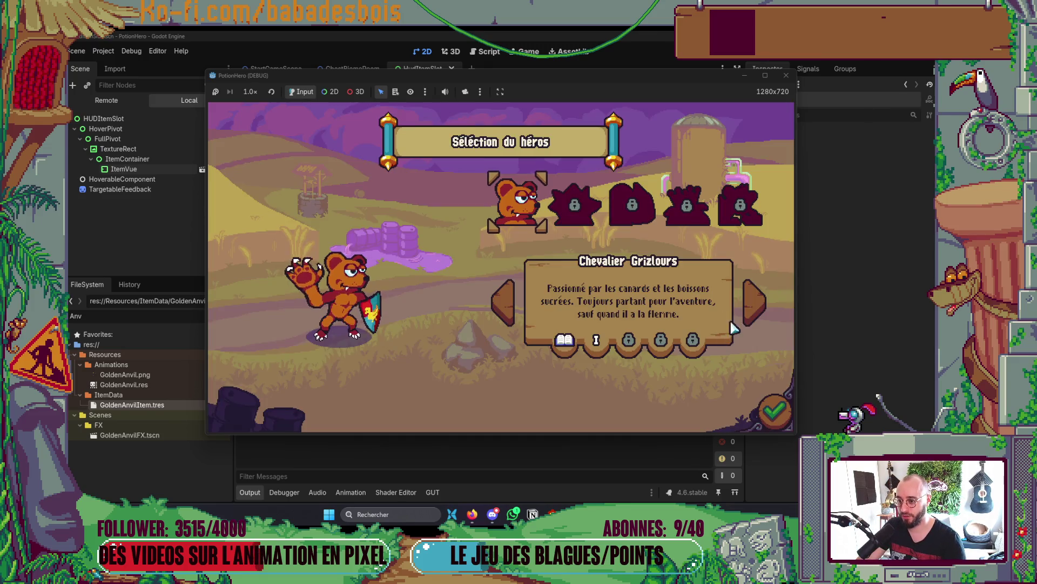
{"action": "left_click", "coordinate": [772, 411]}
{"action": "left_click", "coordinate": [789, 119]}
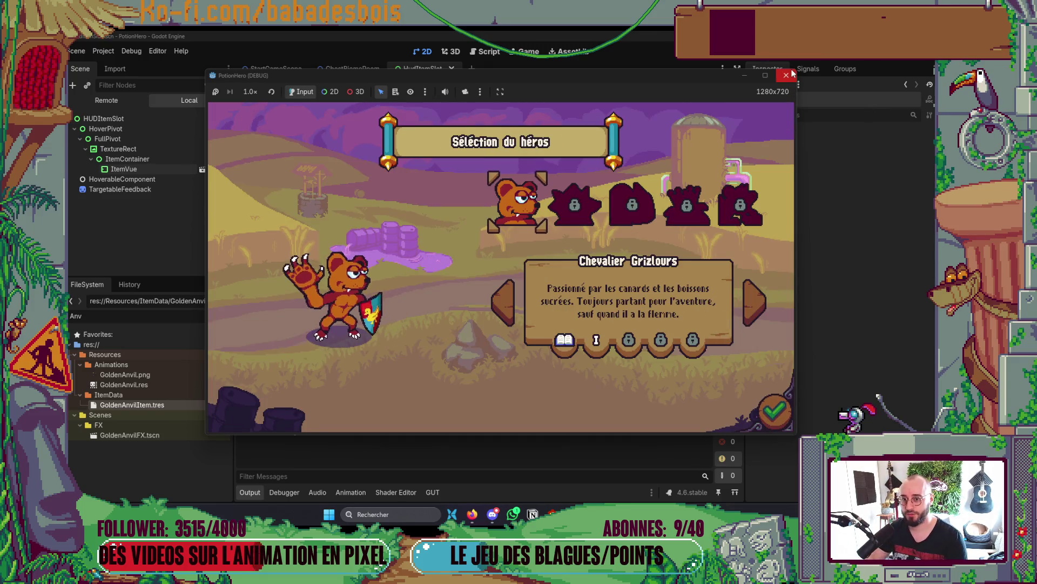
- Stop the game and inspect TutoTeamData.tres's Inventory properties via a 'Tuto' FileSystem filter
{"action": "left_click", "coordinate": [786, 75]}
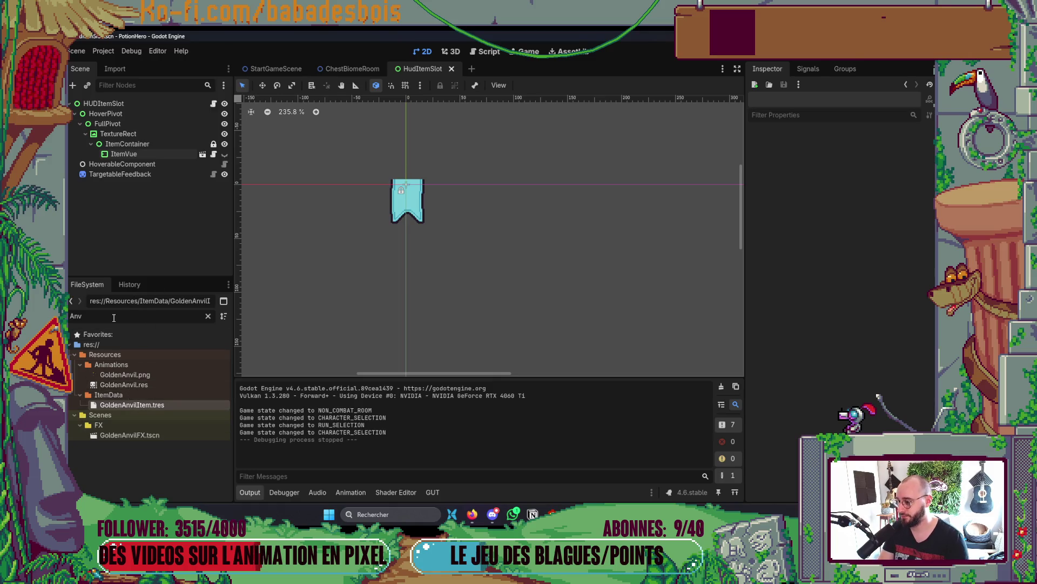
{"action": "type", "text": "Tuto"}
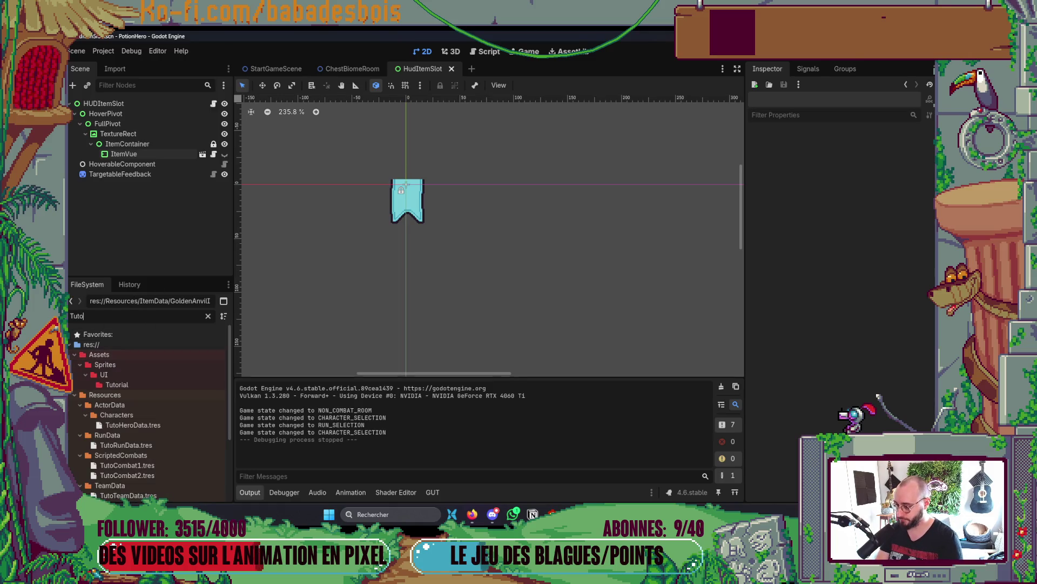
{"action": "scroll", "coordinate": [158, 428], "scroll_direction": "down", "scroll_amount": 3}
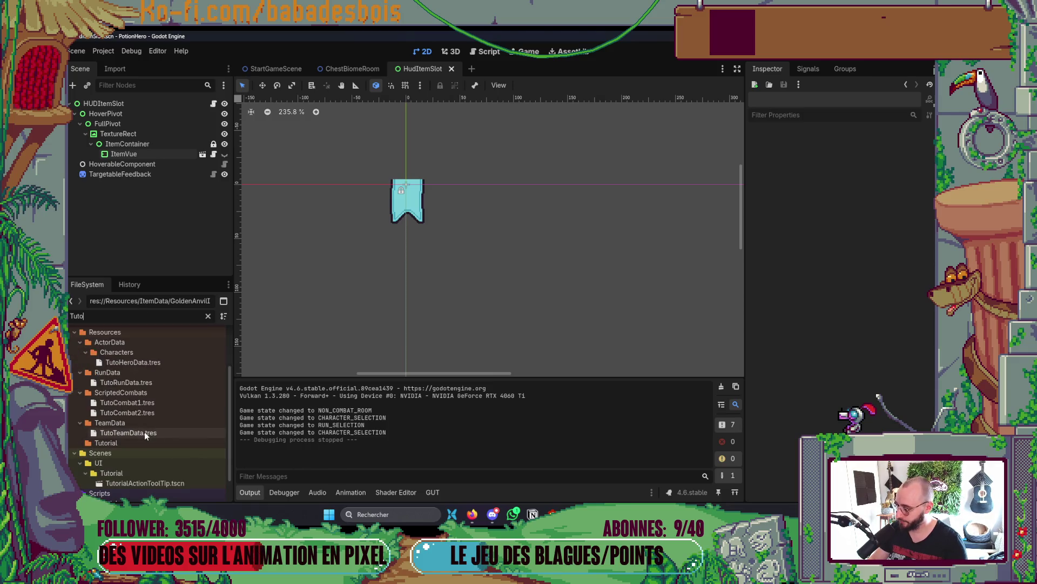
{"action": "left_click", "coordinate": [144, 431]}
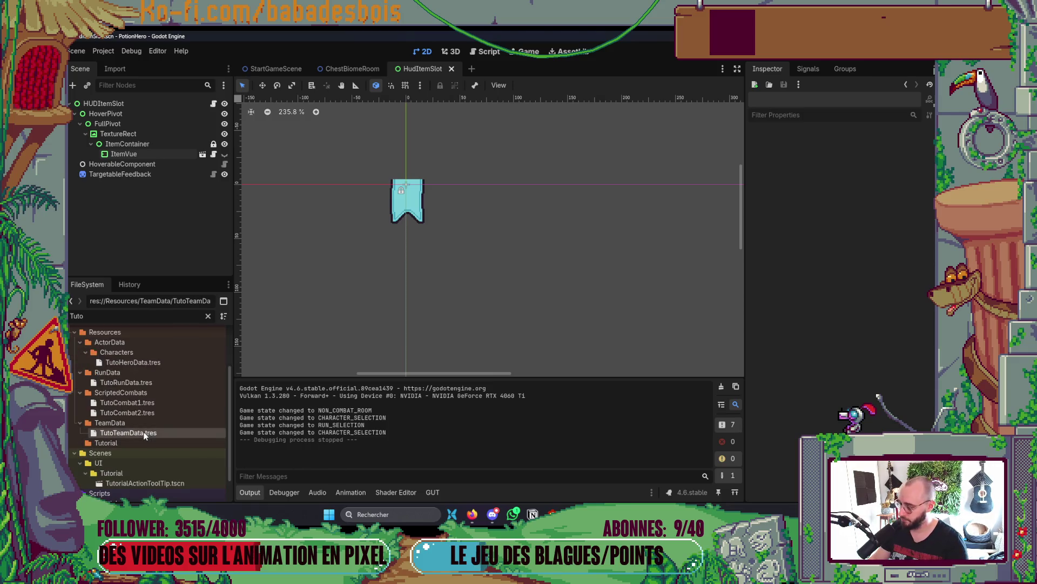
{"action": "left_click", "coordinate": [893, 234]}
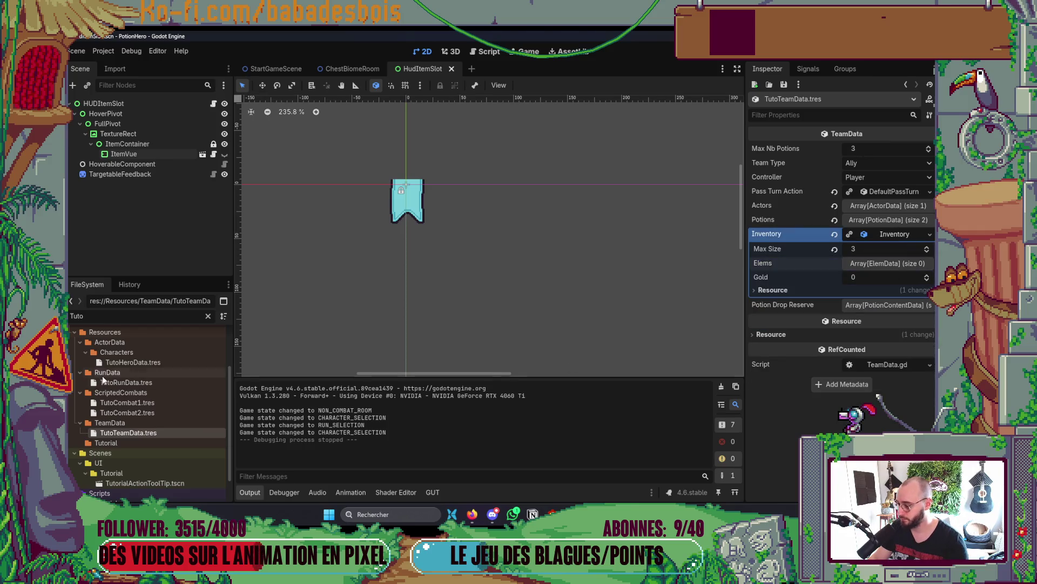
- Delete all Inventory Elems entries in TestRunData.tres, save, and relaunch the game
{"action": "double_click", "coordinate": [77, 315]}
{"action": "type", "text": "Run"}
{"action": "scroll", "coordinate": [210, 435], "scroll_direction": "down", "scroll_amount": 6}
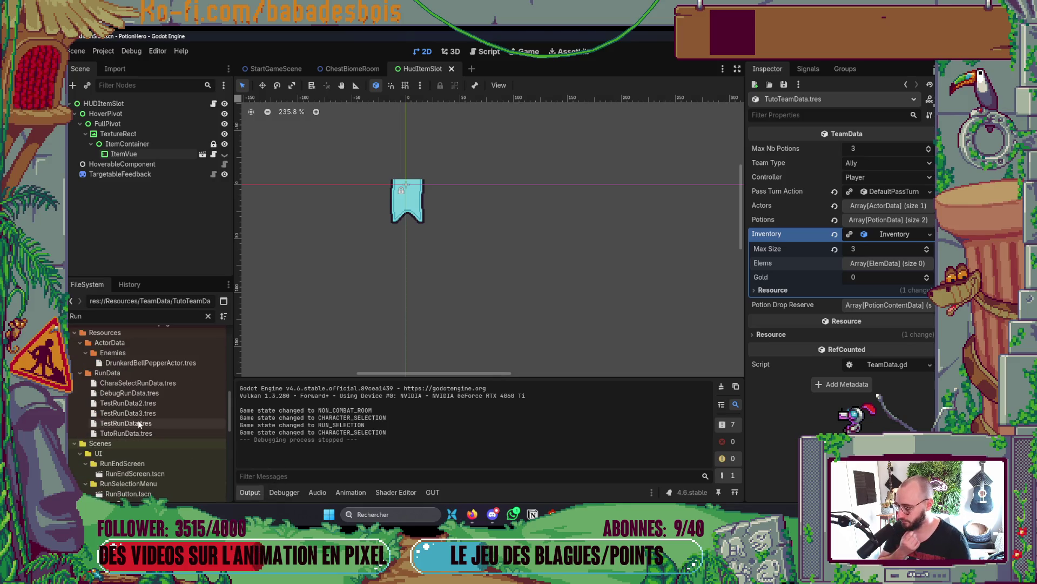
{"action": "left_click", "coordinate": [138, 421]}
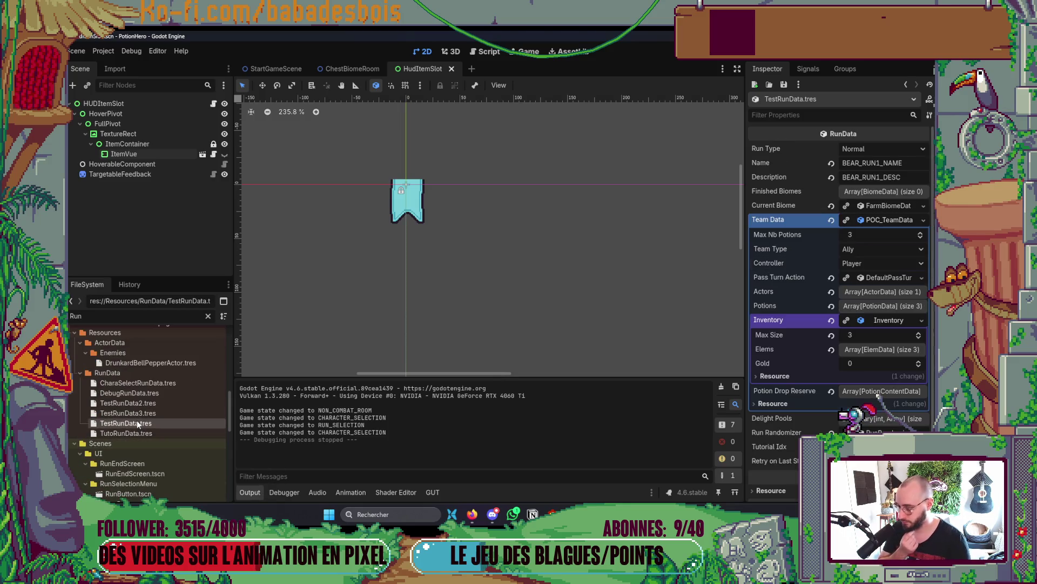
{"action": "left_click", "coordinate": [874, 350]}
{"action": "left_click", "coordinate": [918, 379]}
{"action": "left_click", "coordinate": [918, 378]}
{"action": "left_click", "coordinate": [917, 378]}
{"action": "key", "text": "ctrl+s"}
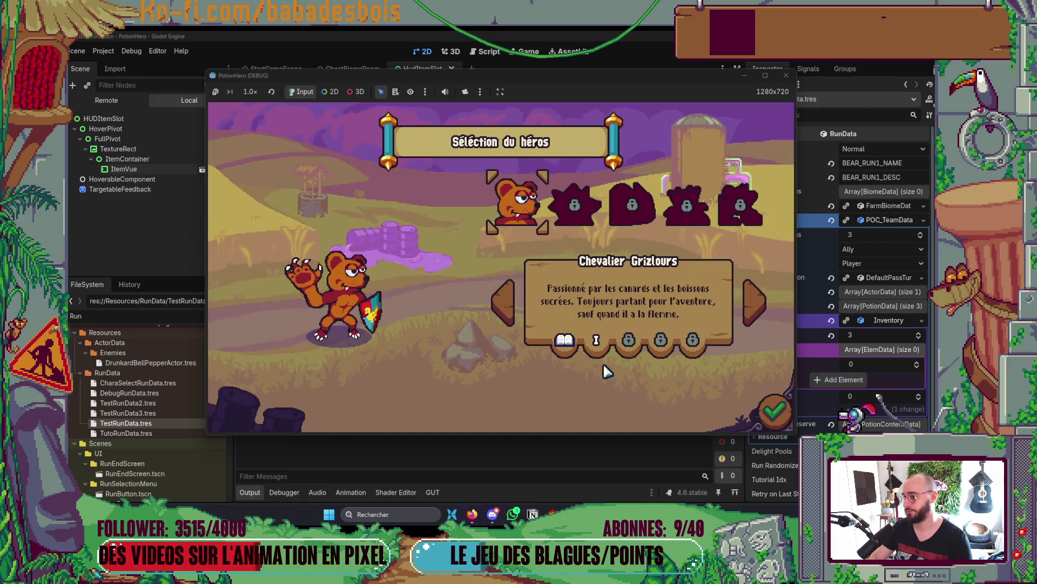
- Confirm the hero, select the Réveil de l'ours adventure, then close the game window
{"action": "left_click", "coordinate": [765, 411]}
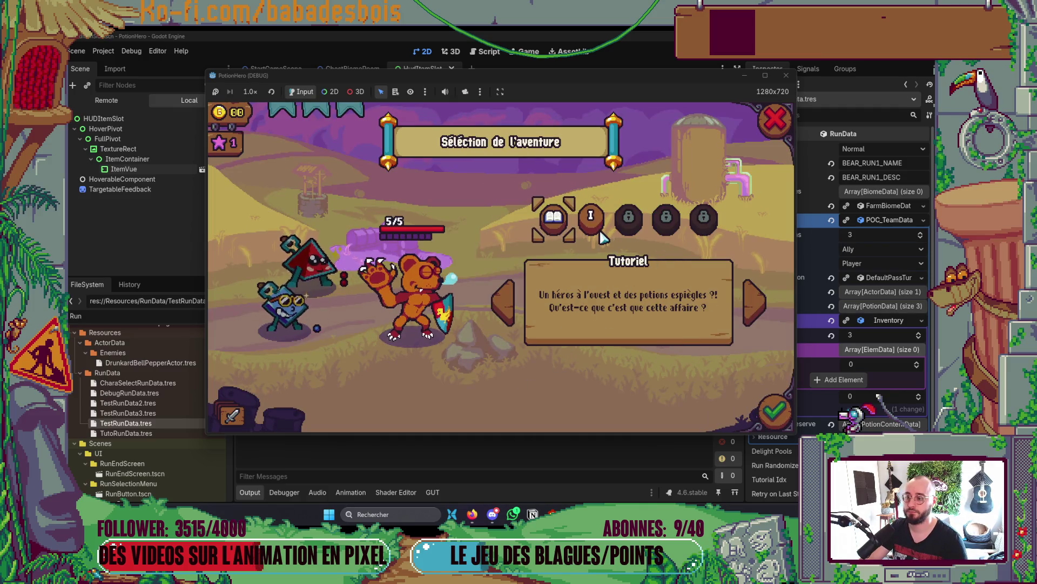
{"action": "left_click", "coordinate": [591, 217]}
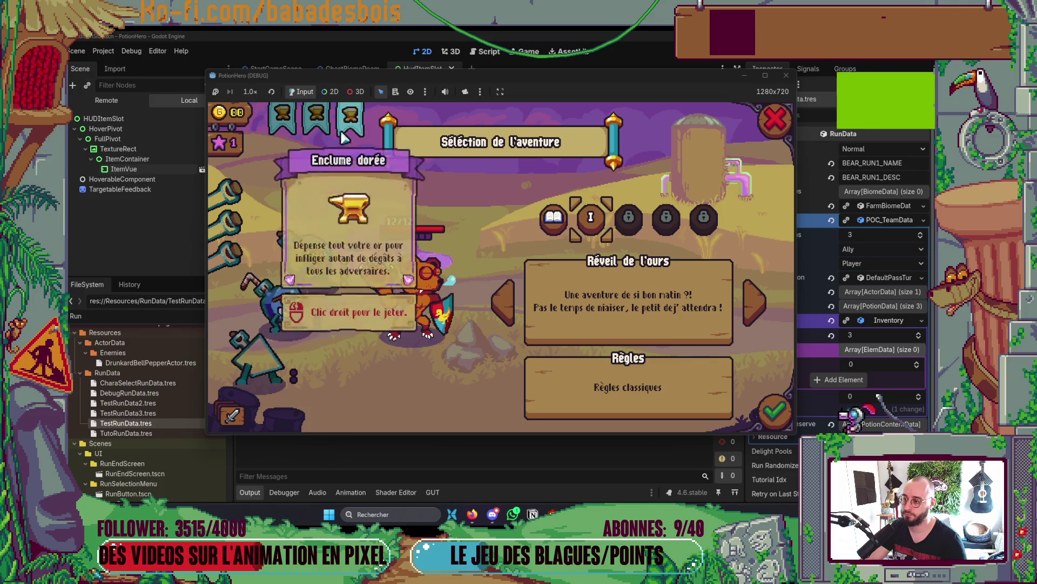
{"action": "left_click", "coordinate": [793, 76]}
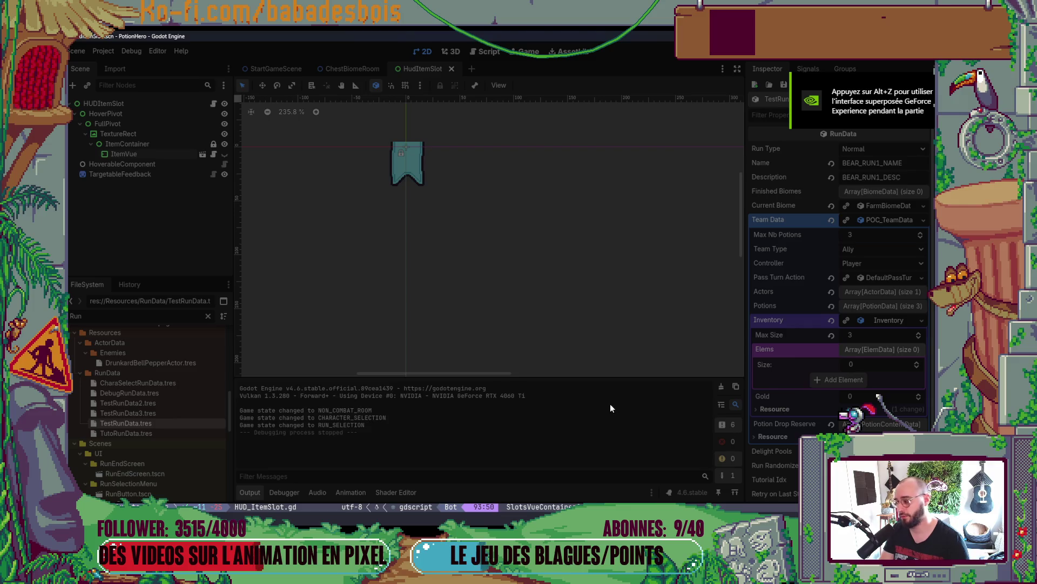
{"action": "key", "text": "alt+Tab"}
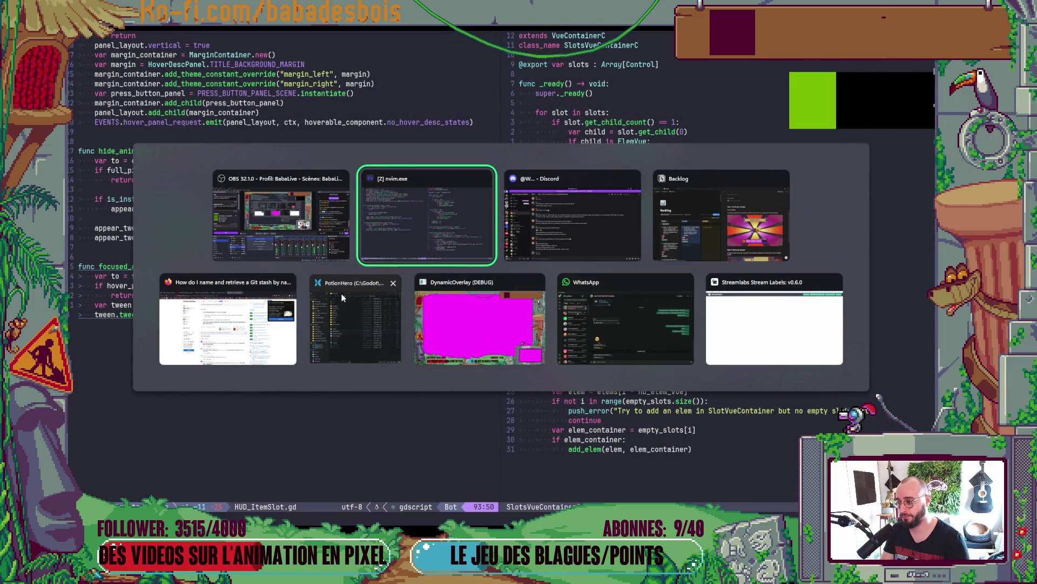
- Reopen the PotionHero project in Godot from its project.godot file
{"action": "left_click", "coordinate": [355, 319]}
{"action": "left_click", "coordinate": [465, 274]}
{"action": "double_click", "coordinate": [464, 272]}
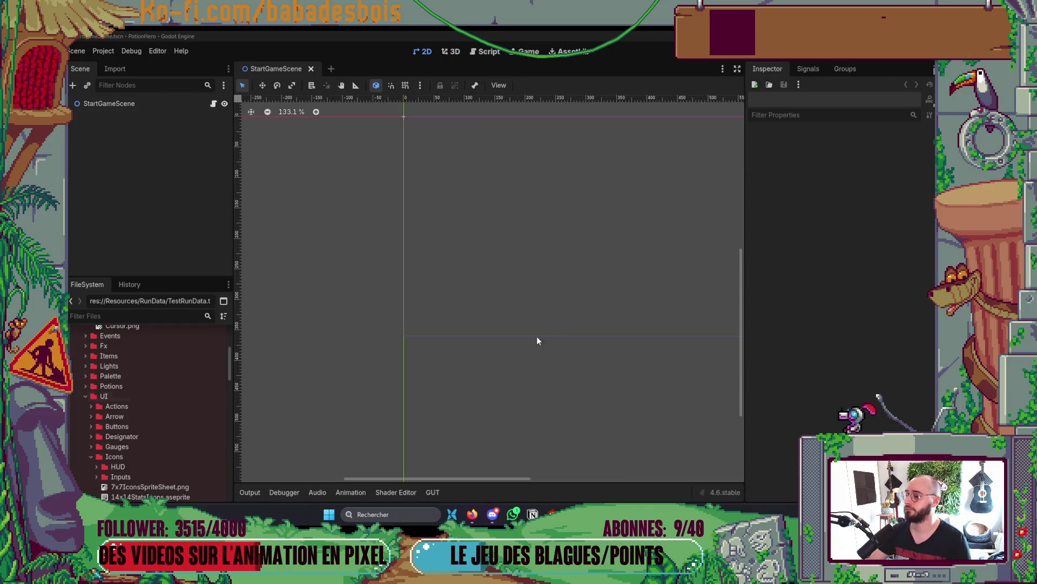
- Remove the three Elems inventory items from TestRunData.tres, save, and relaunch past hero selection
{"action": "type", "text": "Run"}
{"action": "scroll", "coordinate": [143, 422], "scroll_direction": "down", "scroll_amount": 5}
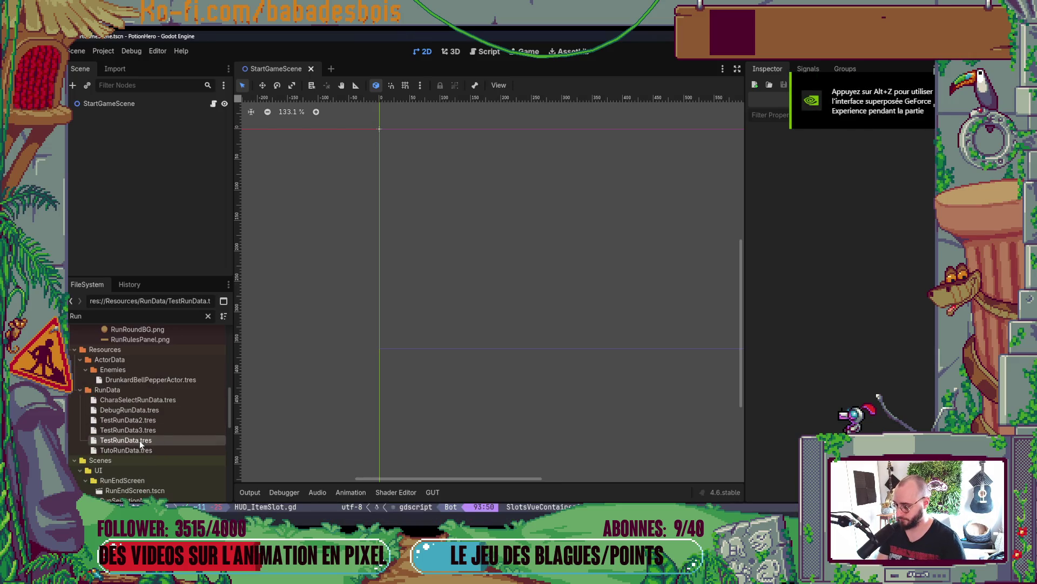
{"action": "left_click", "coordinate": [140, 440]}
{"action": "left_click", "coordinate": [893, 350]}
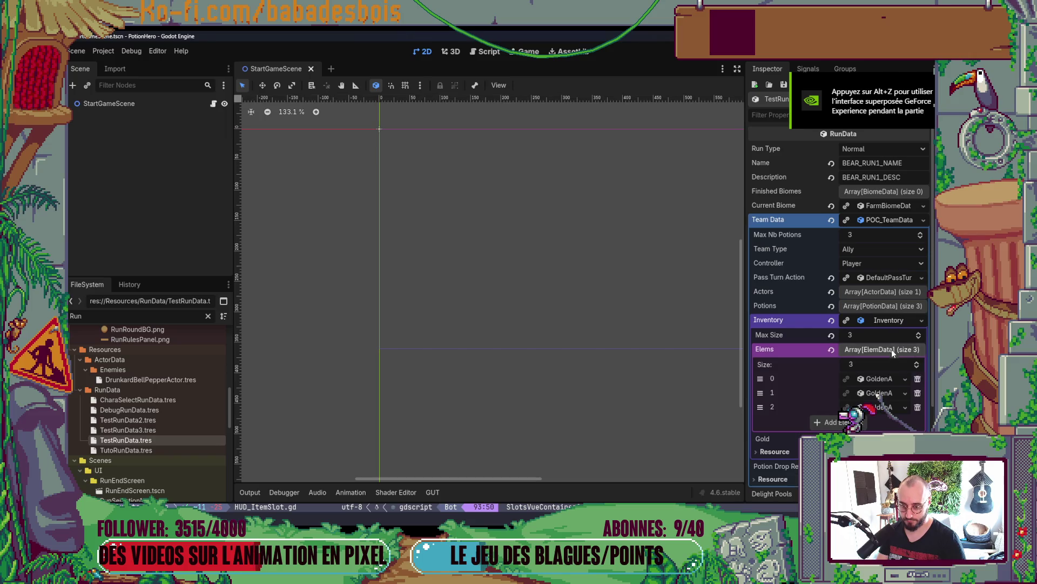
{"action": "left_click", "coordinate": [917, 379]}
{"action": "left_click", "coordinate": [917, 379]}
{"action": "left_click", "coordinate": [917, 379]}
{"action": "key", "text": "ctrl+s"}
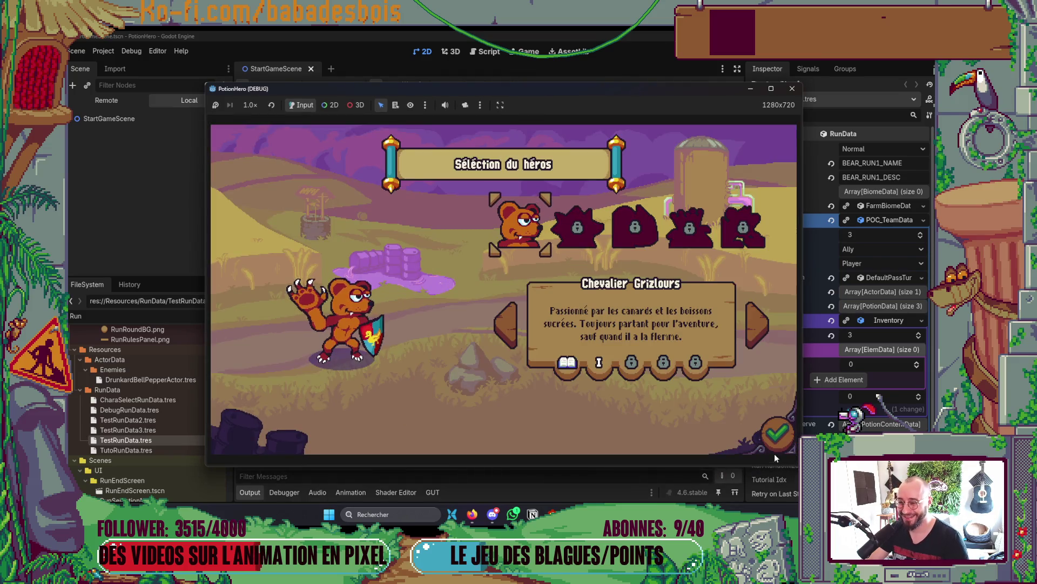
{"action": "left_click", "coordinate": [779, 444]}
- Select and start Réveil de l'ours, clicking through the intro dialogue
{"action": "left_click", "coordinate": [595, 243]}
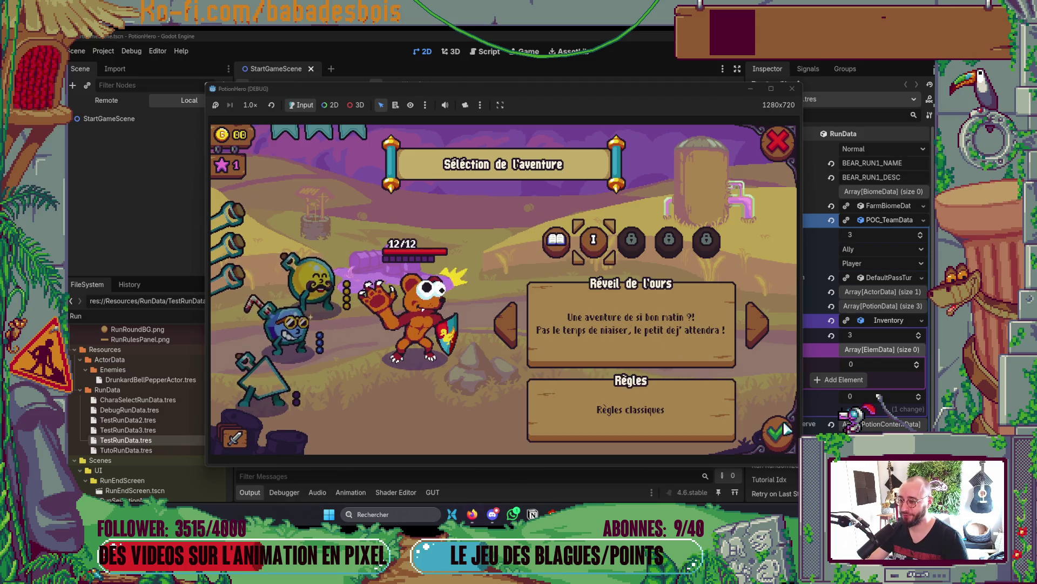
{"action": "key", "text": "Return"}
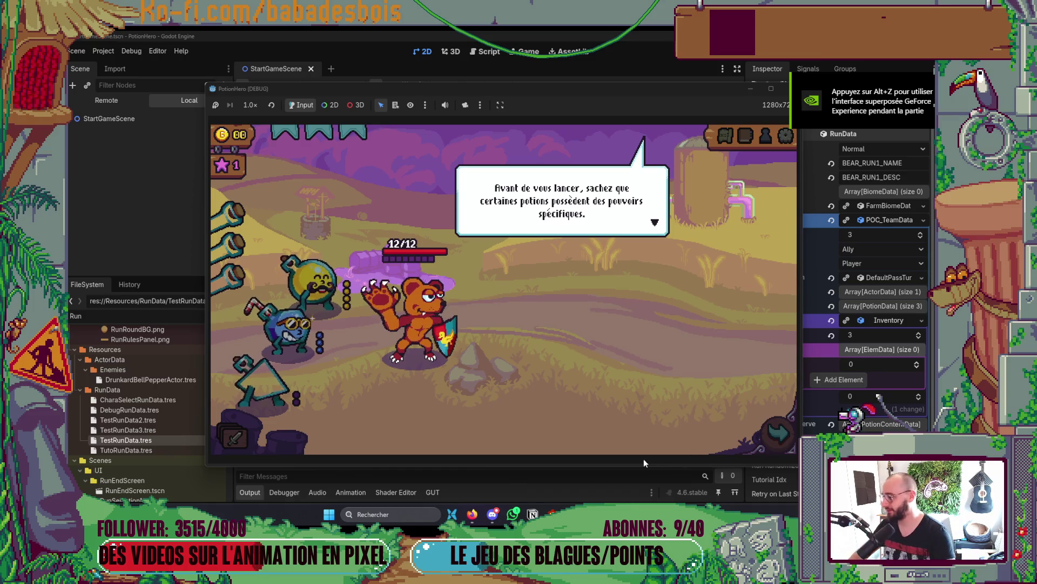
{"action": "left_click", "coordinate": [503, 314]}
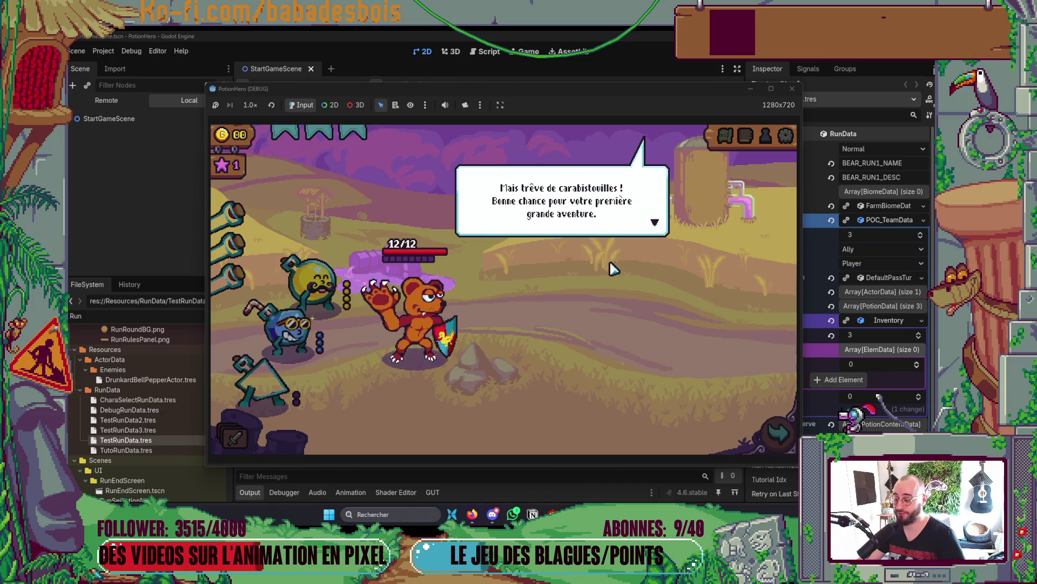
{"action": "left_click", "coordinate": [611, 305]}
- Go via the Ferme malfamée map to the fountain and take the Bidon hydrolix refill
{"action": "left_click", "coordinate": [724, 138]}
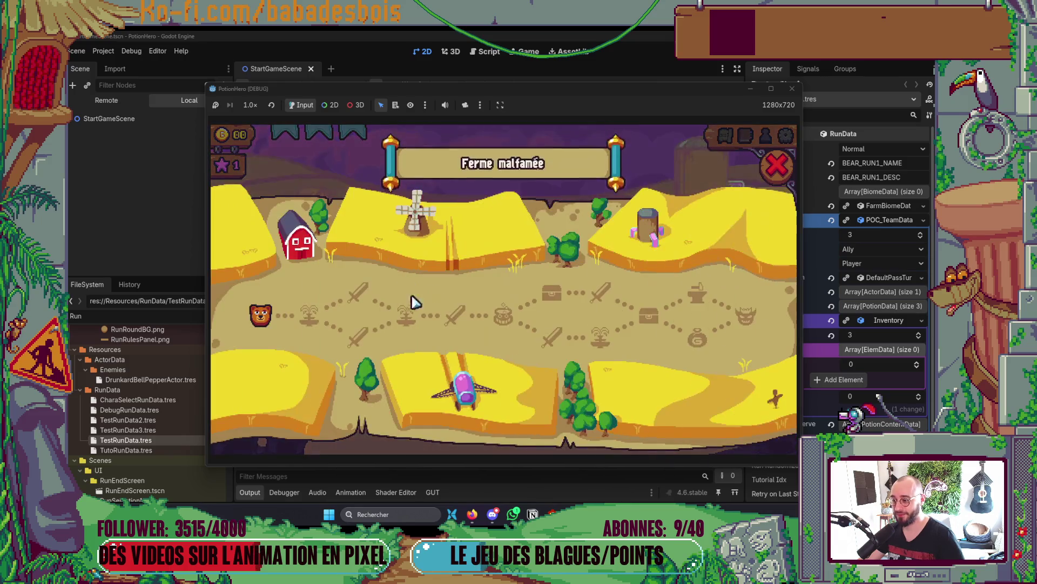
{"action": "left_click", "coordinate": [494, 322]}
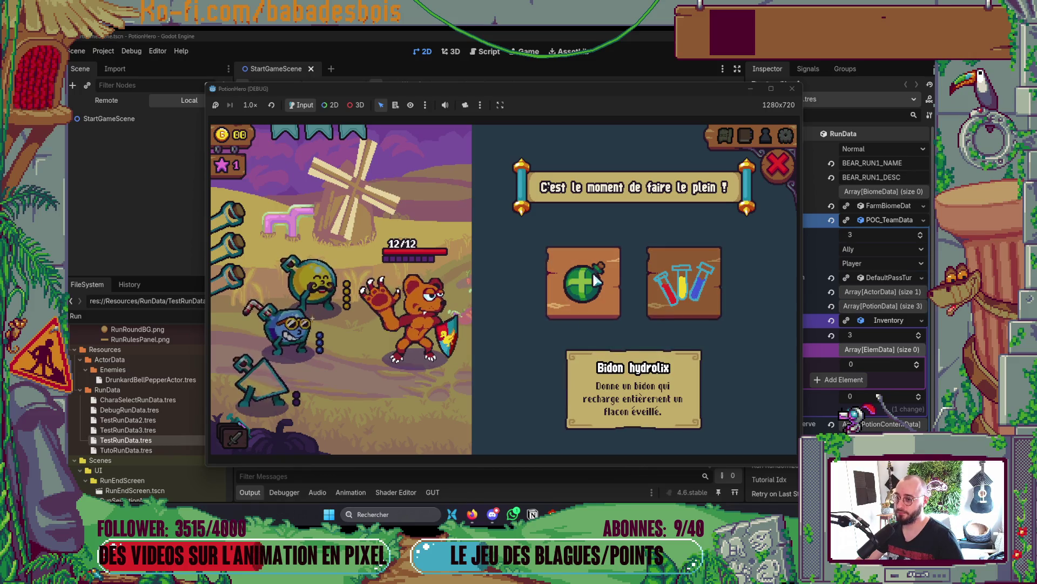
{"action": "left_click", "coordinate": [597, 278]}
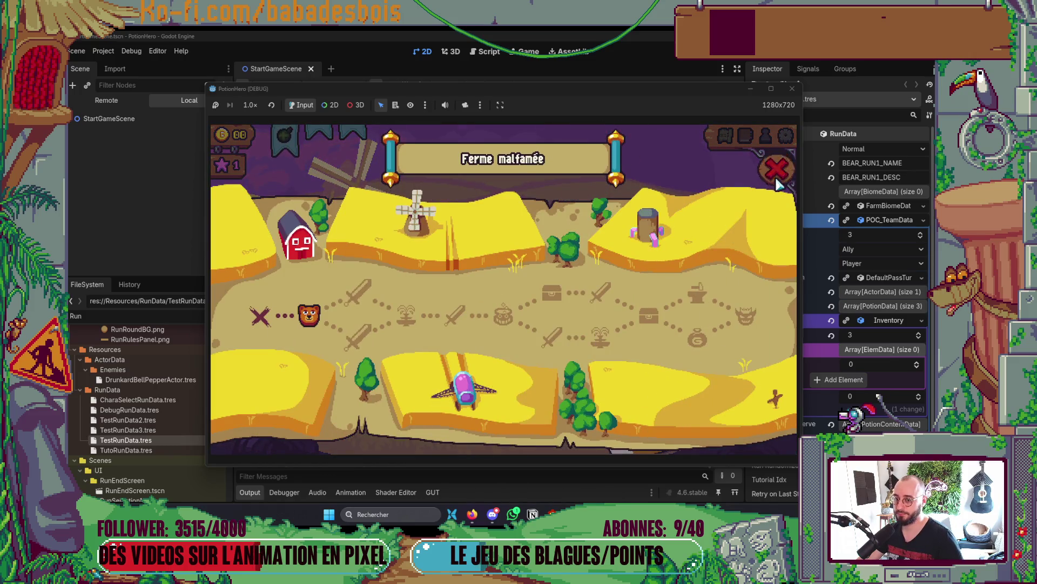
{"action": "left_click", "coordinate": [777, 181]}
- Pass the turn, use a potion on the bear, and end turns until the bomb enemy dies
{"action": "mouse_move", "coordinate": [295, 145]}
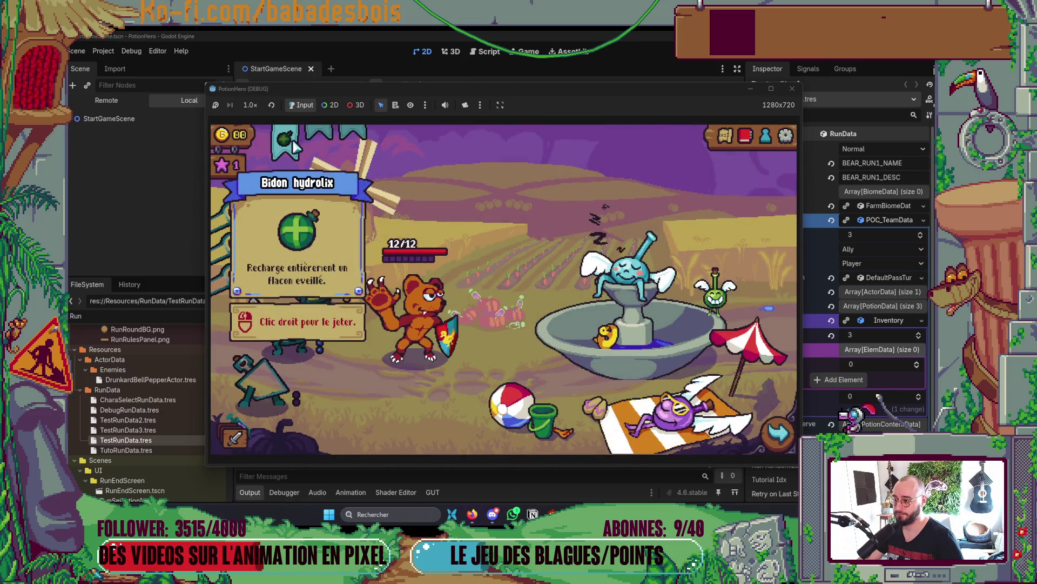
{"action": "left_click", "coordinate": [778, 432]}
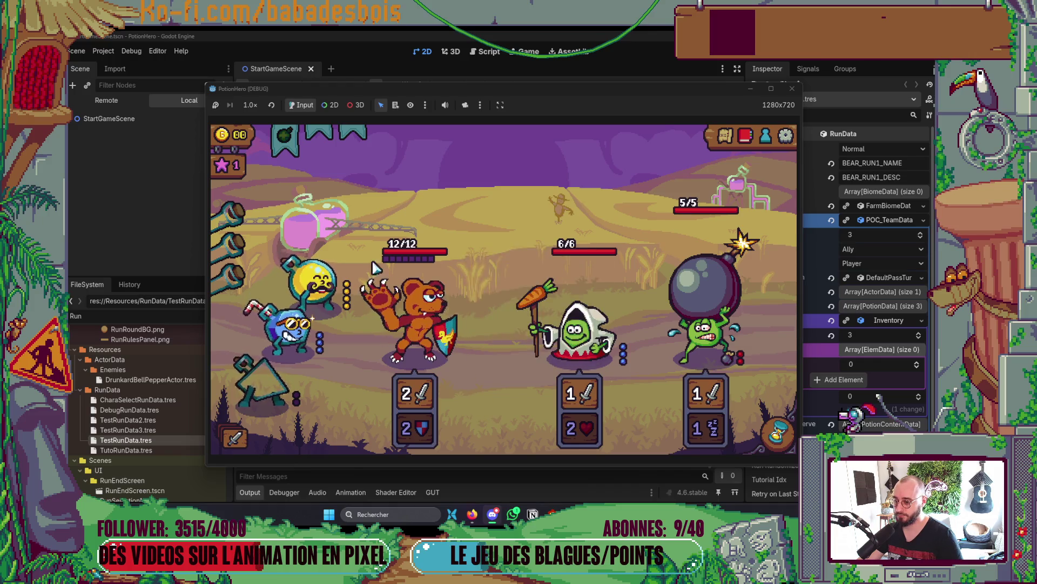
{"action": "left_click", "coordinate": [783, 420]}
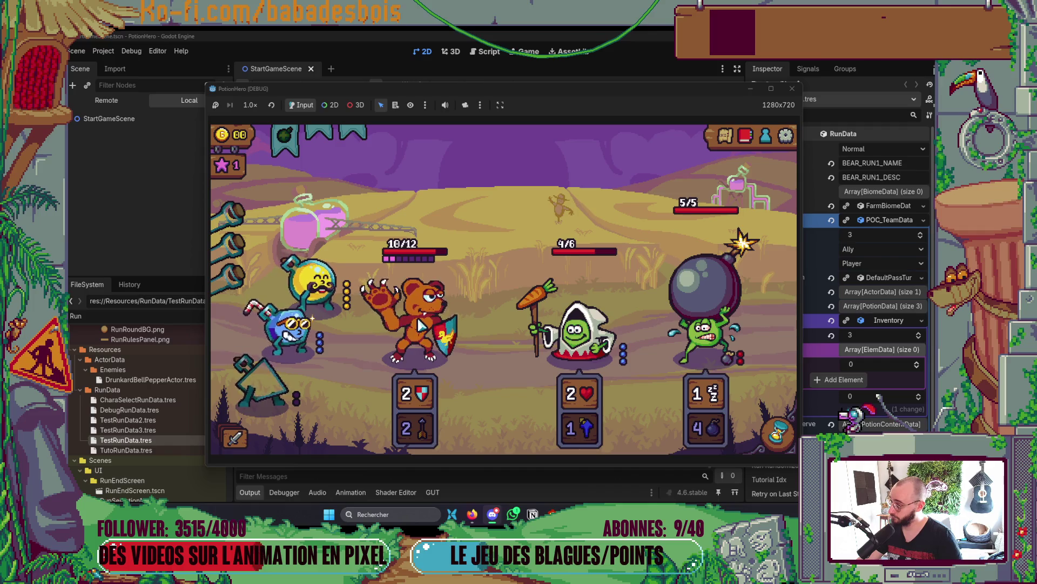
{"action": "mouse_move", "coordinate": [428, 348]}
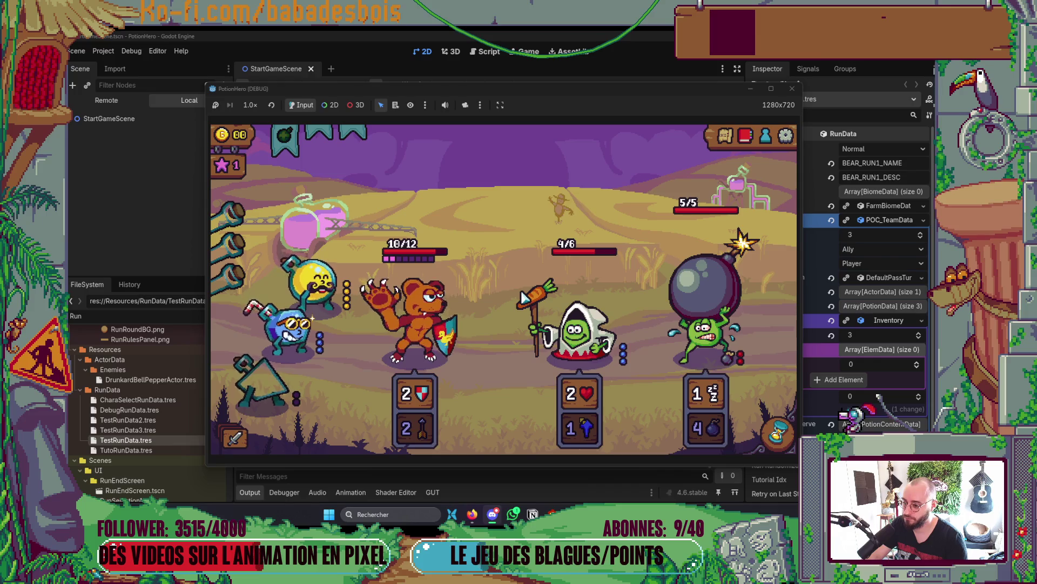
{"action": "left_click", "coordinate": [332, 281]}
{"action": "left_click", "coordinate": [416, 319]}
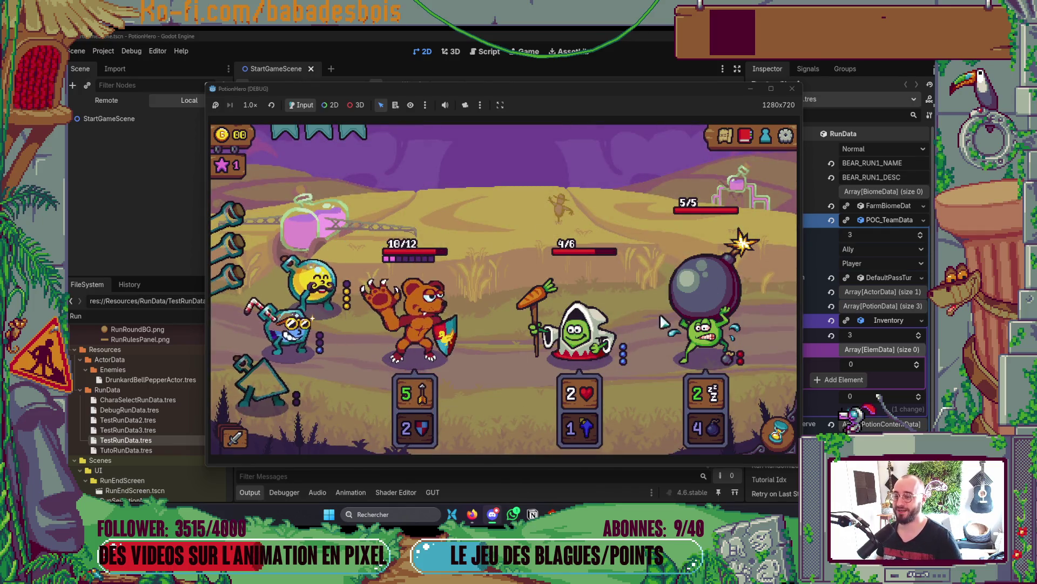
{"action": "left_click", "coordinate": [778, 432]}
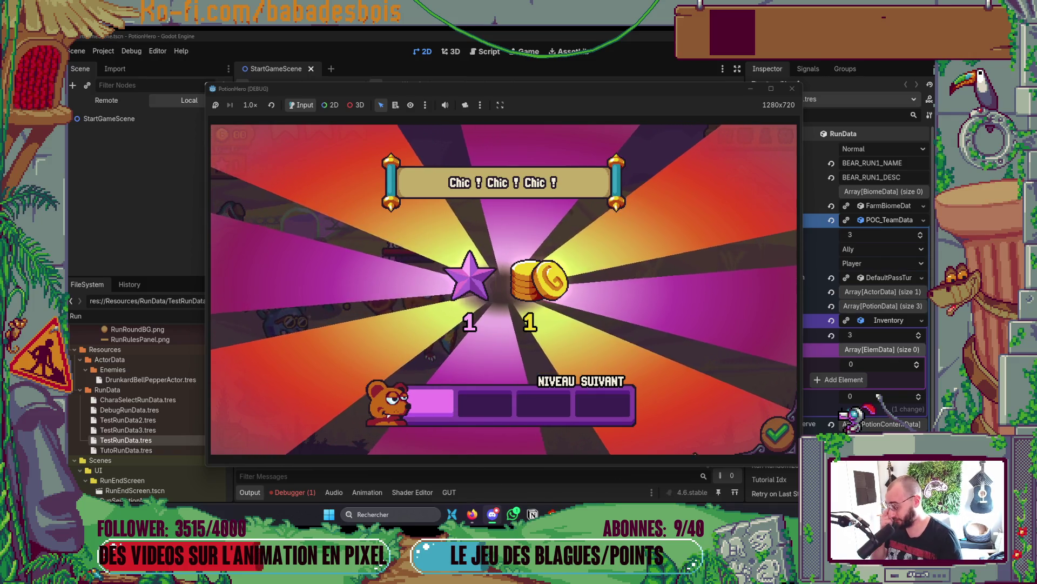
- Accept the victory rewards, travel to the Fontaine node, and take the fountain's first refill option
{"action": "left_click", "coordinate": [774, 434]}
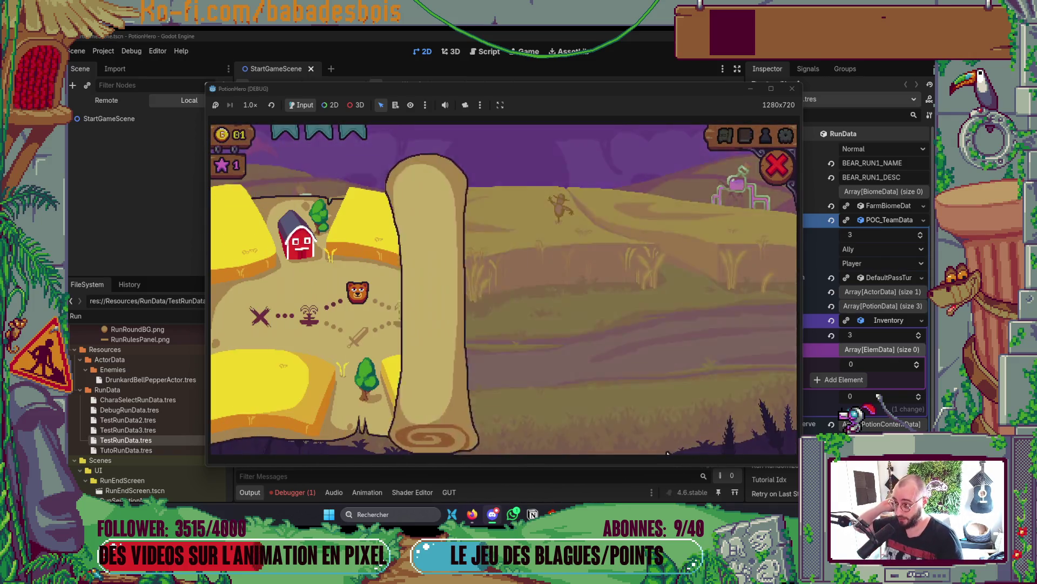
{"action": "left_click", "coordinate": [416, 324]}
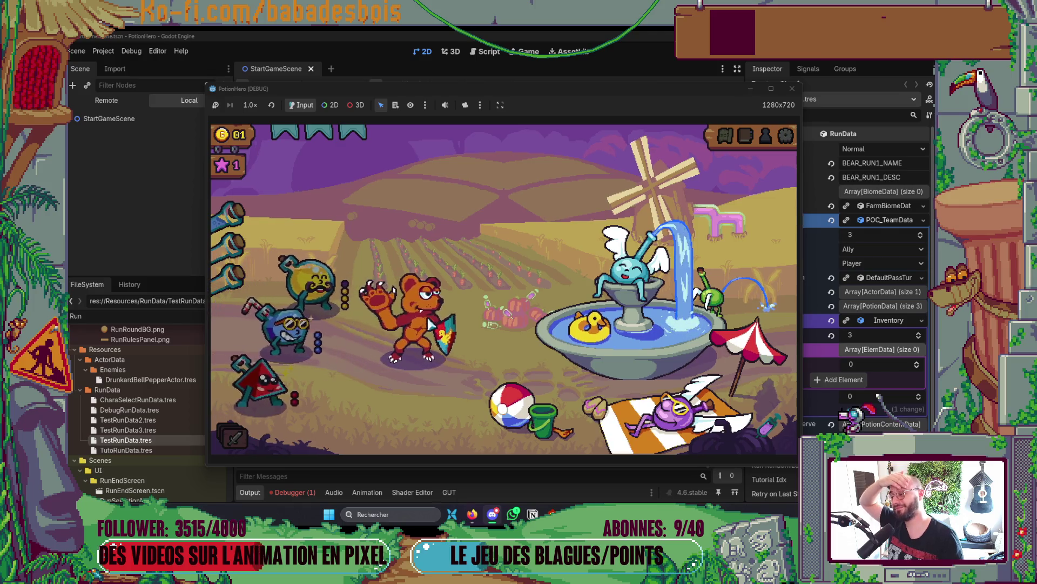
{"action": "left_click", "coordinate": [621, 367]}
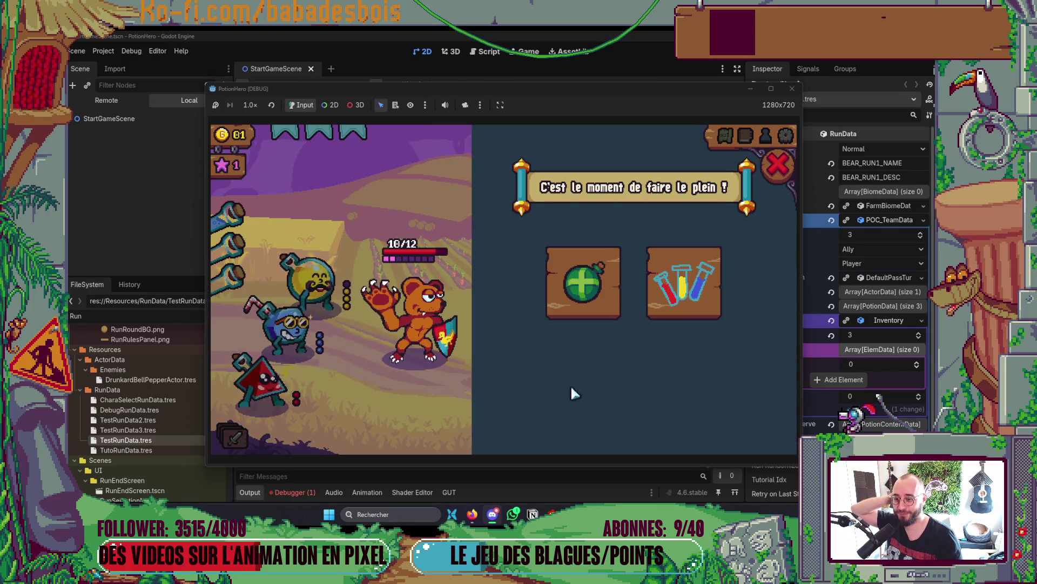
{"action": "mouse_move", "coordinate": [652, 297]}
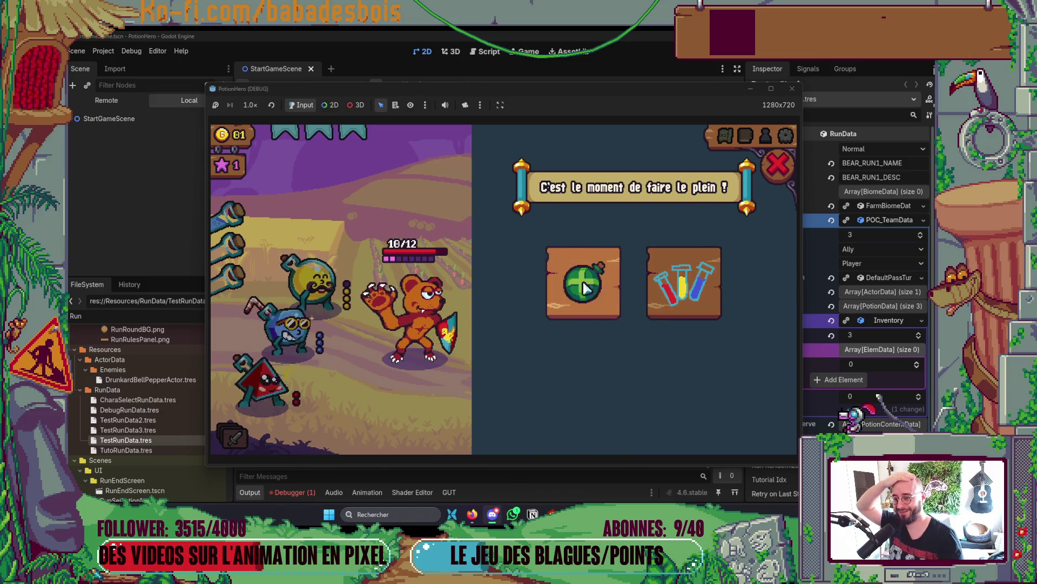
{"action": "left_click", "coordinate": [583, 286]}
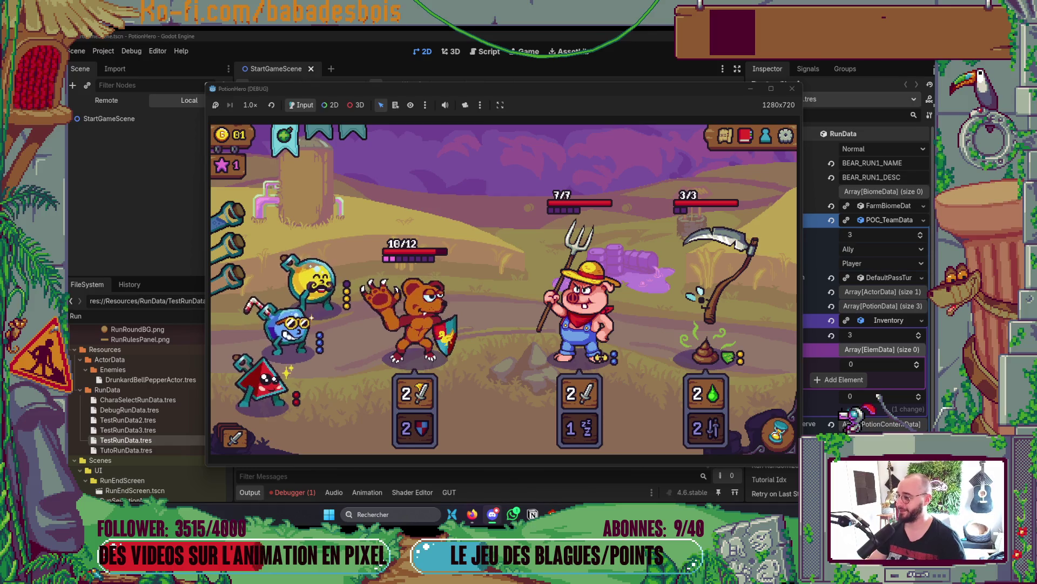
- Read the unit cards, try the straw flask then cancel targeting, and pass the turn
{"action": "mouse_move", "coordinate": [448, 310]}
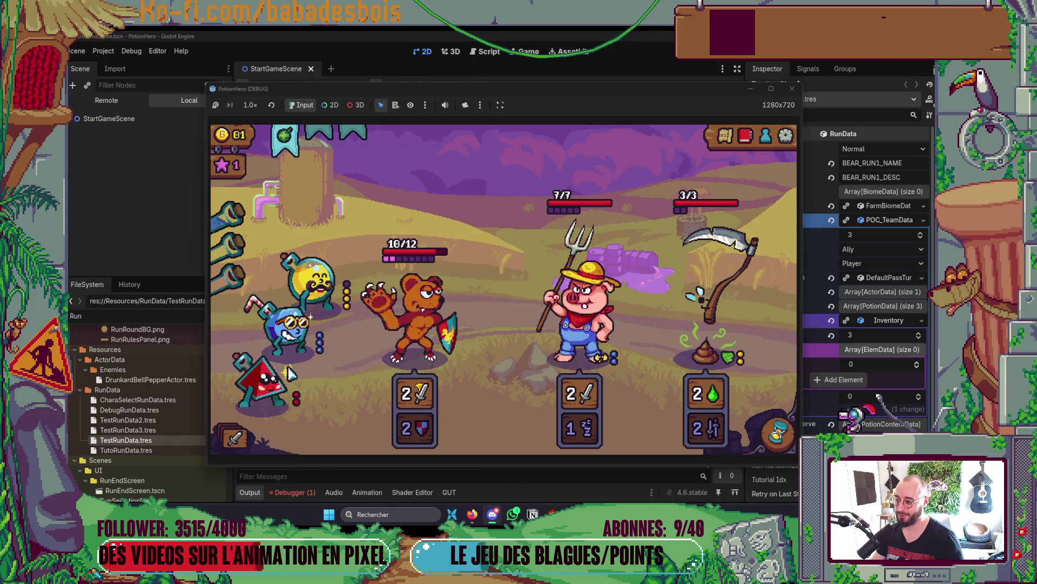
{"action": "mouse_move", "coordinate": [264, 392]}
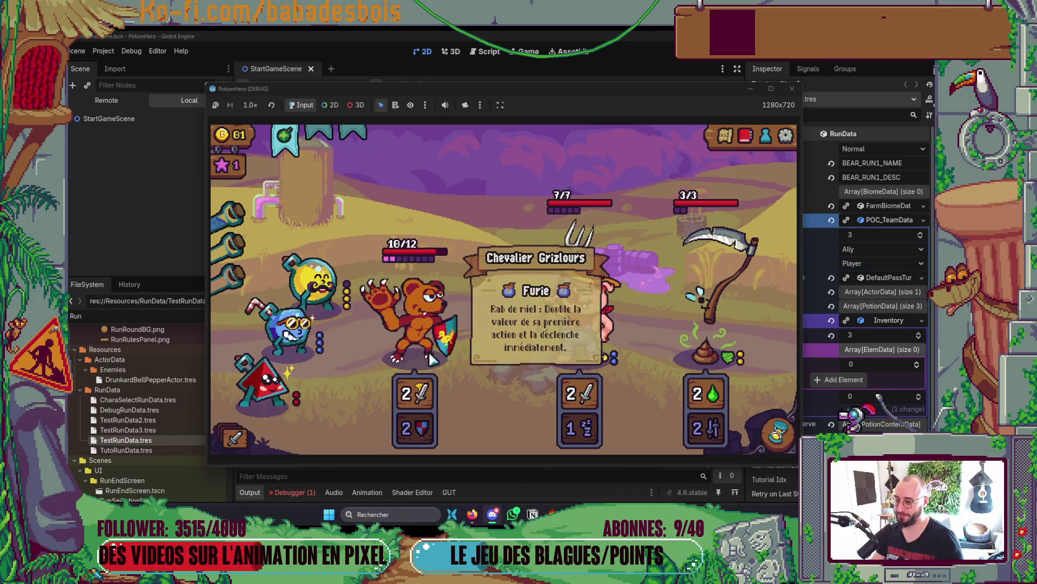
{"action": "mouse_move", "coordinate": [281, 327]}
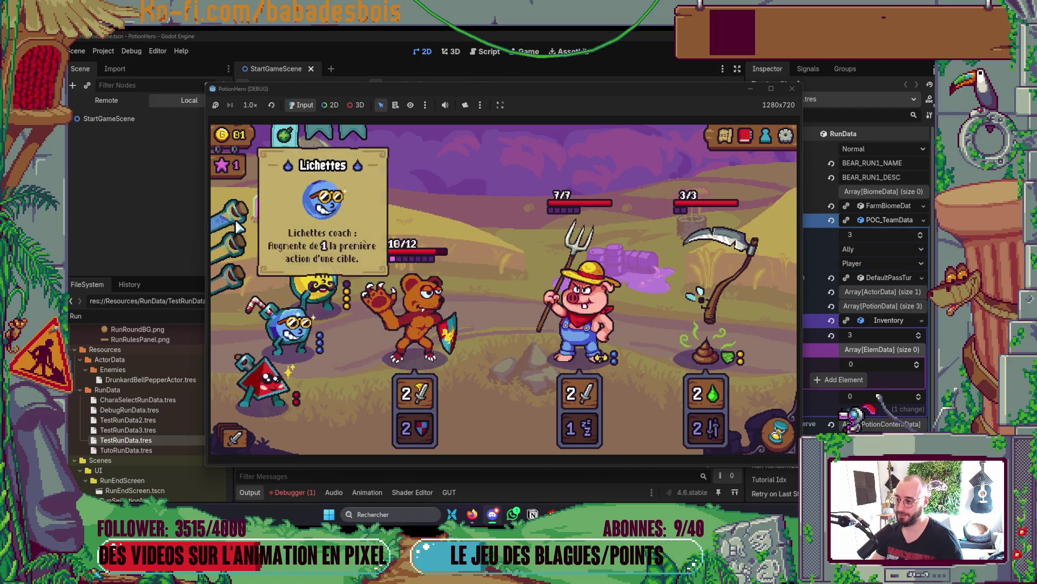
{"action": "mouse_move", "coordinate": [289, 154]}
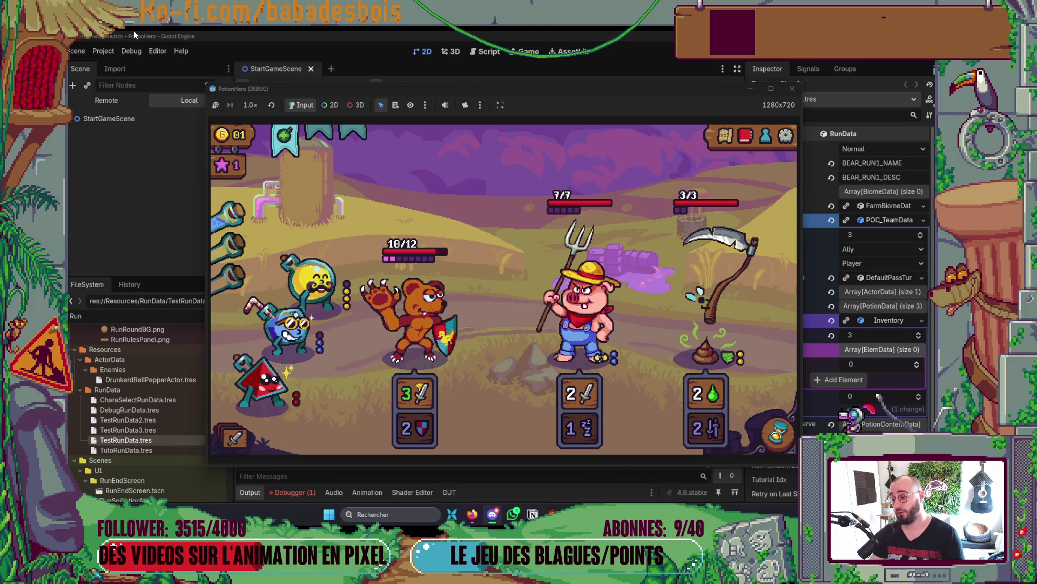
{"action": "mouse_move", "coordinate": [309, 325]}
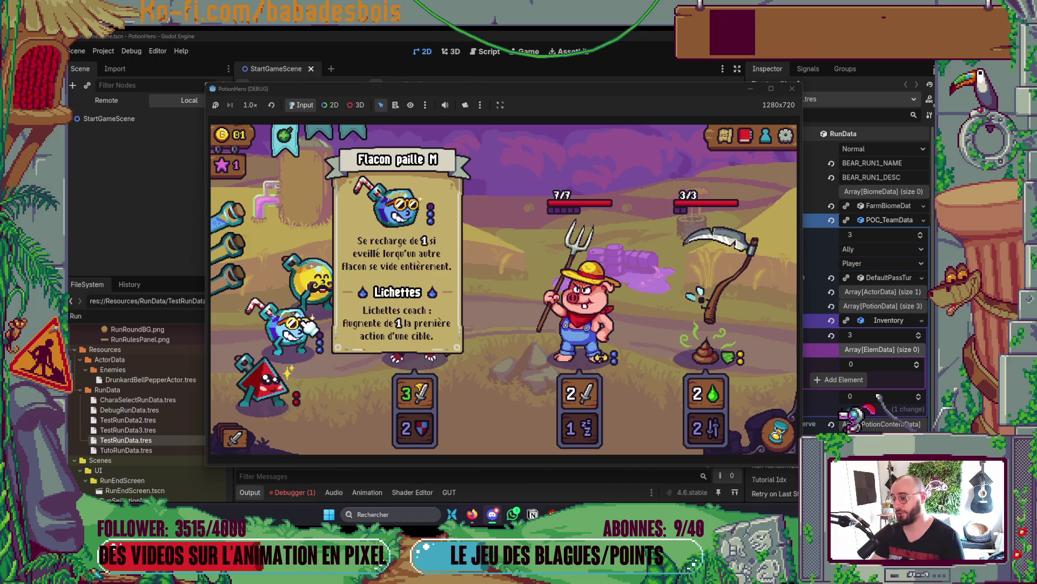
{"action": "left_click", "coordinate": [311, 325]}
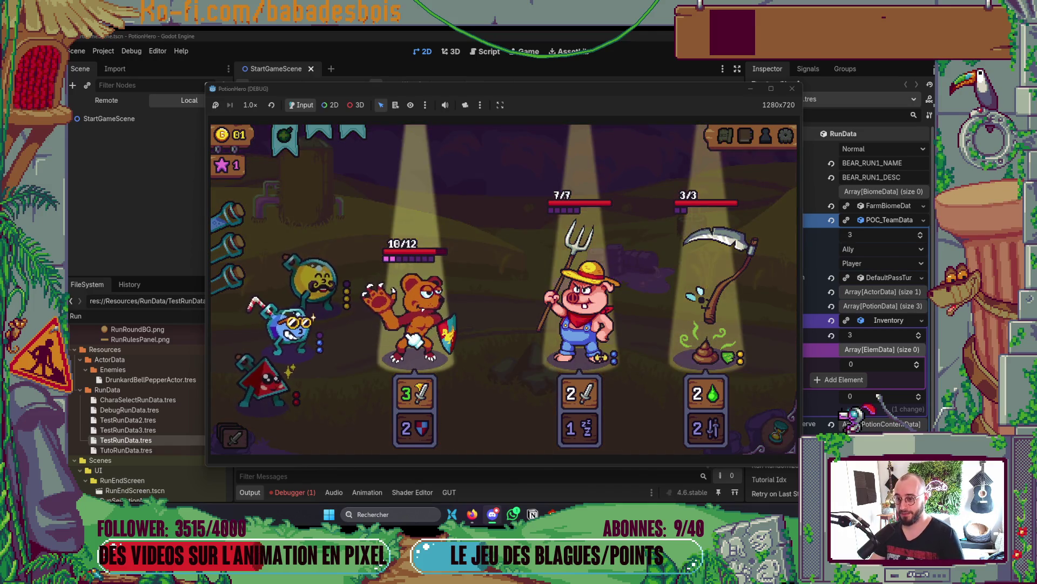
{"action": "left_click", "coordinate": [516, 320]}
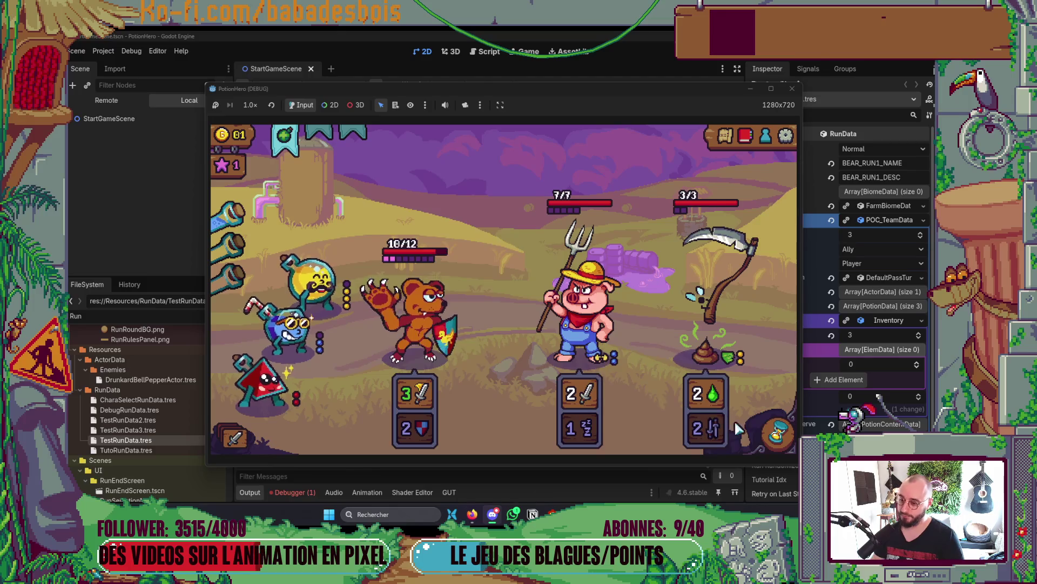
{"action": "left_click", "coordinate": [777, 432]}
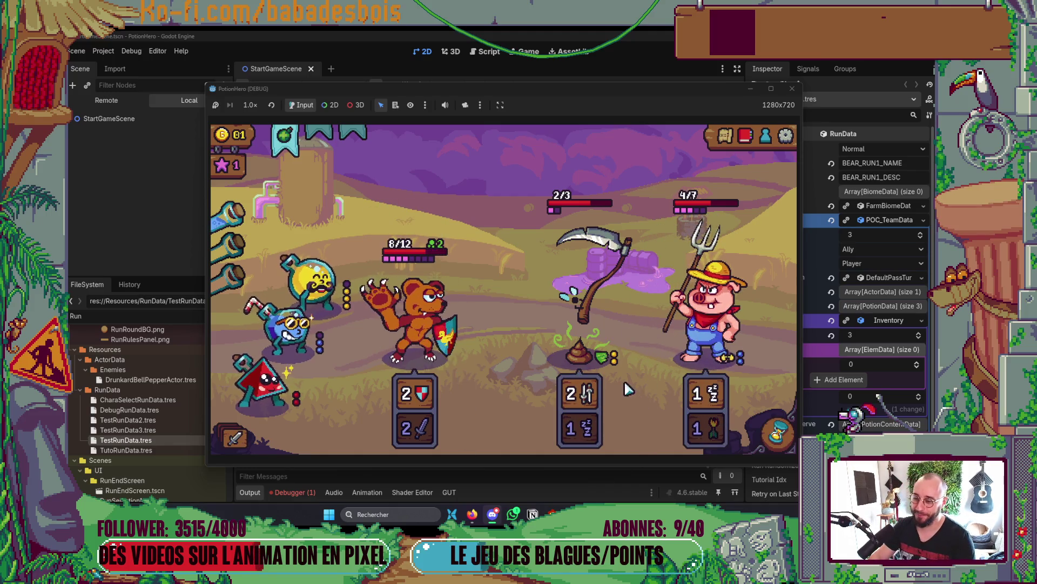
- Apply the straw flask to the bear, pass the turn, then stop the running game
{"action": "mouse_move", "coordinate": [453, 356]}
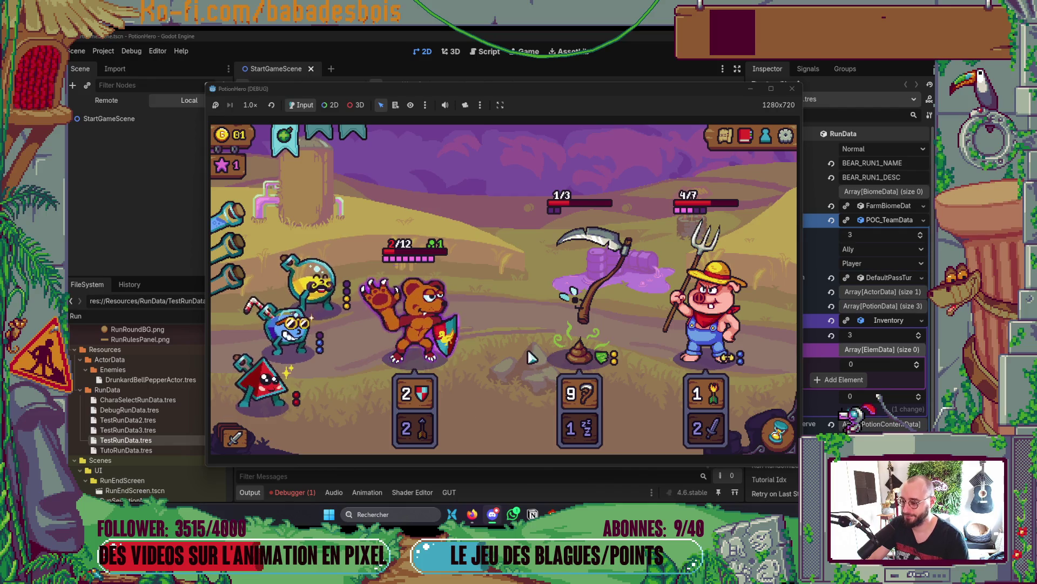
{"action": "mouse_move", "coordinate": [568, 307]}
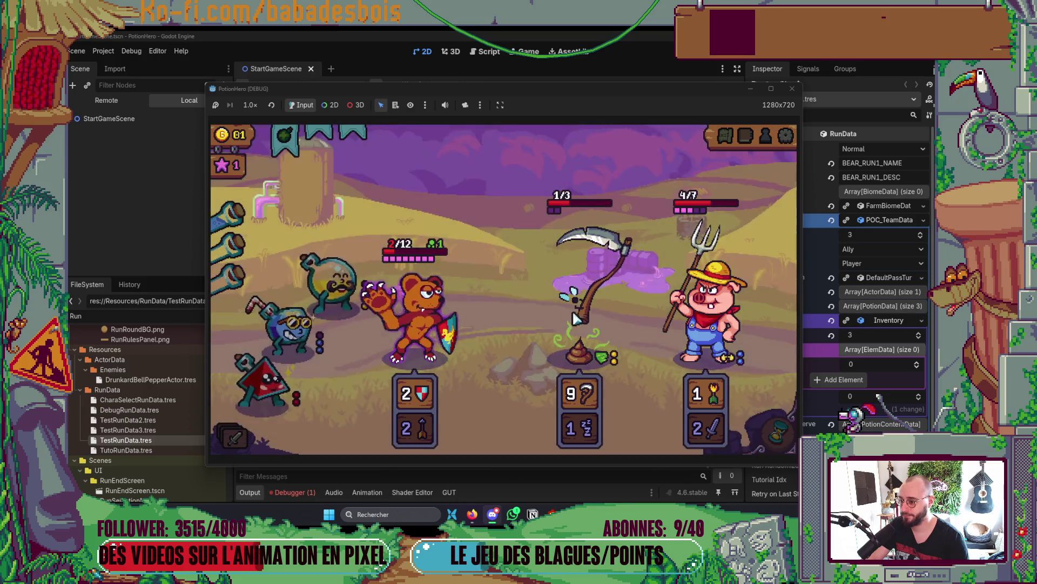
{"action": "mouse_move", "coordinate": [452, 317]}
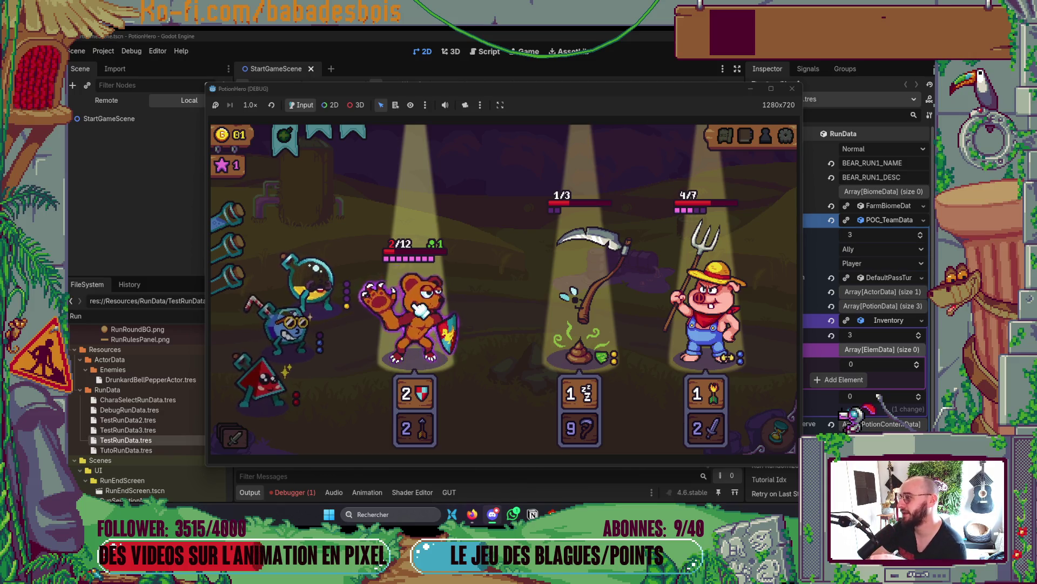
{"action": "left_click", "coordinate": [419, 310]}
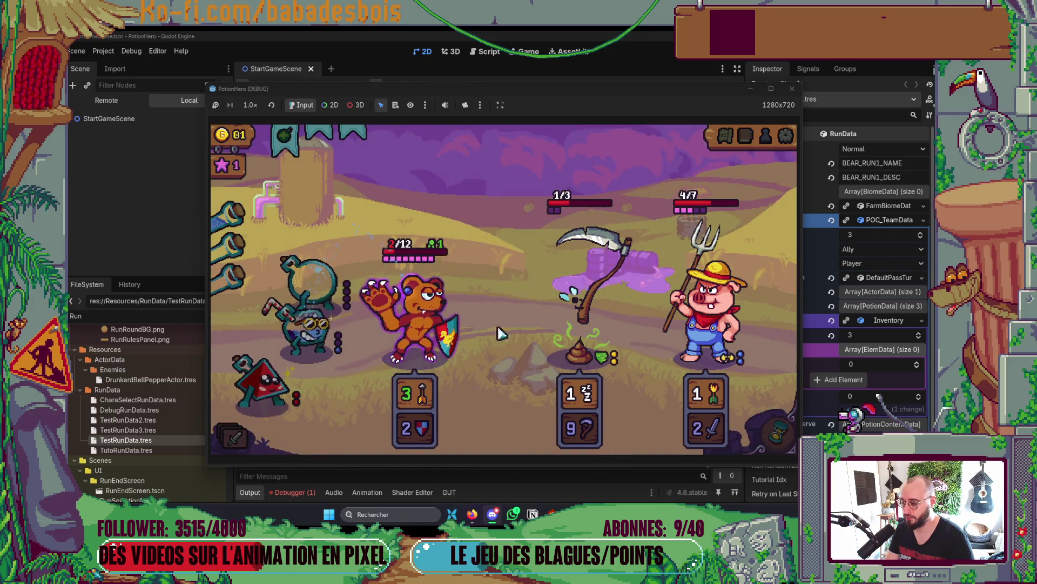
{"action": "mouse_move", "coordinate": [702, 399]}
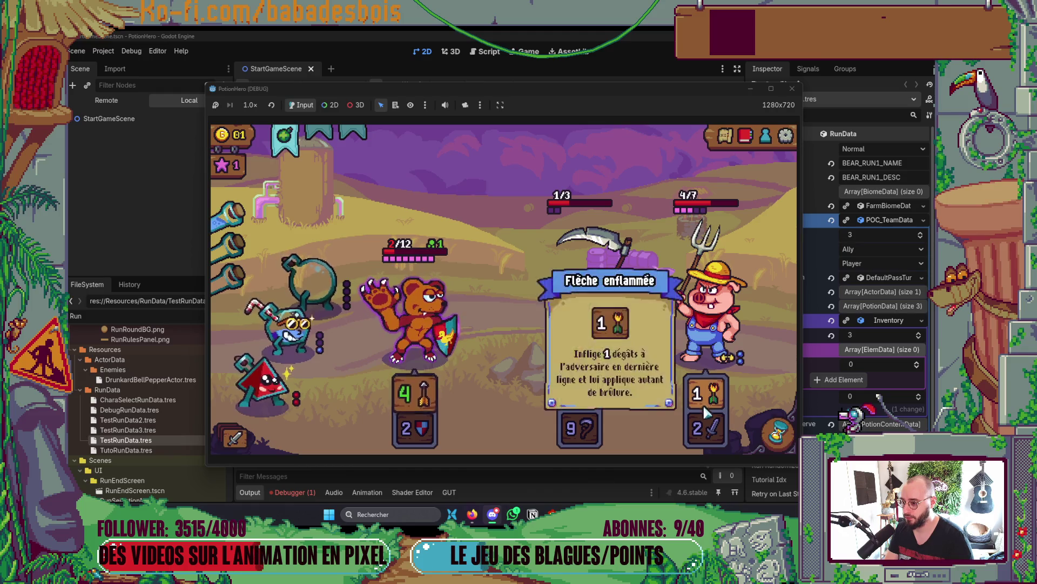
{"action": "left_click", "coordinate": [778, 437]}
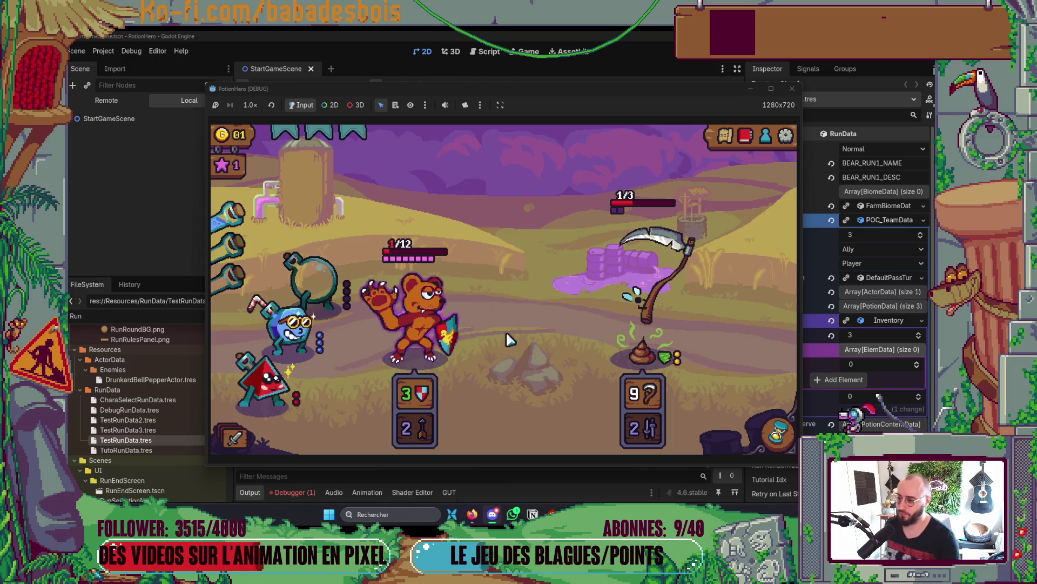
{"action": "left_click", "coordinate": [792, 88]}
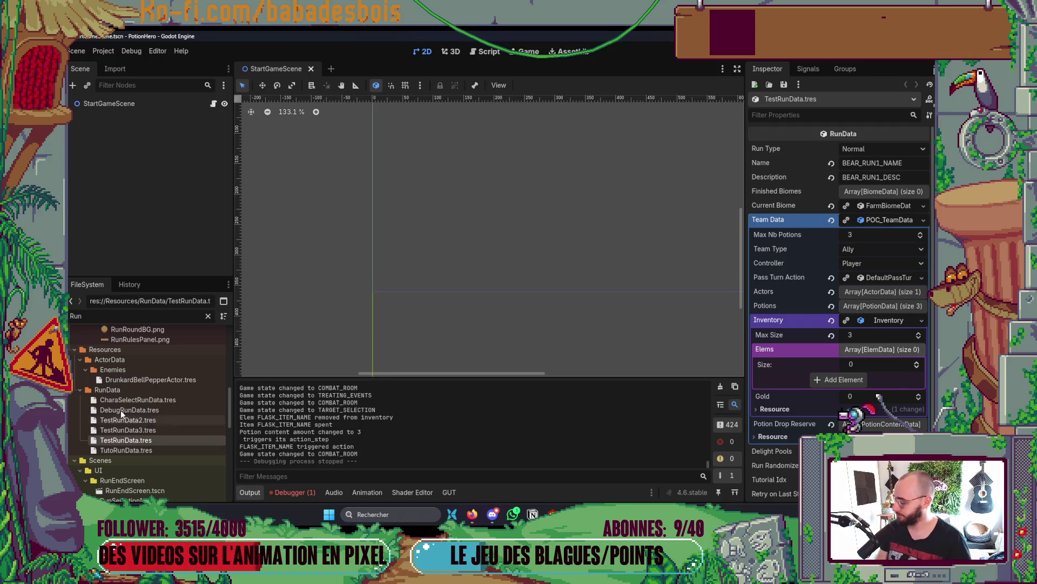
- Switch to the terminal and check the git status
{"action": "key", "text": "alt+Tab"}
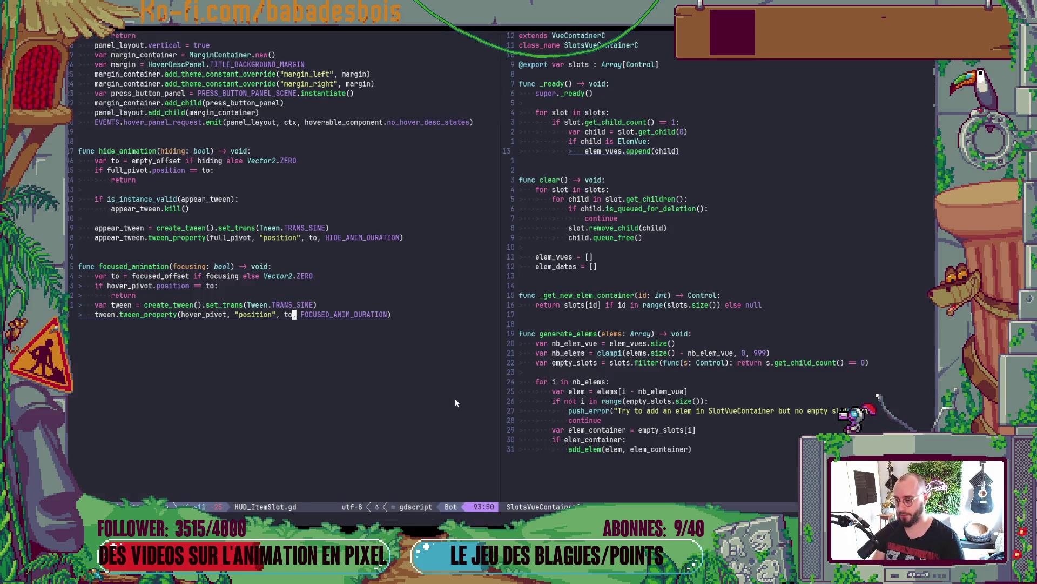
{"action": "type", "text": "git s"}
{"action": "key", "text": "Return"}
- Stage SlotsVueContainerC.gd, HUD_ItemSlot.gd and HudItemSlot.tscn with git add
{"action": "type", "text": "dd"}
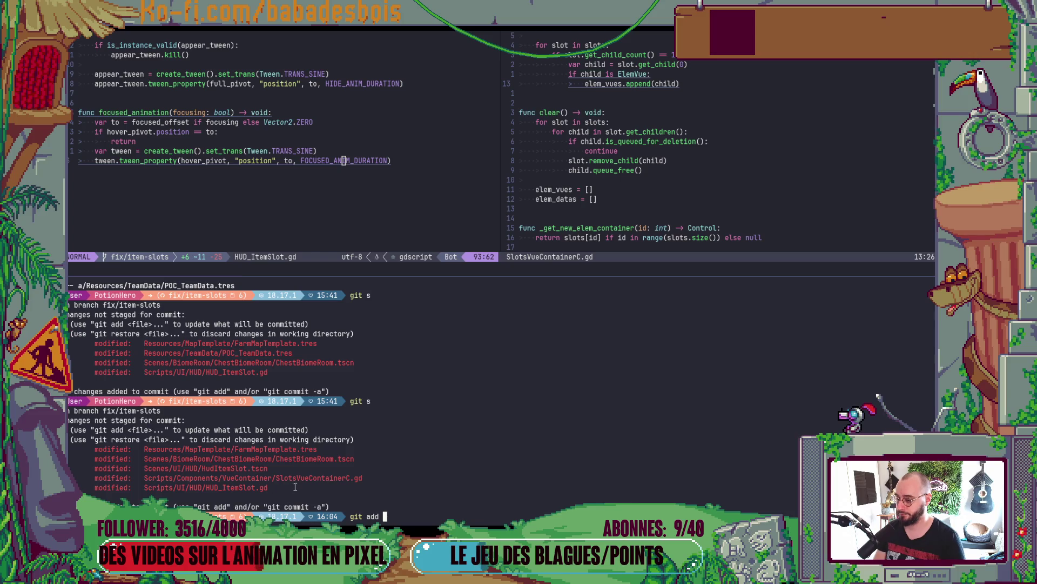
{"action": "double_click", "coordinate": [311, 478]}
{"action": "middle_click", "coordinate": [311, 477]}
{"action": "key", "text": "Return"}
{"action": "type", "text": "git add"}
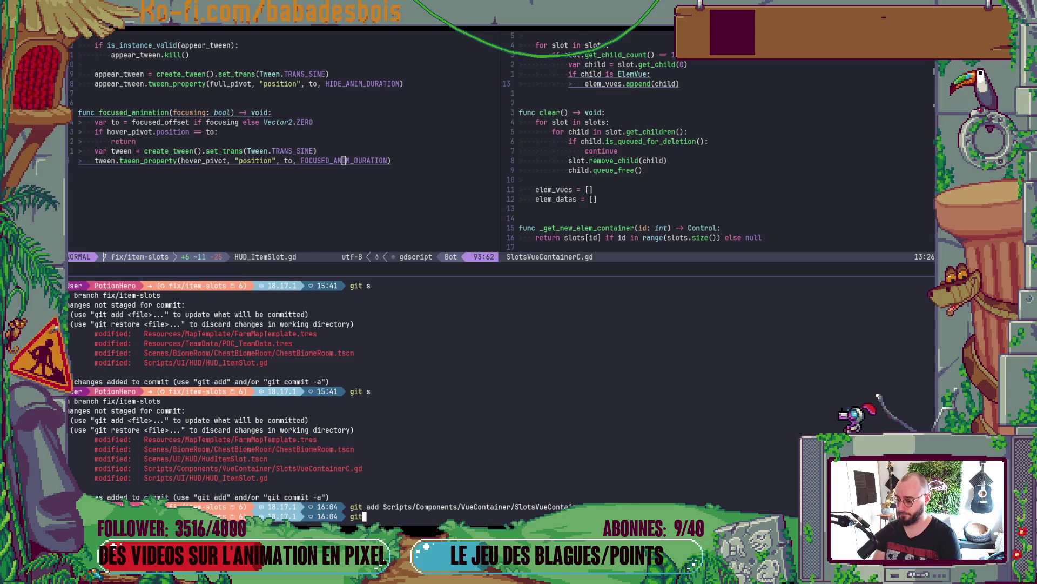
{"action": "double_click", "coordinate": [262, 479]}
{"action": "middle_click", "coordinate": [262, 478]}
{"action": "key", "text": "Return"}
{"action": "type", "text": "git add"}
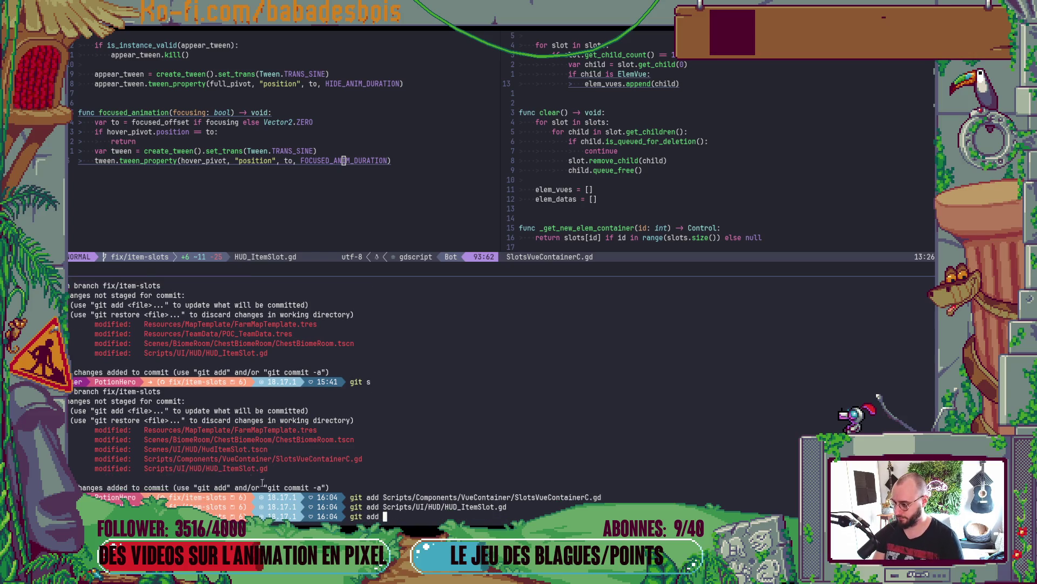
{"action": "double_click", "coordinate": [236, 449]}
{"action": "middle_click", "coordinate": [236, 449]}
{"action": "key", "text": "Return"}
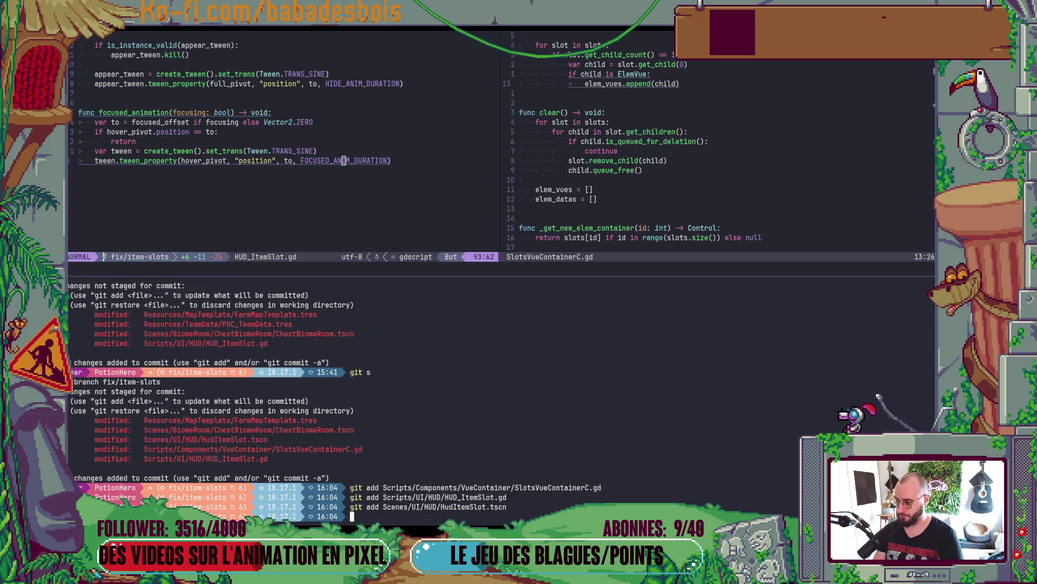
- Start a commitizen commit with cz and browse the change-type list
{"action": "type", "text": "cz"}
{"action": "key", "text": "Return"}
{"action": "key", "text": "Down"}
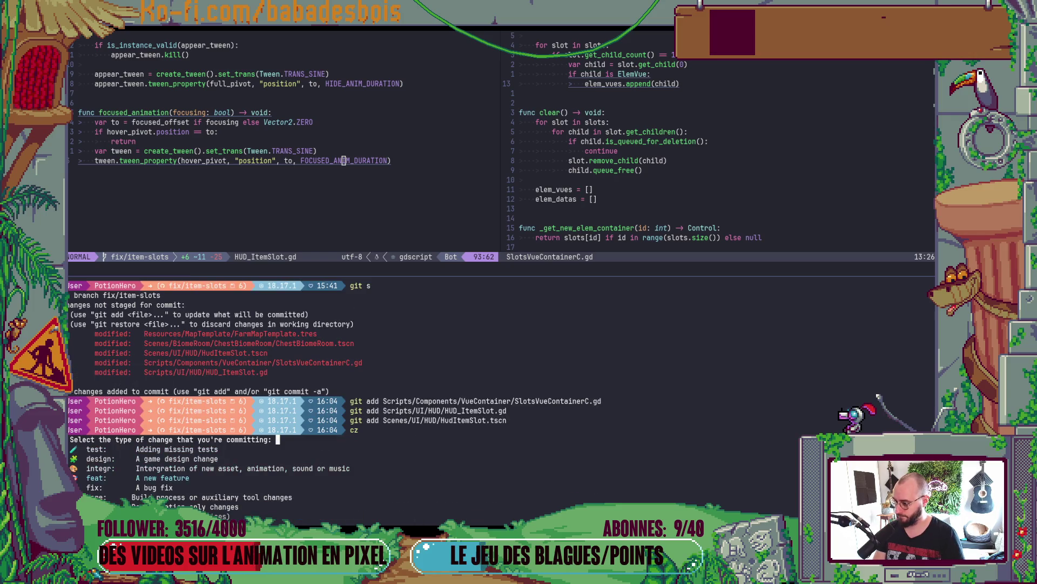
- Commit as fix with scope UI and summary 'Fix HUD item slot', then run git push
{"action": "key", "text": "Return"}
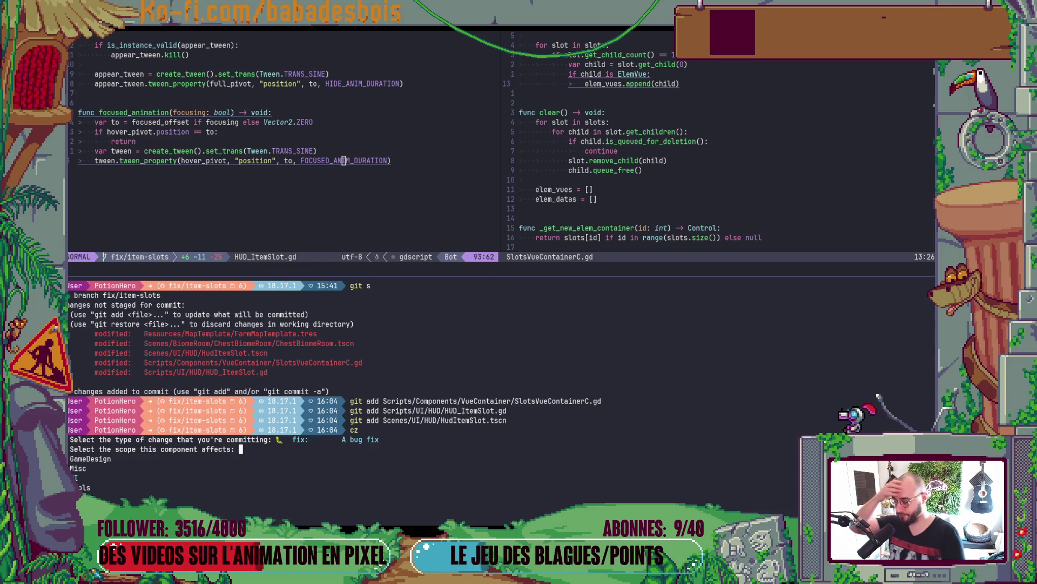
{"action": "key", "text": "Down"}
{"action": "key", "text": "Down"}
{"action": "key", "text": "Return"}
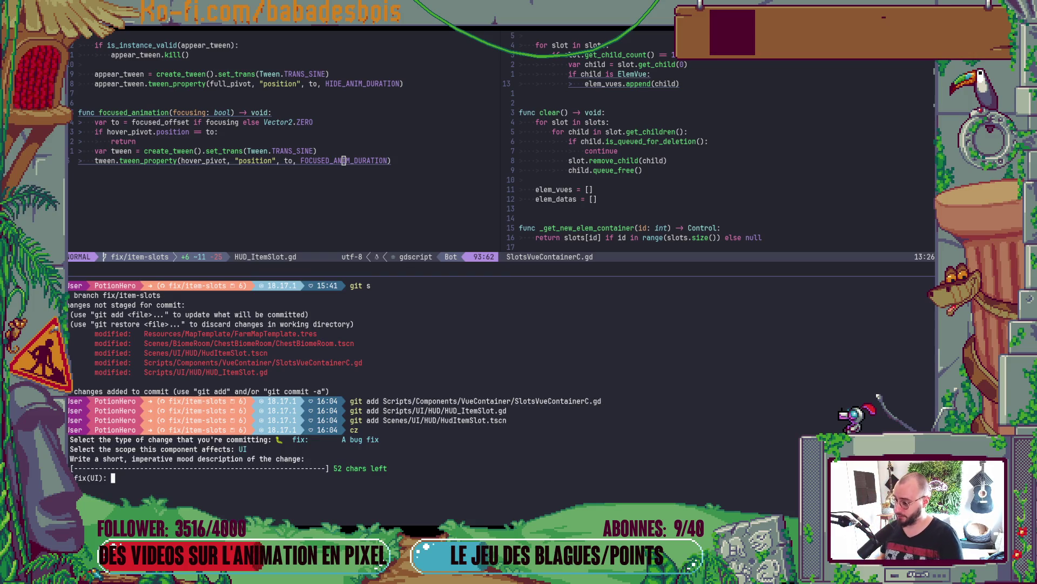
{"action": "type", "text": "HUD"}
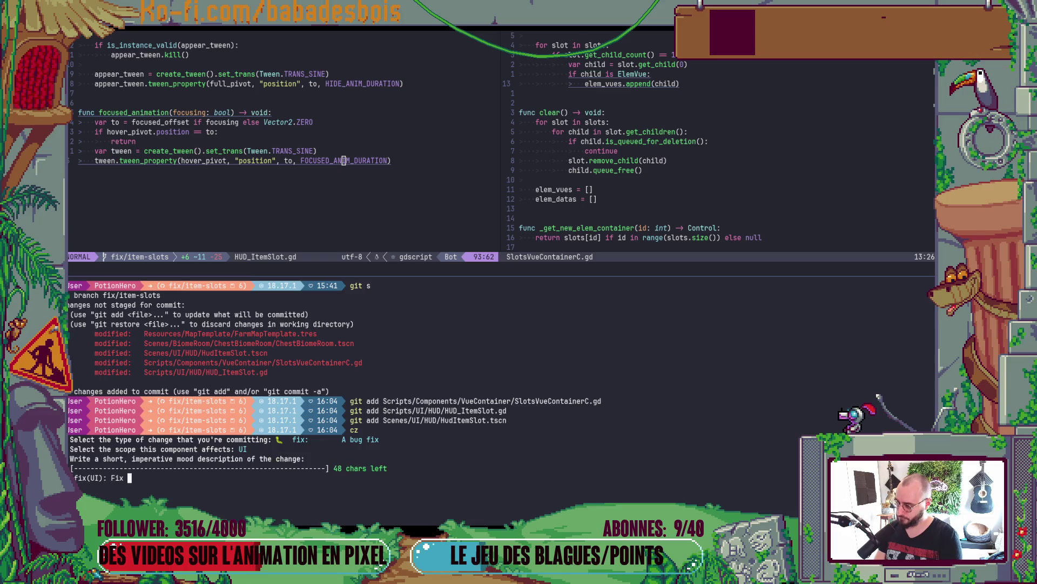
{"action": "type", "text": " islot"}
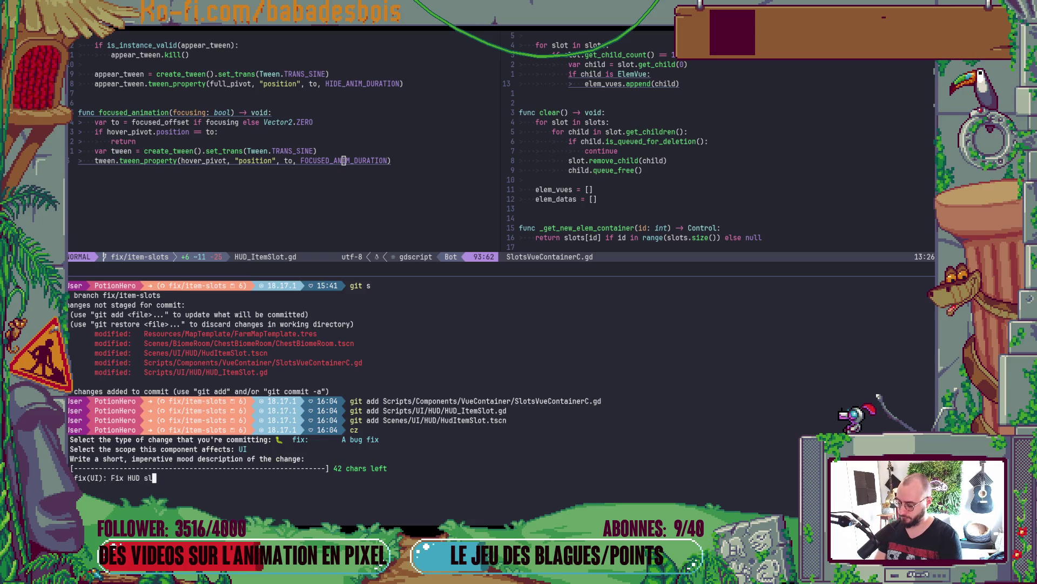
{"action": "key", "text": "ctrl+Left"}
{"action": "type", "text": "item"}
{"action": "key", "text": "End"}
{"action": "key", "text": "Return"}
{"action": "key", "text": "Return"}
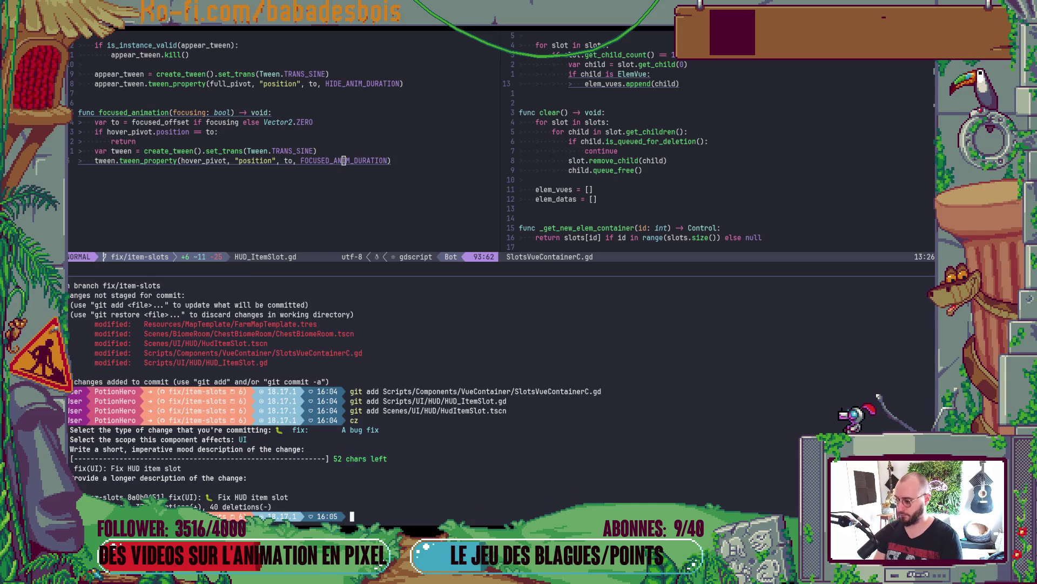
{"action": "type", "text": "git push"}
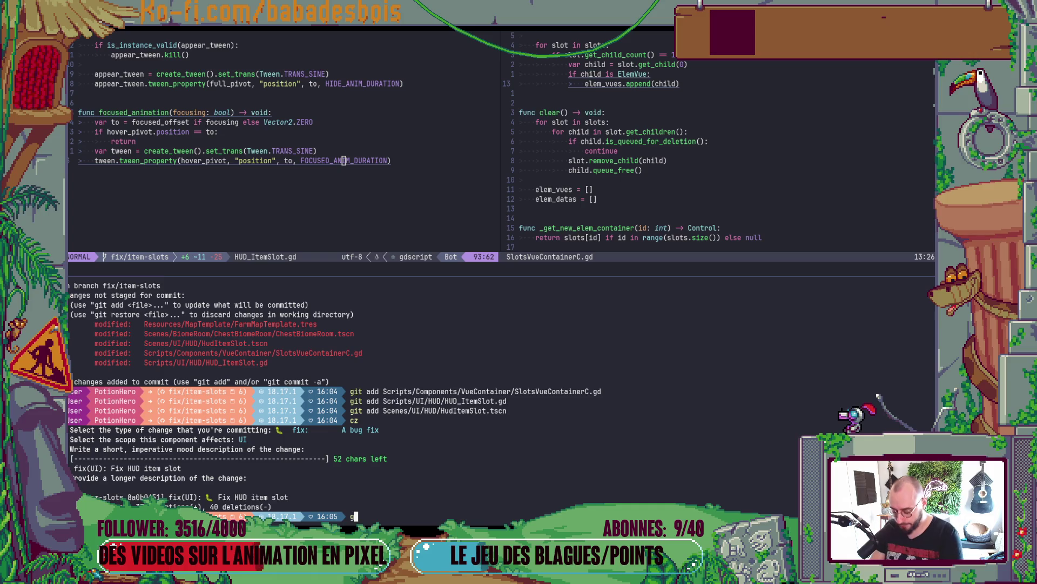
{"action": "key", "text": "Return"}
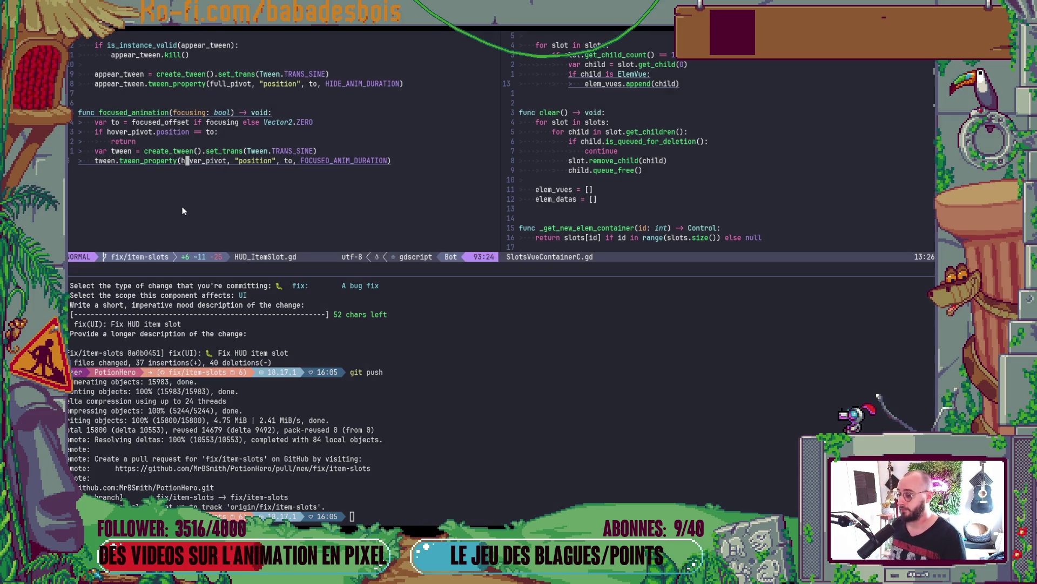
- Hide the terminal pane once the push finishes and return to the Godot editor
{"action": "key", "text": "ctrl+d"}
{"action": "key", "text": "alt+Tab"}
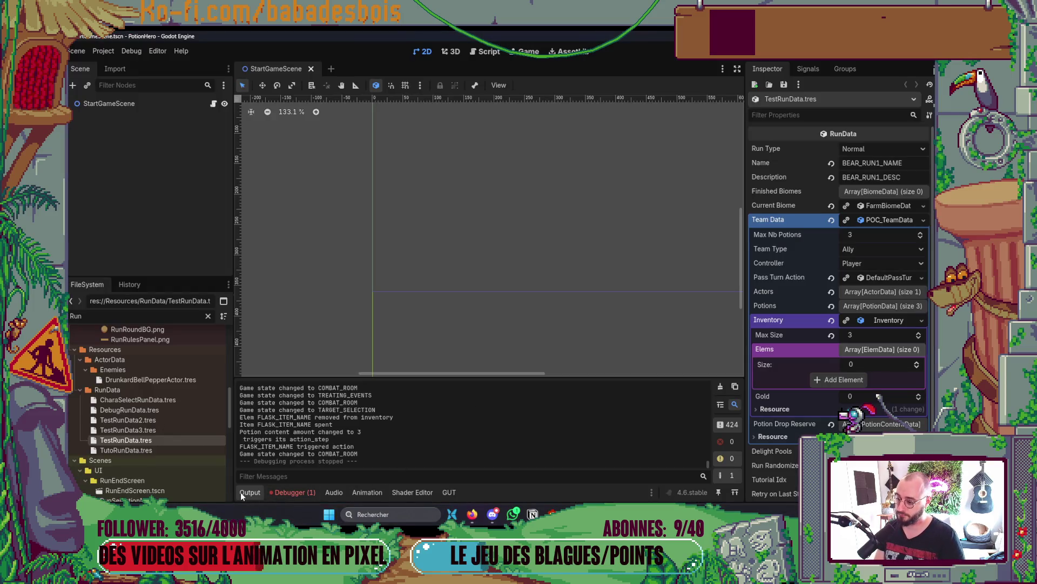
- Collapse the Output panel, then bring the Notion Backlog board to the front
{"action": "left_click", "coordinate": [259, 486]}
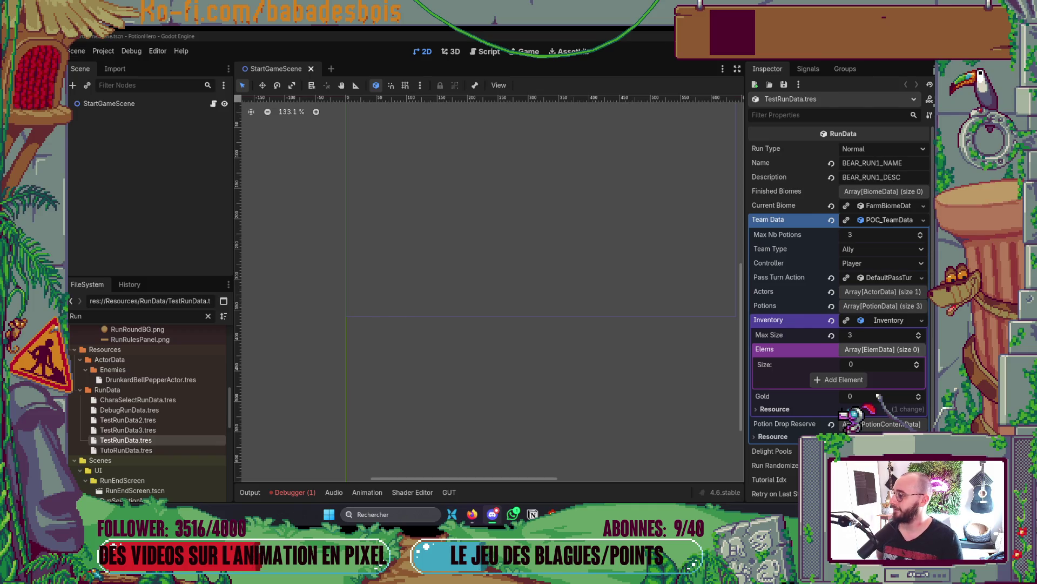
{"action": "key", "text": "alt+Tab"}
{"action": "key", "text": "alt+Tab"}
{"action": "key", "text": "alt+Tab"}
{"action": "key", "text": "alt+Tab"}
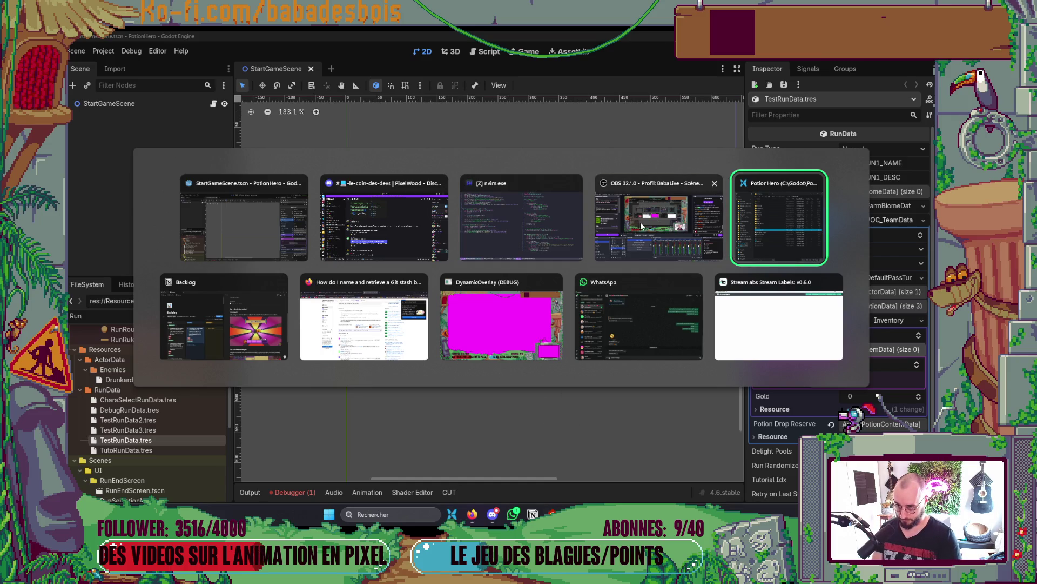
{"action": "left_click", "coordinate": [270, 324]}
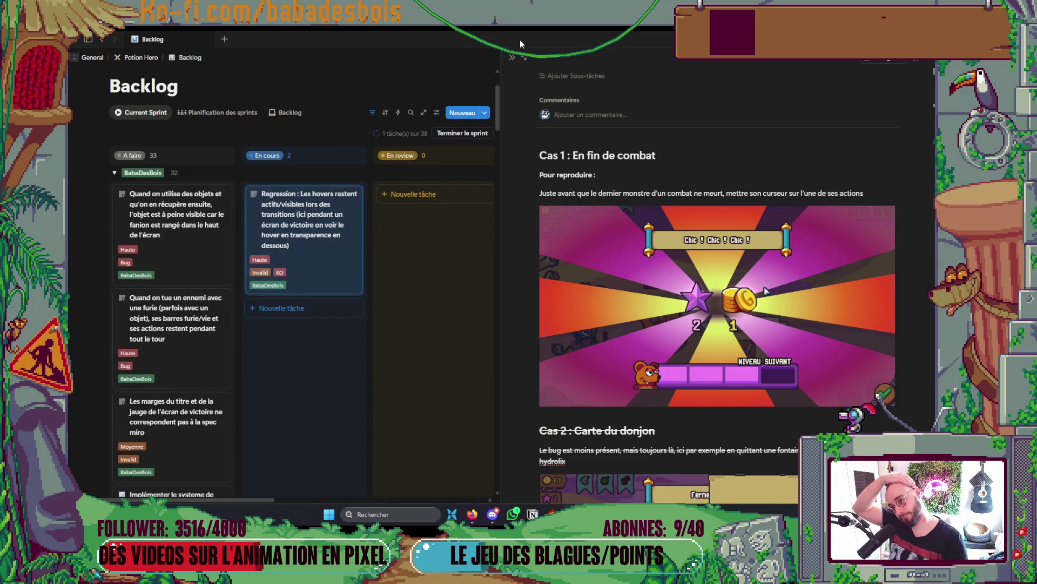
- Close the task side peek and move the item-visibility card through En cours into En review
{"action": "left_click", "coordinate": [512, 57]}
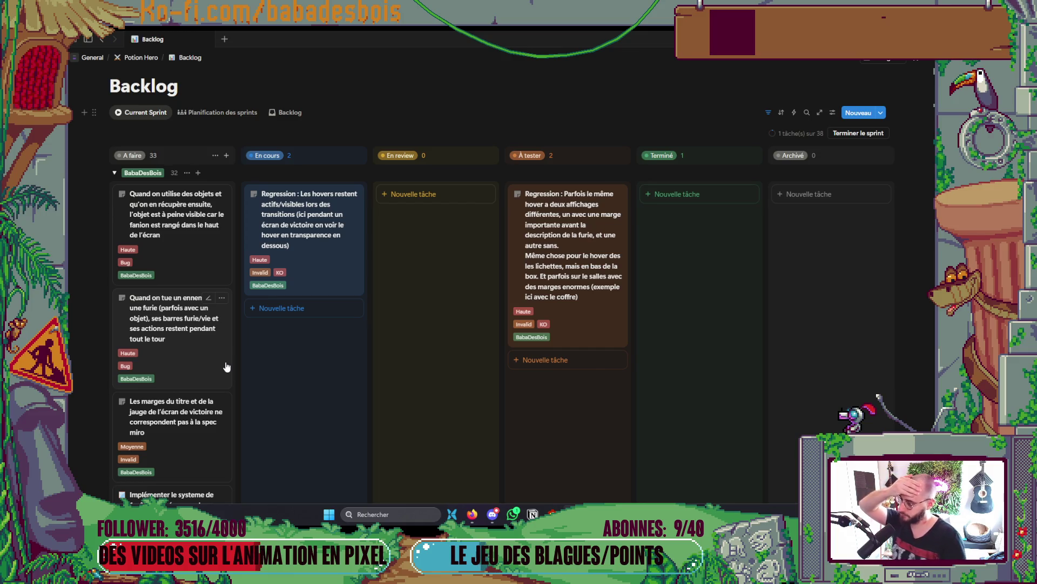
{"action": "left_click_drag", "start_coordinate": [209, 256], "coordinate": [339, 221]}
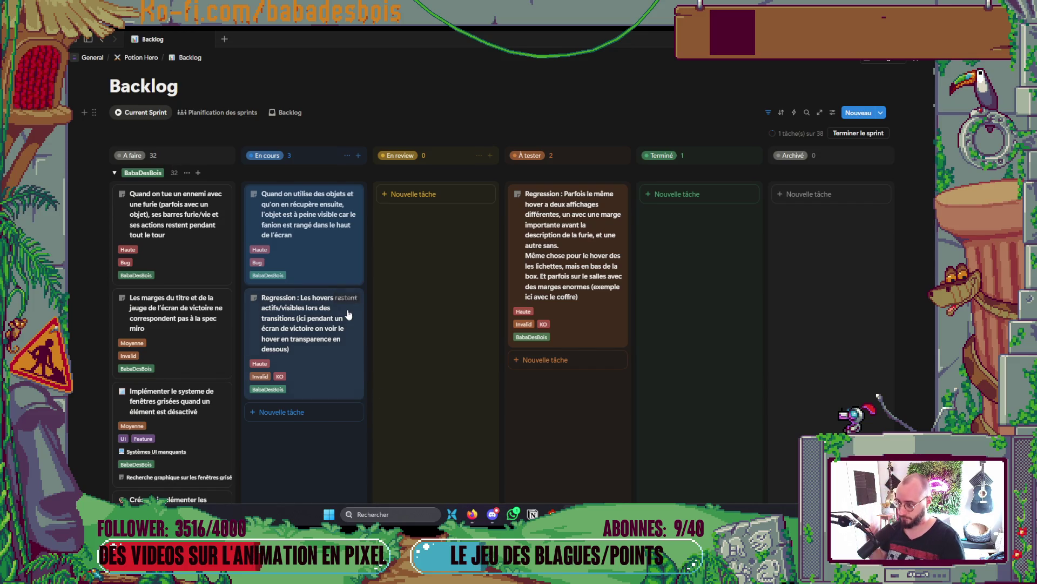
{"action": "mouse_move", "coordinate": [336, 250]}
{"action": "left_mouse_down"}
{"action": "mouse_move", "coordinate": [608, 388]}
{"action": "mouse_move", "coordinate": [546, 378]}
{"action": "mouse_move", "coordinate": [487, 346]}
{"action": "mouse_move", "coordinate": [486, 427]}
{"action": "left_mouse_up"}
- Check GitHub pull request #191 and the git terminal output, then return to the code editor
{"action": "key", "text": "alt+Tab"}
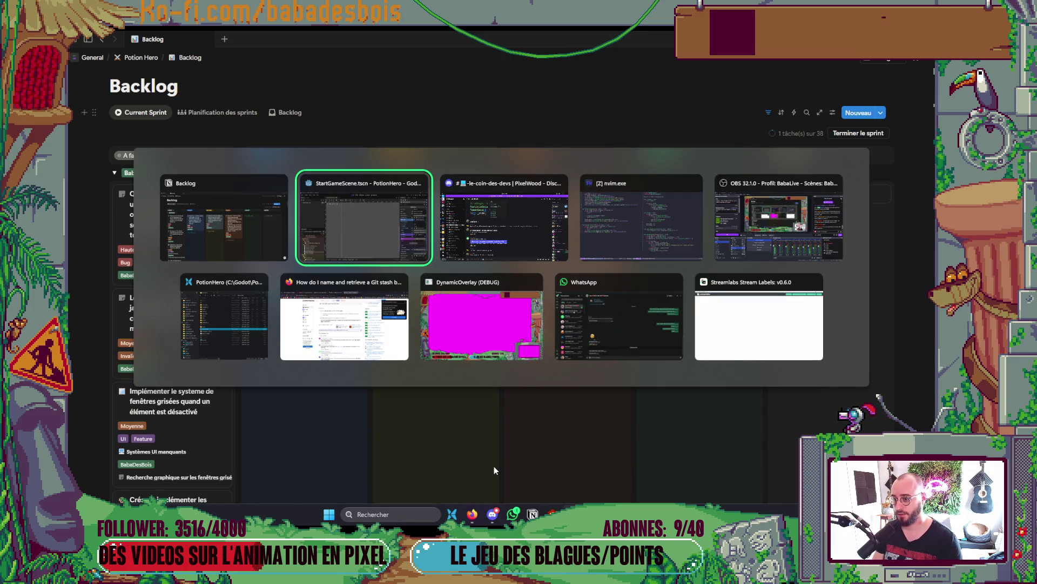
{"action": "left_click", "coordinate": [302, 332]}
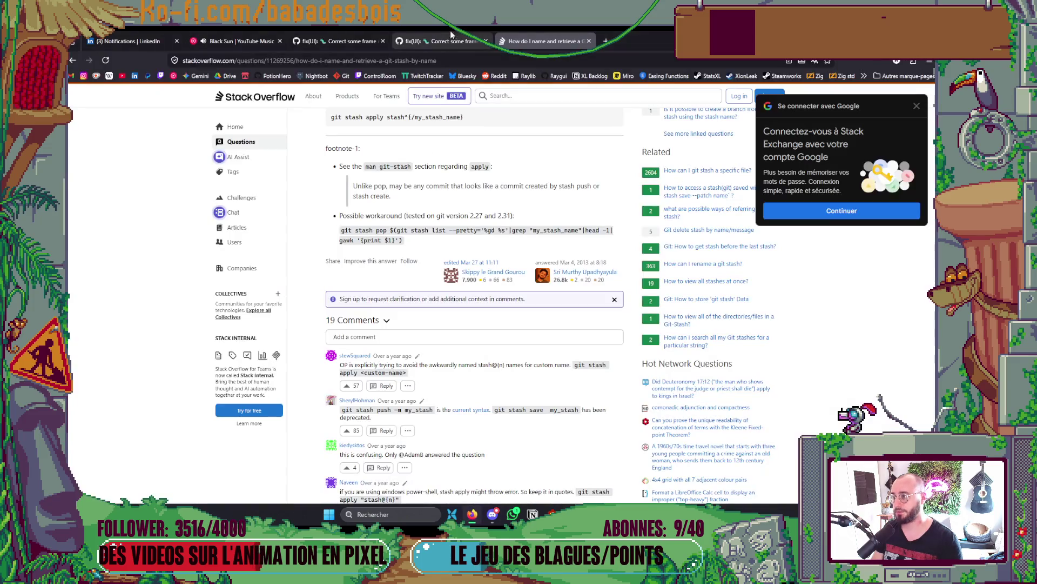
{"action": "left_click", "coordinate": [338, 41]}
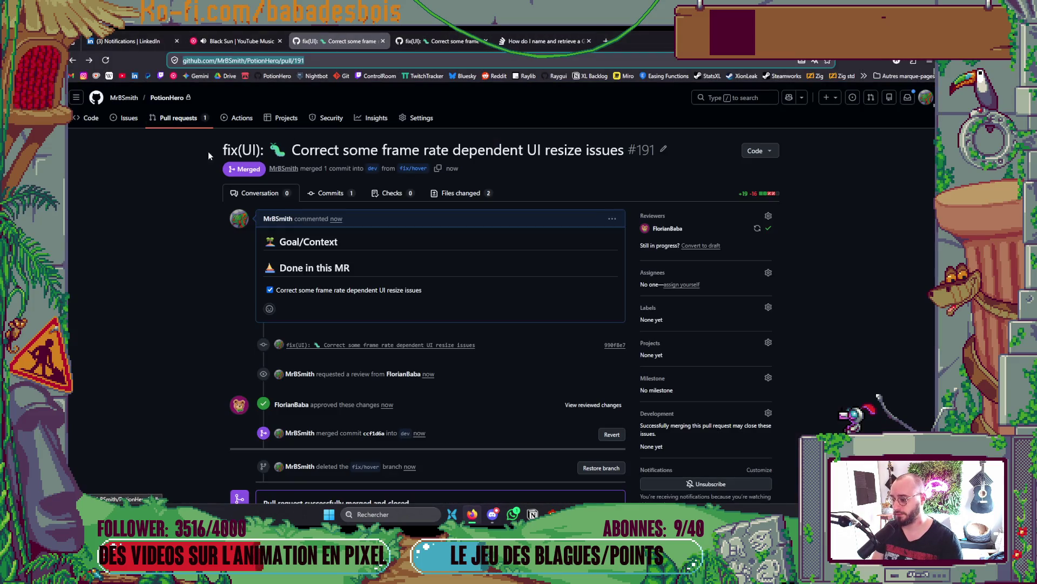
{"action": "left_click", "coordinate": [593, 513]}
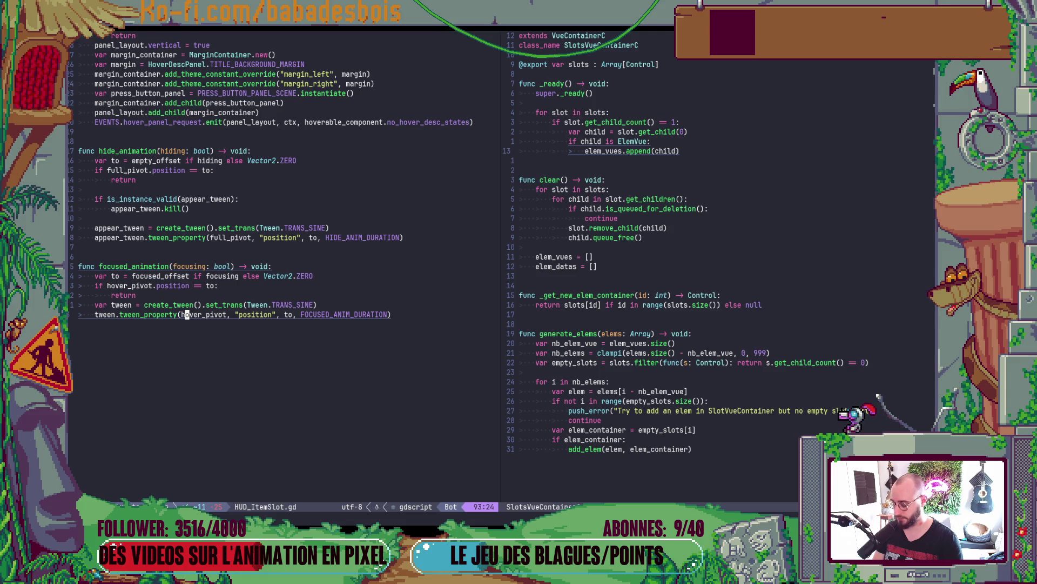
{"action": "key", "text": "ctrl+backslash"}
{"action": "key", "text": "ctrl+backslash"}
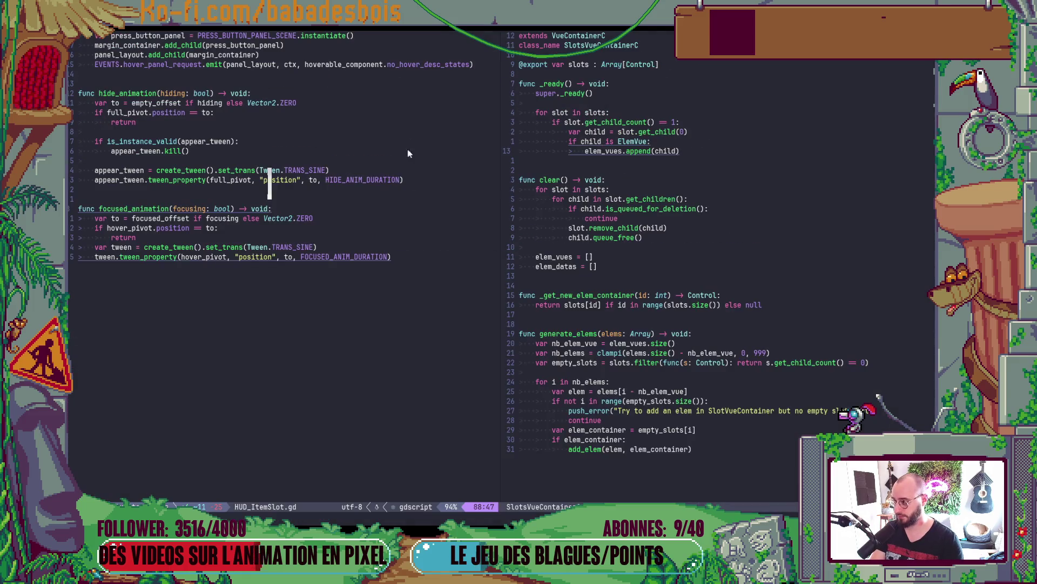
{"action": "key", "text": "alt+Tab"}
{"action": "left_click", "coordinate": [485, 256]}
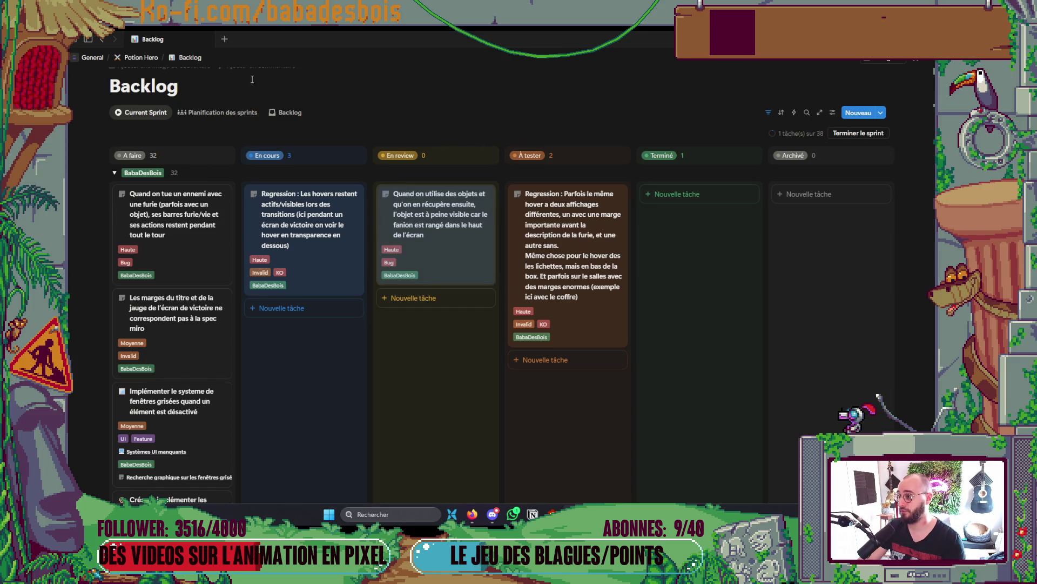
{"action": "key", "text": "alt+Tab"}
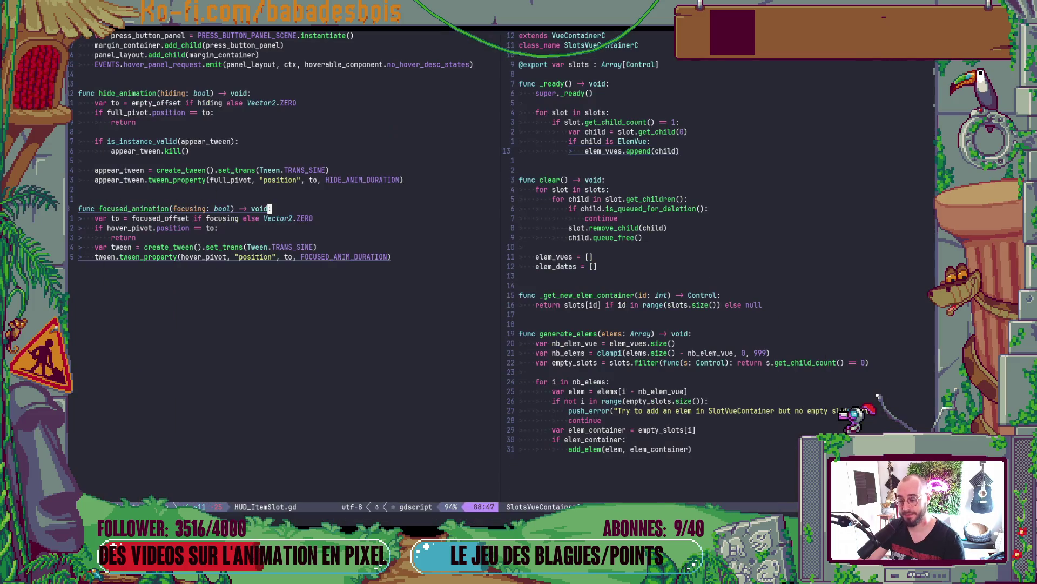
- Start a pull request for fix/item-slots and request a review from the suggested teammate
{"action": "key", "text": "alt+Tab"}
{"action": "key", "text": "alt+Tab"}
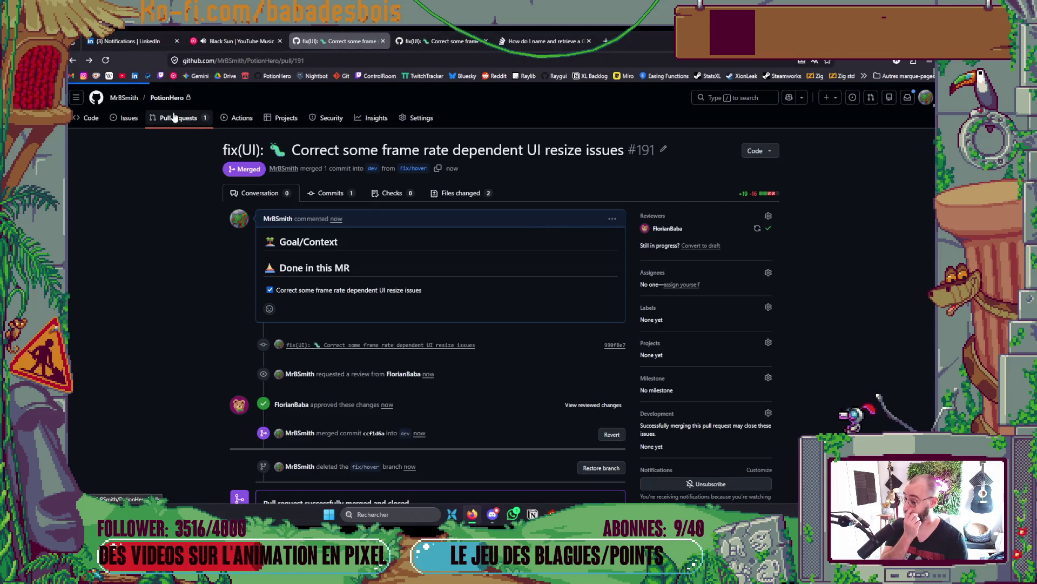
{"action": "left_click", "coordinate": [174, 118]}
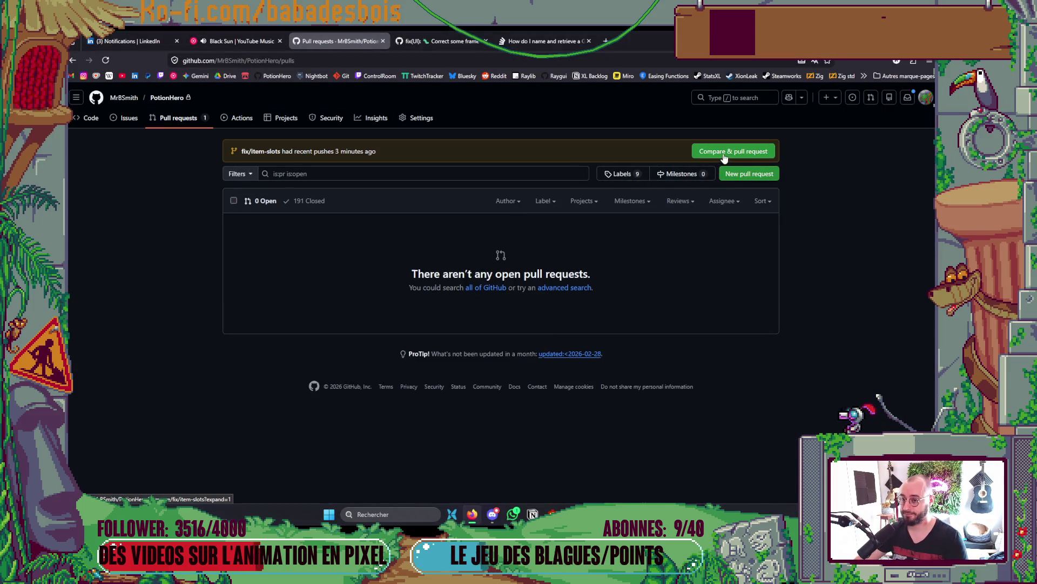
{"action": "left_click", "coordinate": [724, 153]}
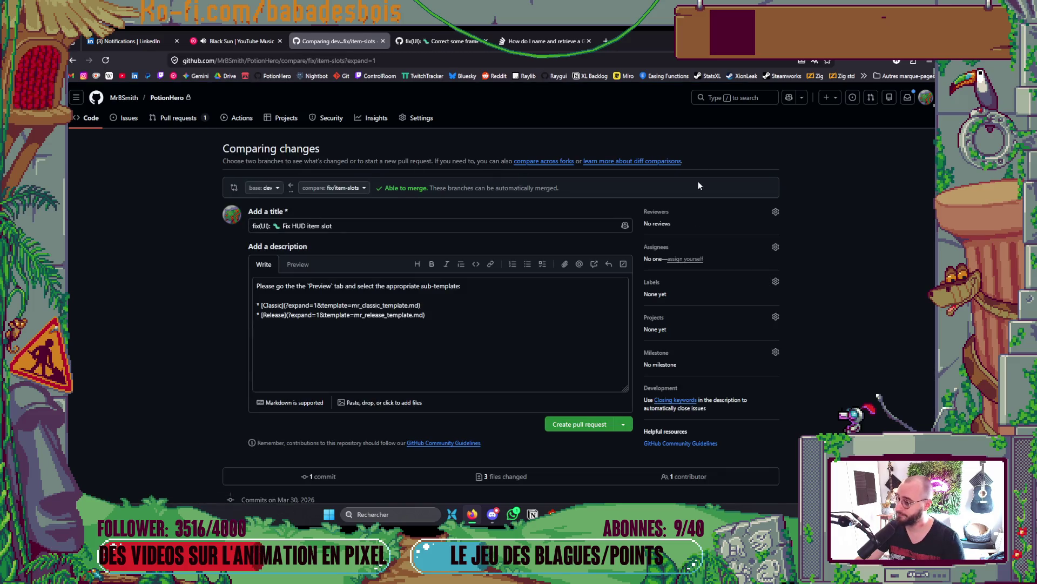
{"action": "left_click", "coordinate": [693, 212]}
{"action": "left_click", "coordinate": [693, 271]}
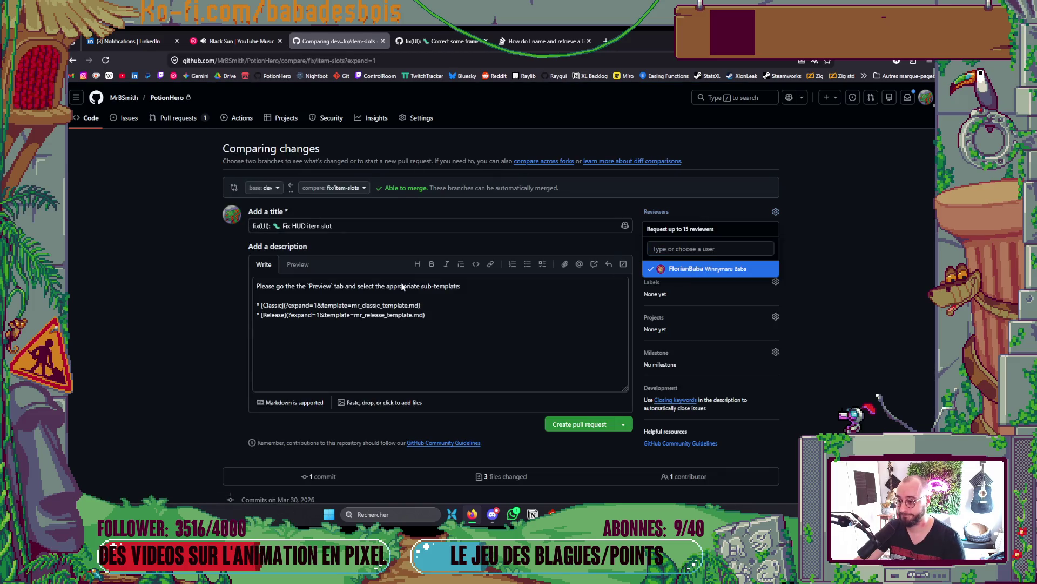
{"action": "left_click", "coordinate": [157, 284]}
- Fill the description with the Classic template and select the pull request title text
{"action": "left_click", "coordinate": [297, 265]}
{"action": "left_click", "coordinate": [278, 303]}
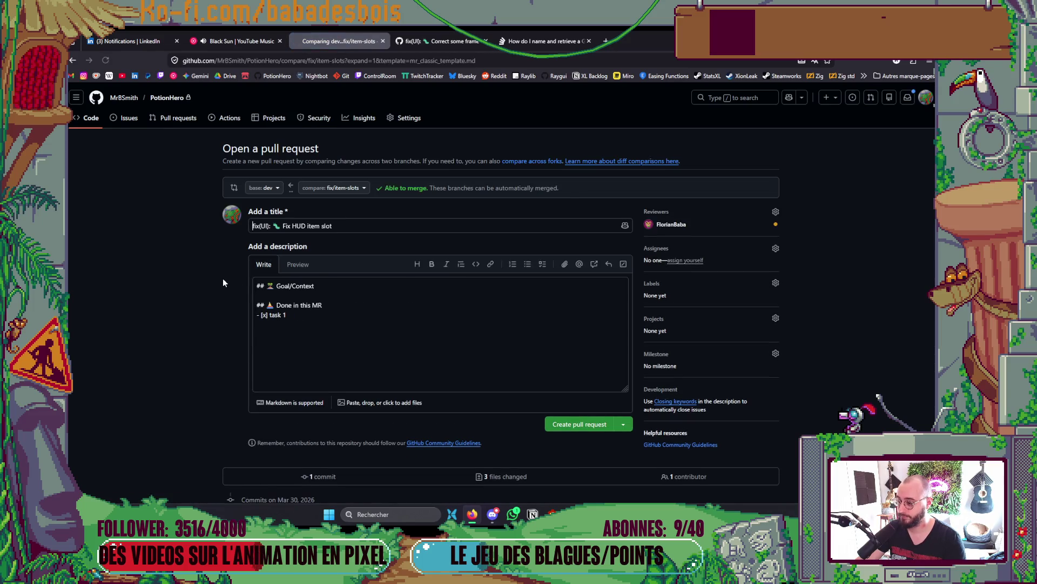
{"action": "scroll", "coordinate": [223, 278], "scroll_direction": "down", "scroll_amount": 5}
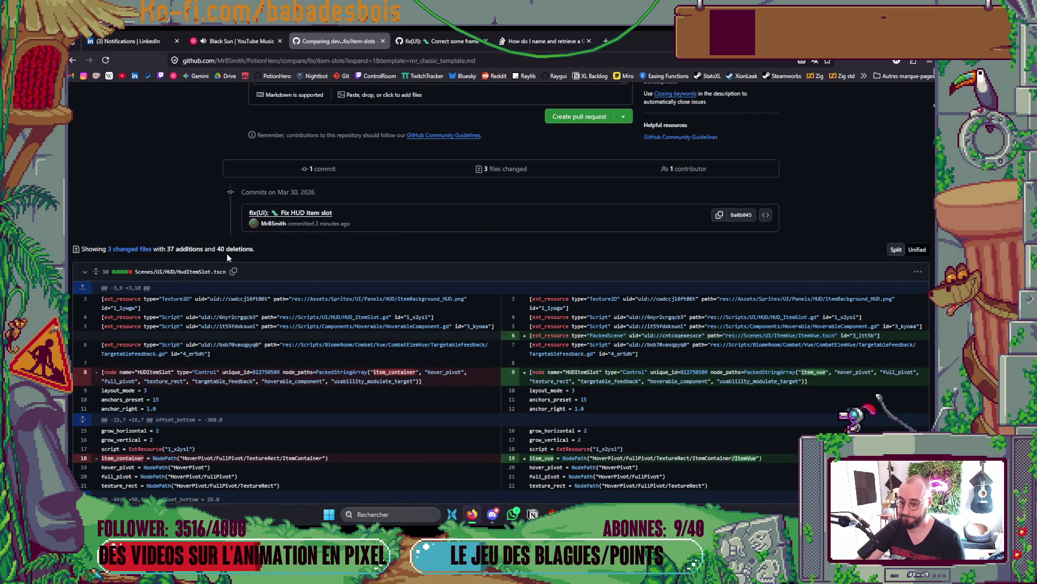
{"action": "scroll", "coordinate": [232, 238], "scroll_direction": "up", "scroll_amount": 5}
{"action": "left_click_drag", "start_coordinate": [363, 229], "coordinate": [283, 227]}
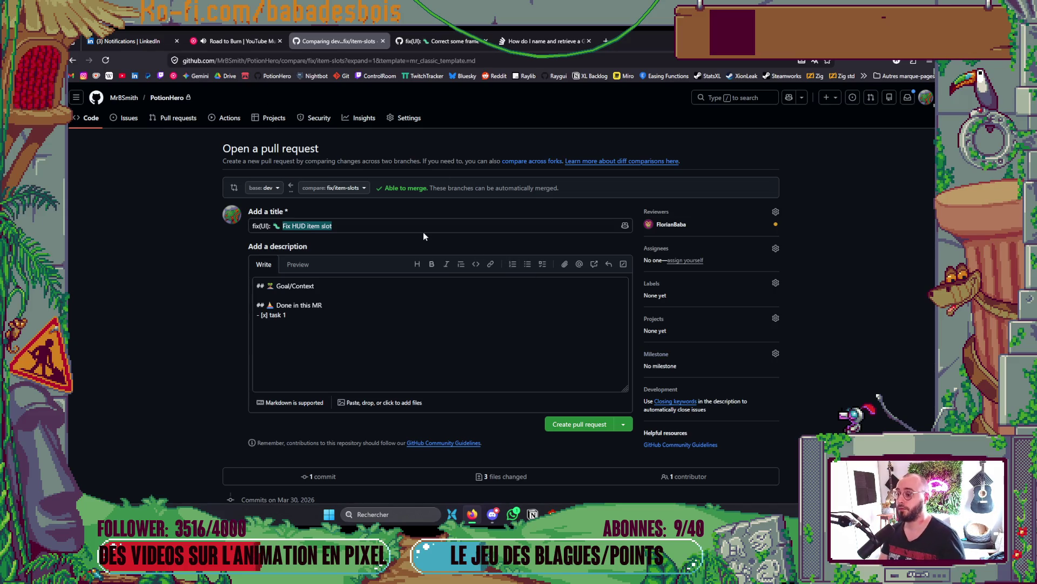
- Replace the 'task 1' checklist placeholder with 'Fix HUD item slot' and create the pull request
{"action": "left_click_drag", "start_coordinate": [392, 226], "coordinate": [284, 230]}
{"action": "key", "text": "ctrl+c"}
{"action": "left_click", "coordinate": [301, 309]}
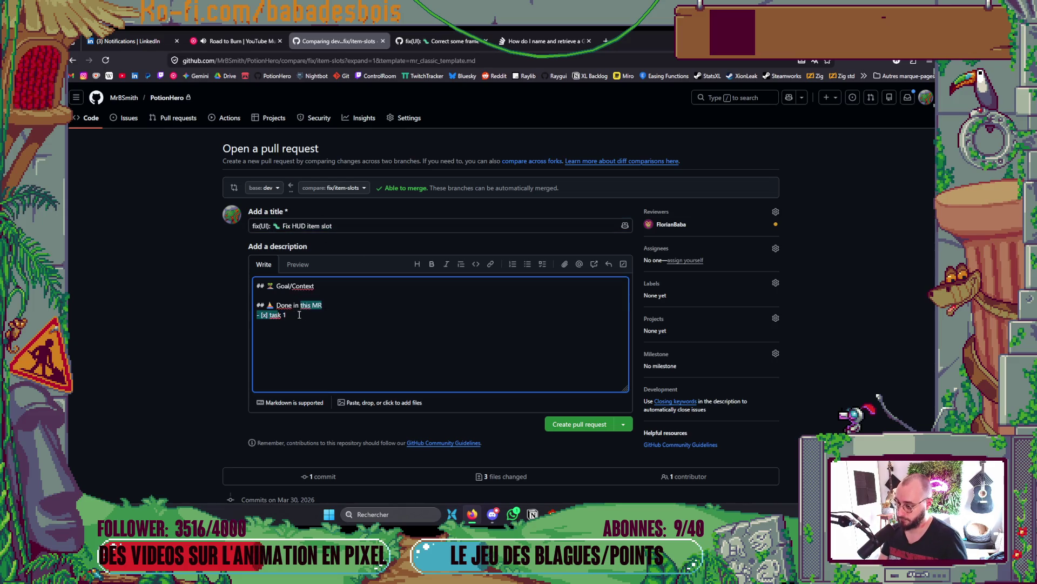
{"action": "left_click_drag", "start_coordinate": [286, 315], "coordinate": [273, 319]}
{"action": "key", "text": "ctrl+v"}
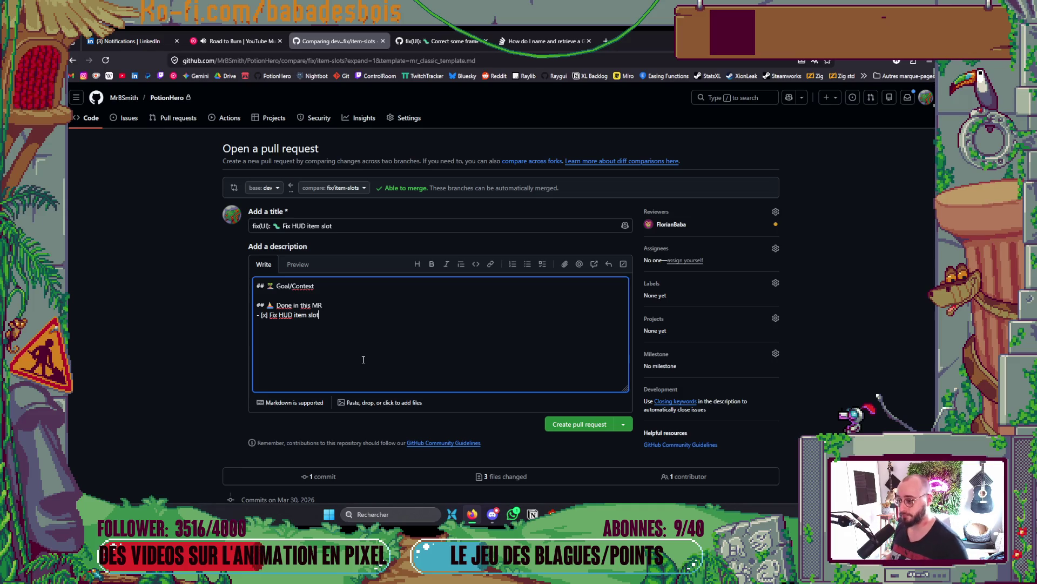
{"action": "scroll", "coordinate": [565, 302], "scroll_direction": "down", "scroll_amount": 5}
{"action": "scroll", "coordinate": [578, 294], "scroll_direction": "up", "scroll_amount": 3}
{"action": "scroll", "coordinate": [579, 293], "scroll_direction": "up", "scroll_amount": 3}
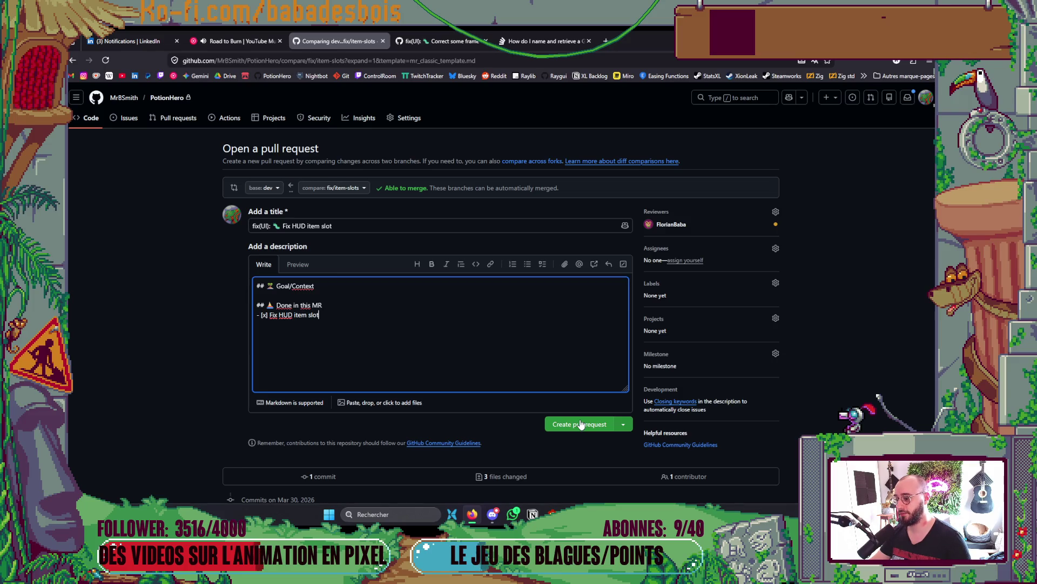
{"action": "left_click", "coordinate": [577, 423]}
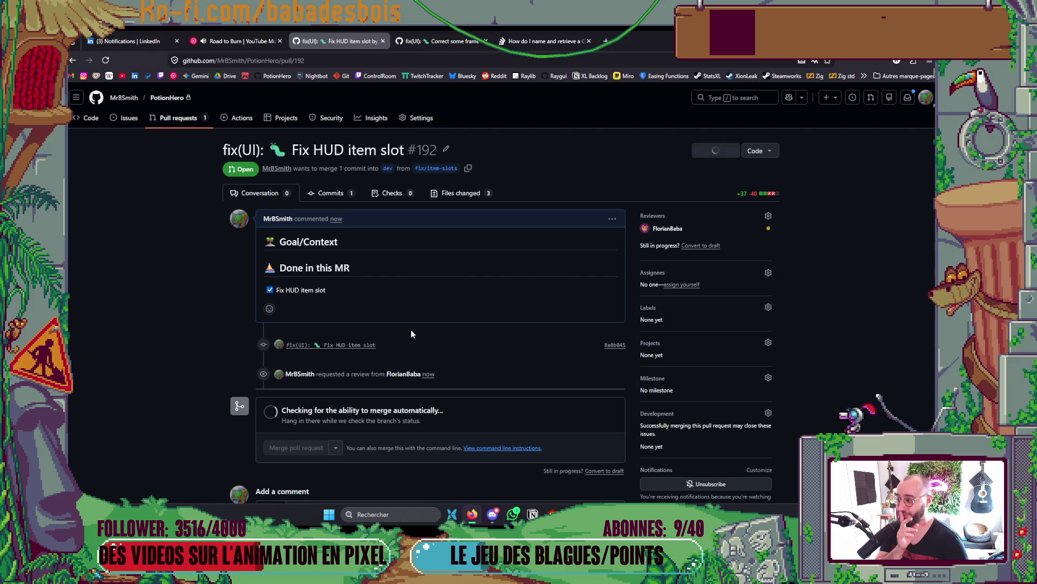
- Open pull request #192's Files changed view and select its web address
{"action": "left_click", "coordinate": [448, 195]}
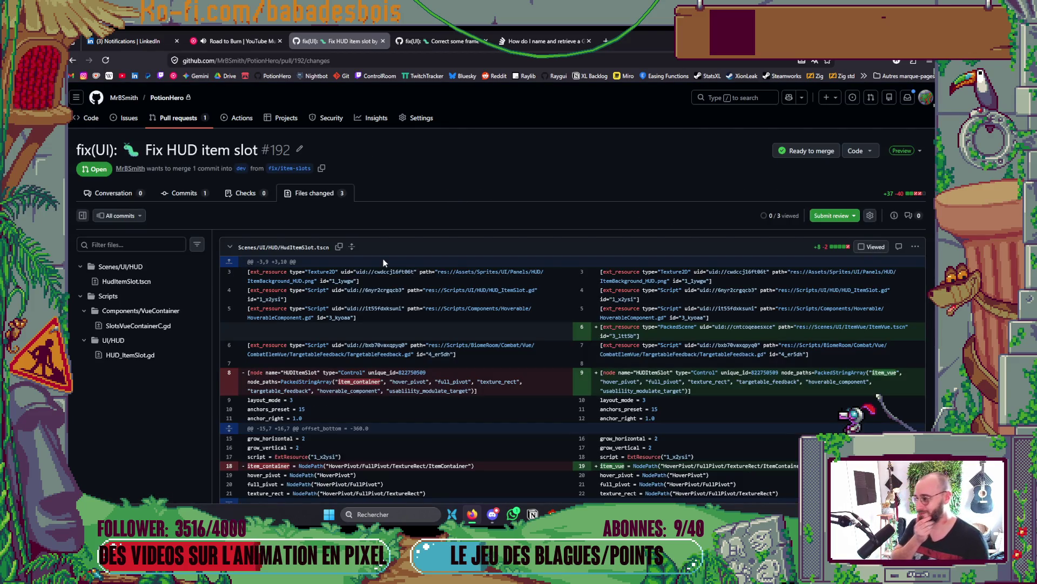
{"action": "left_click_drag", "start_coordinate": [306, 61], "coordinate": [196, 66]}
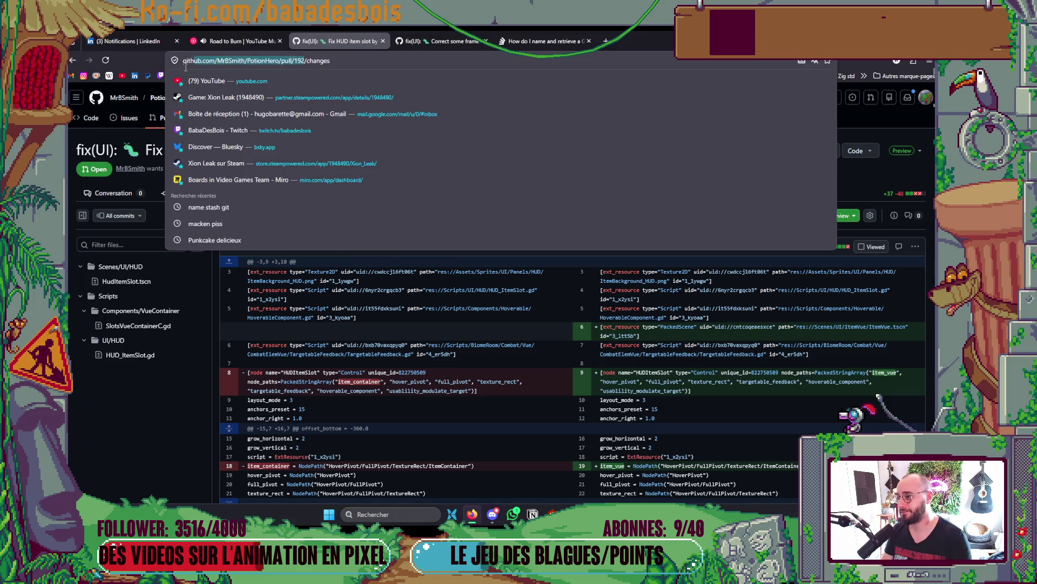
{"action": "left_click", "coordinate": [883, 132]}
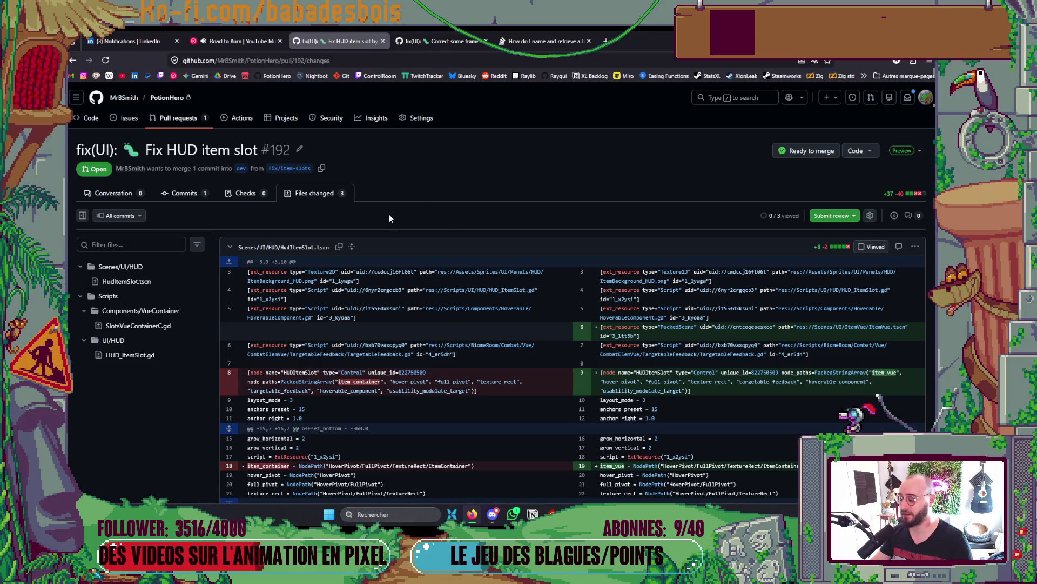
{"action": "left_click", "coordinate": [307, 60]}
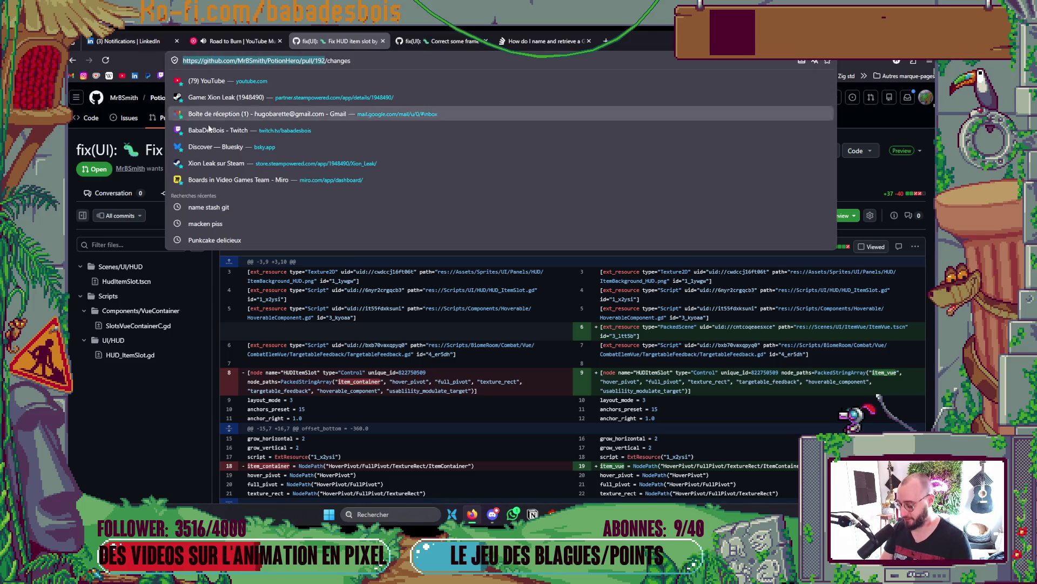
{"action": "left_click", "coordinate": [493, 514]}
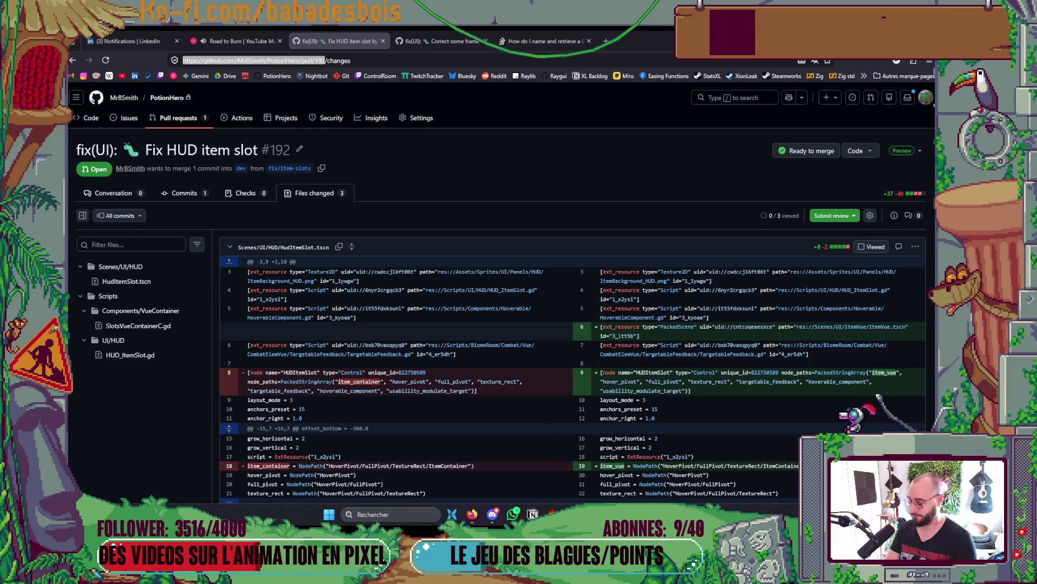
- Review the SlotsVueContainerC.gd diff, then the HUD_ItemSlot.gd diff
{"action": "scroll", "coordinate": [400, 416], "scroll_direction": "down", "scroll_amount": 15}
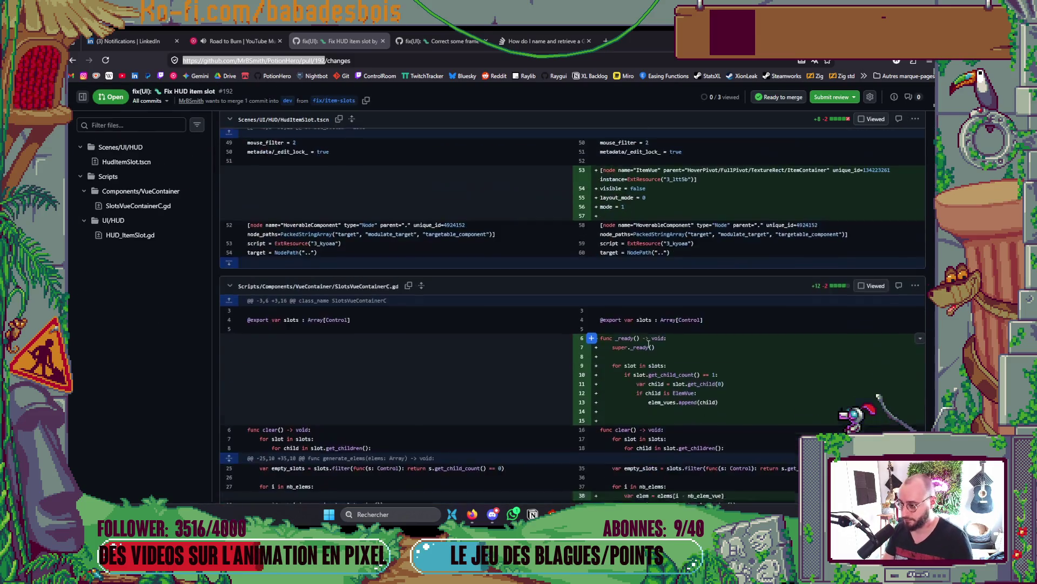
{"action": "left_click", "coordinate": [139, 206]}
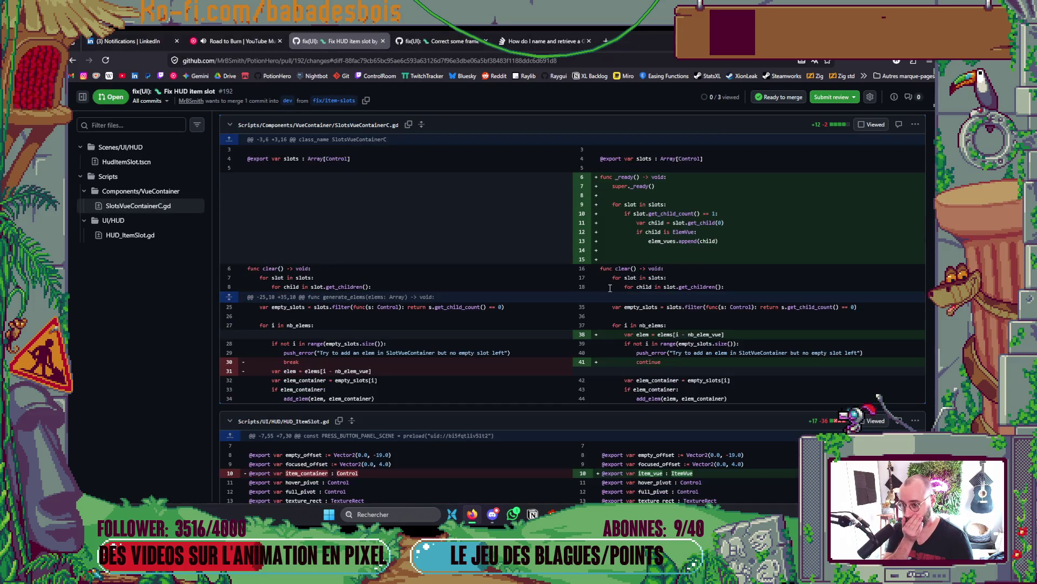
{"action": "left_click", "coordinate": [133, 235]}
{"action": "scroll", "coordinate": [685, 299], "scroll_direction": "down", "scroll_amount": 3}
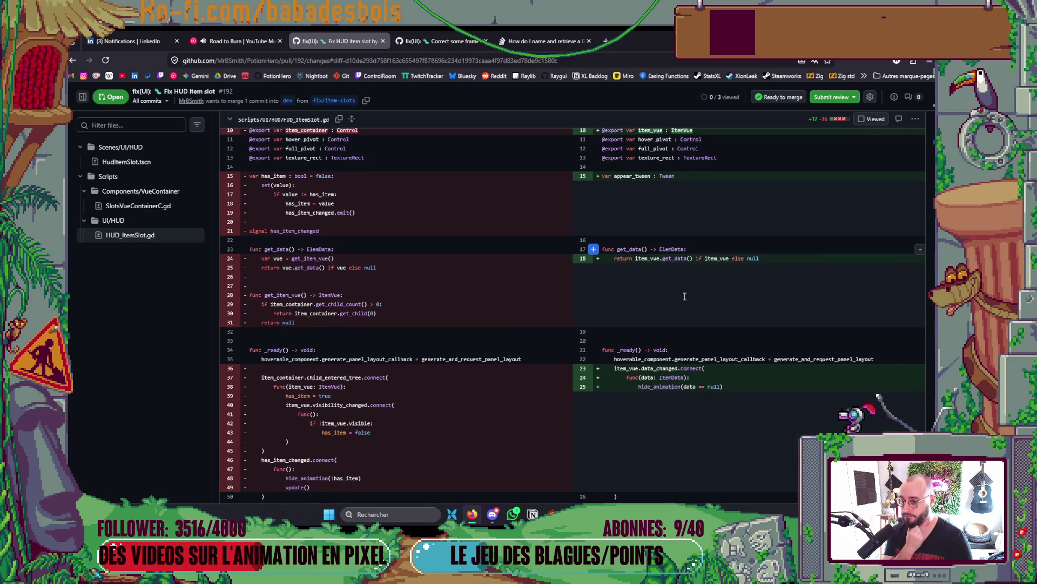
{"action": "scroll", "coordinate": [685, 299], "scroll_direction": "down", "scroll_amount": 5}
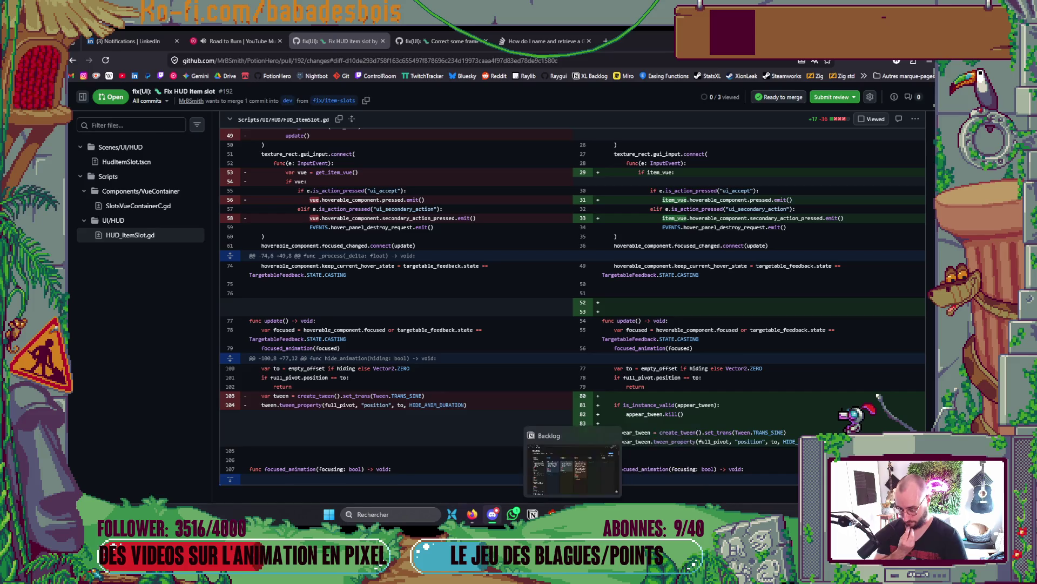
- Inspect the slot container code in Neovim, then return to the approved pull request #192 page
{"action": "left_click", "coordinate": [532, 513]}
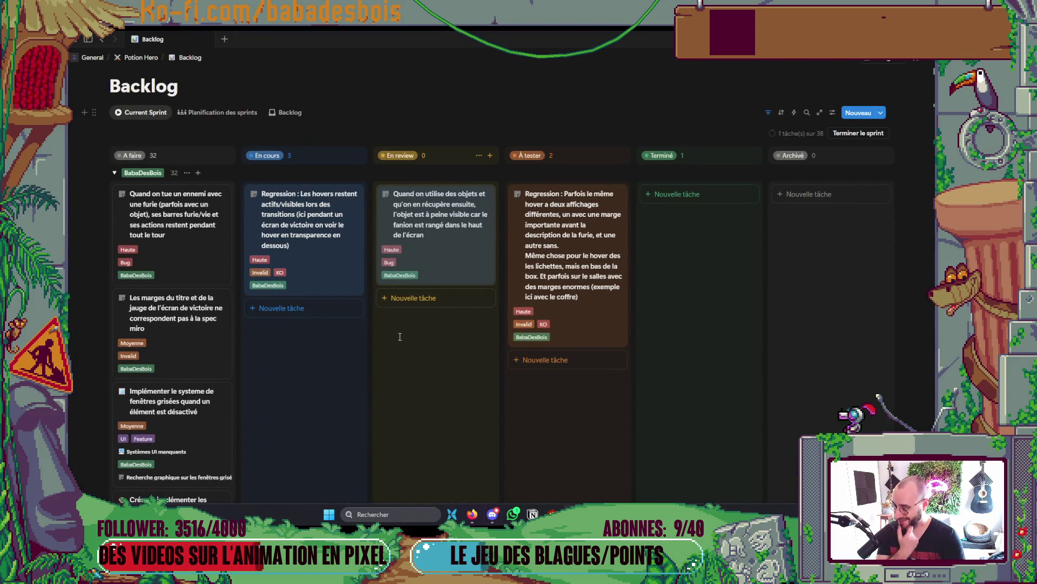
{"action": "key", "text": "alt+Tab"}
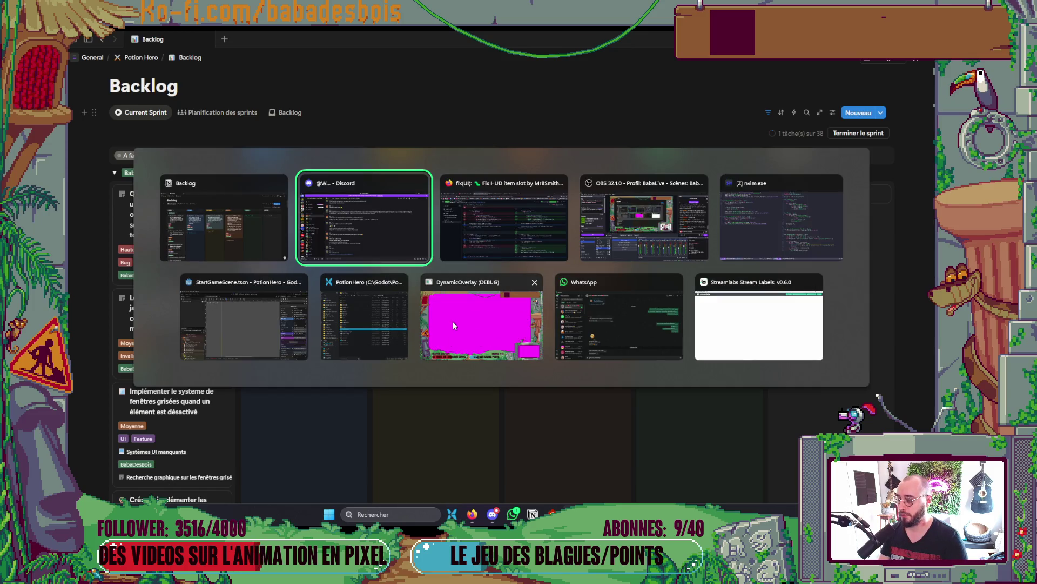
{"action": "left_click", "coordinate": [777, 224]}
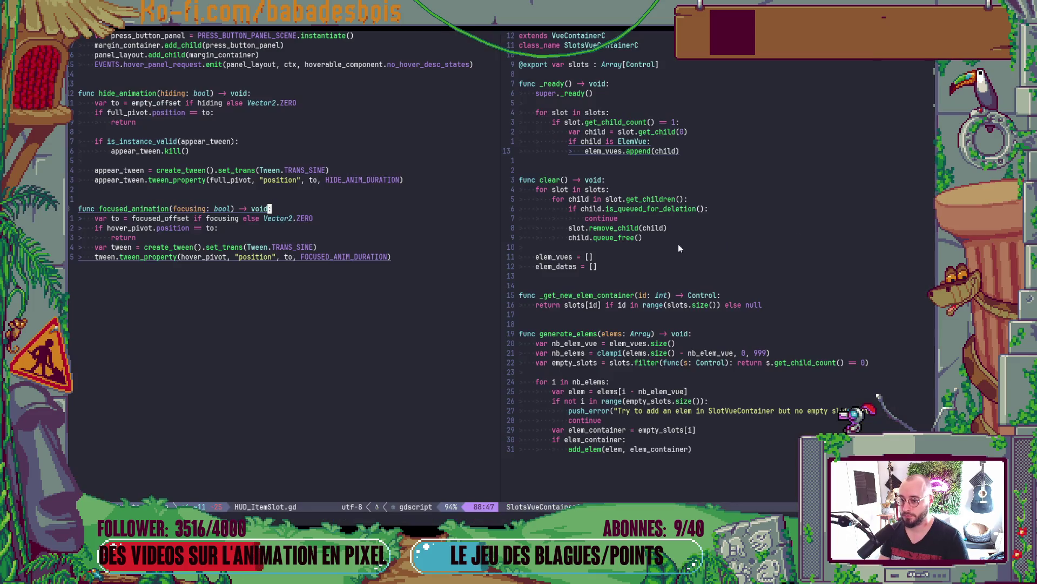
{"action": "key", "text": "alt+Tab"}
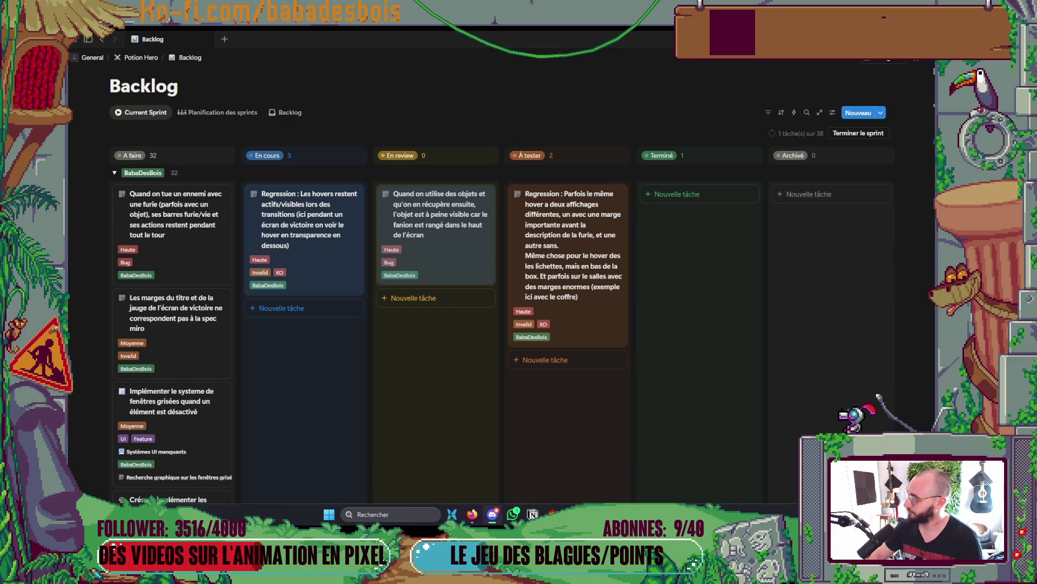
{"action": "key", "text": "alt+Tab"}
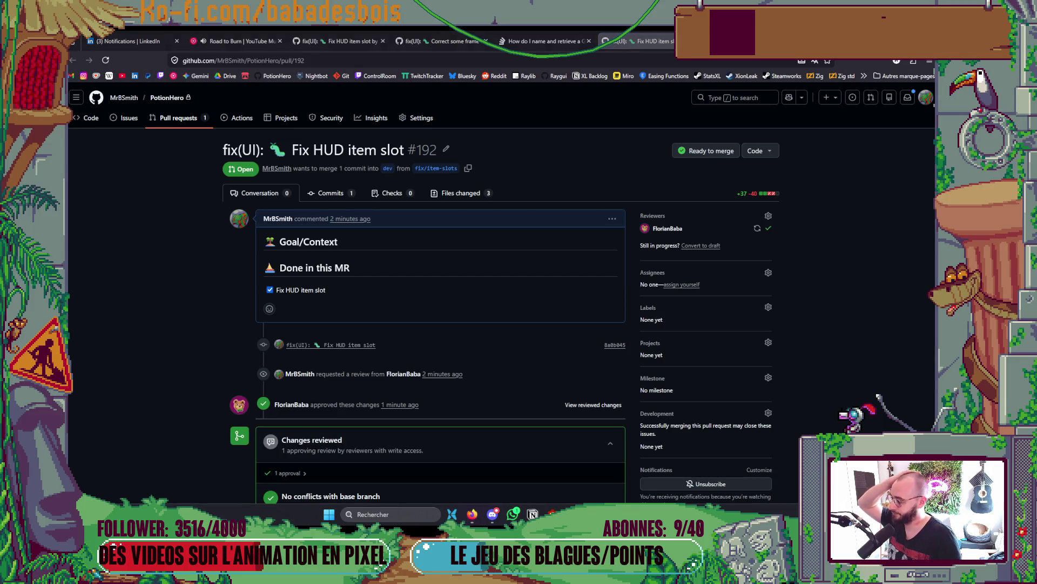
- Merge pull request #192 'fix(UI): Fix HUD item slot' into dev from the pull requests list
{"action": "left_click", "coordinate": [467, 197]}
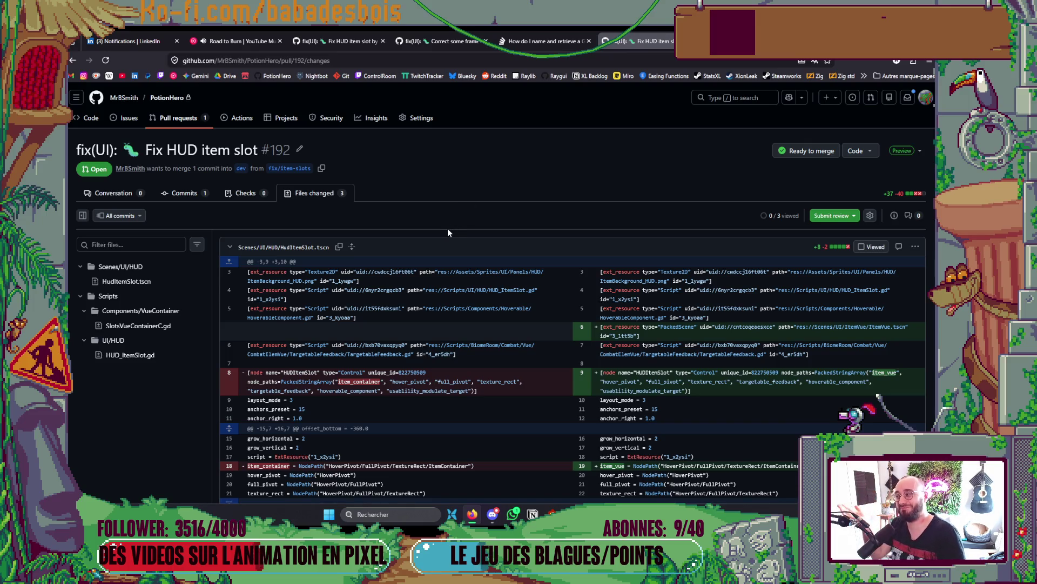
{"action": "left_click", "coordinate": [174, 118]}
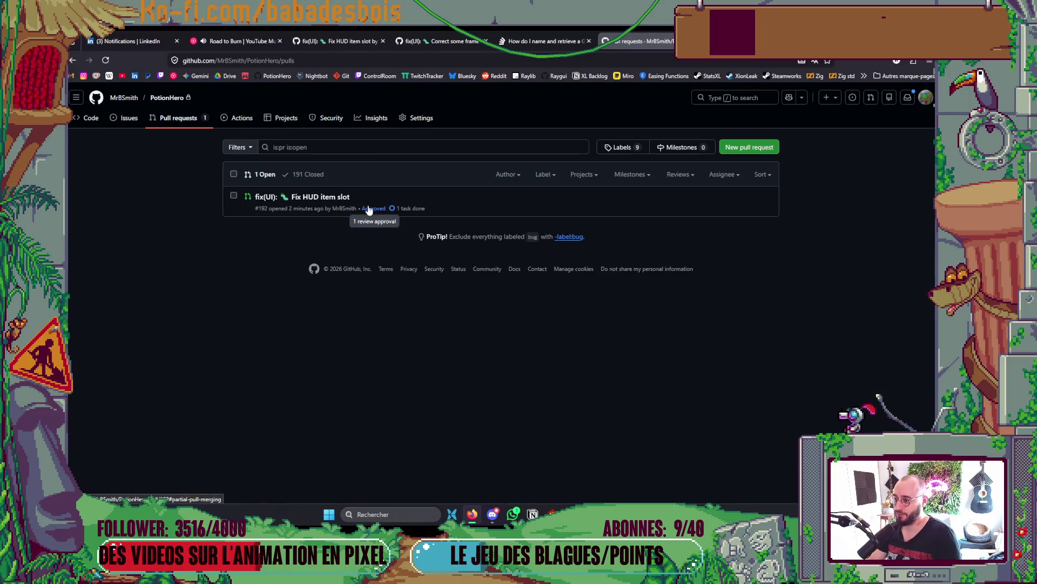
{"action": "left_click", "coordinate": [315, 198]}
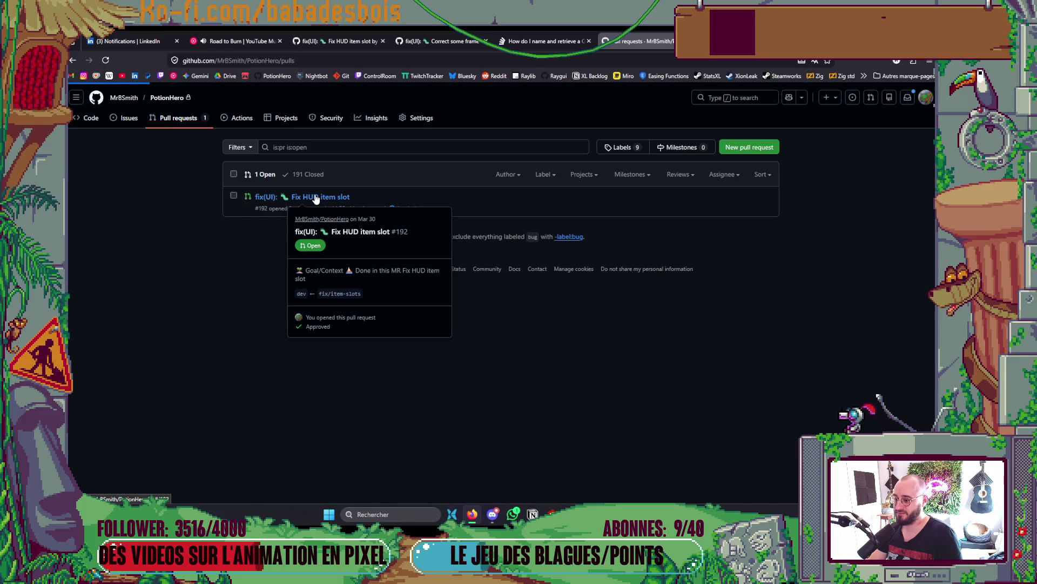
{"action": "scroll", "coordinate": [442, 278], "scroll_direction": "down", "scroll_amount": 3}
{"action": "left_click", "coordinate": [287, 393]}
{"action": "left_click", "coordinate": [296, 449]}
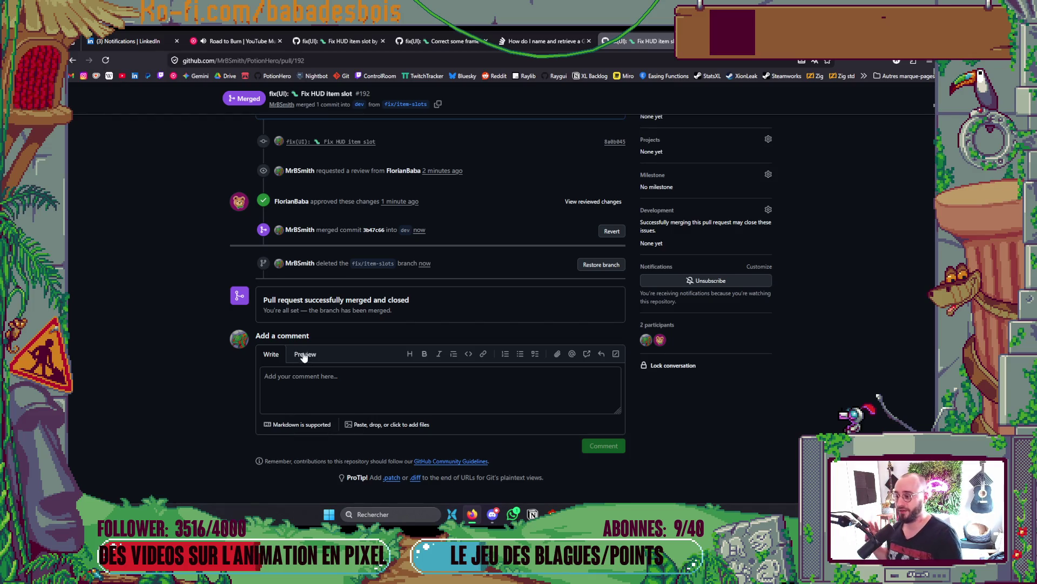
{"action": "scroll", "coordinate": [348, 312], "scroll_direction": "up", "scroll_amount": 5}
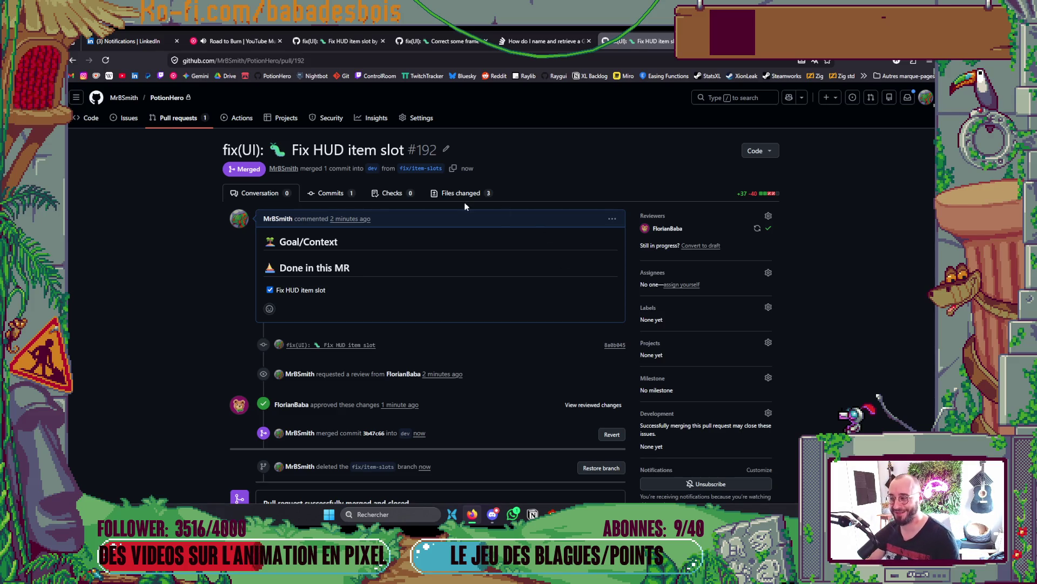
{"action": "left_click", "coordinate": [542, 41]}
{"action": "left_click", "coordinate": [620, 41]}
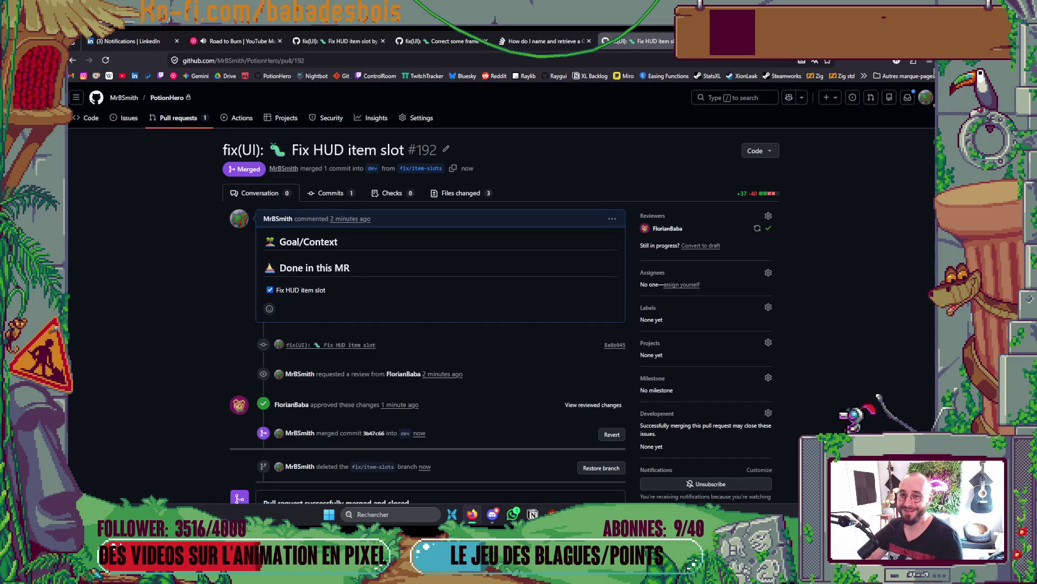
- Check the HUD_ItemSlot.gd hover animation code in Neovim after viewing the merged pull request
{"action": "key", "text": "alt+Tab"}
{"action": "key", "text": "alt+Tab"}
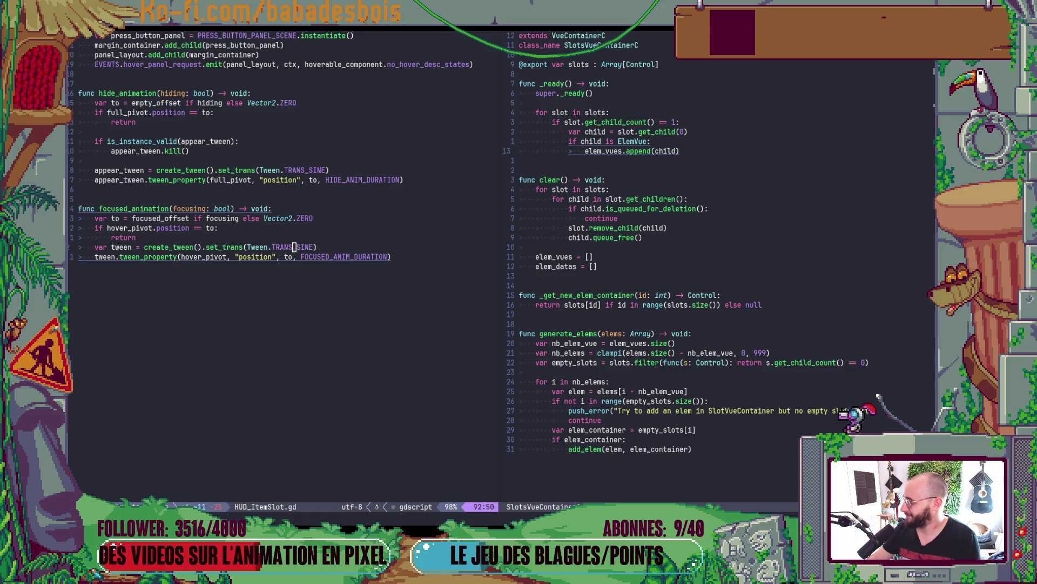
{"action": "key", "text": "alt+Tab"}
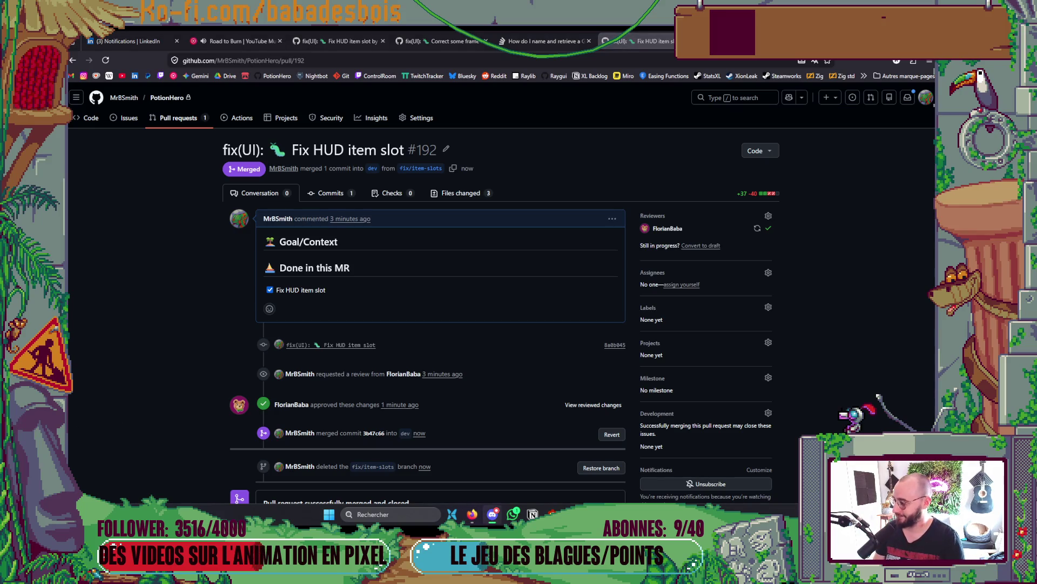
{"action": "key", "text": "alt+Tab"}
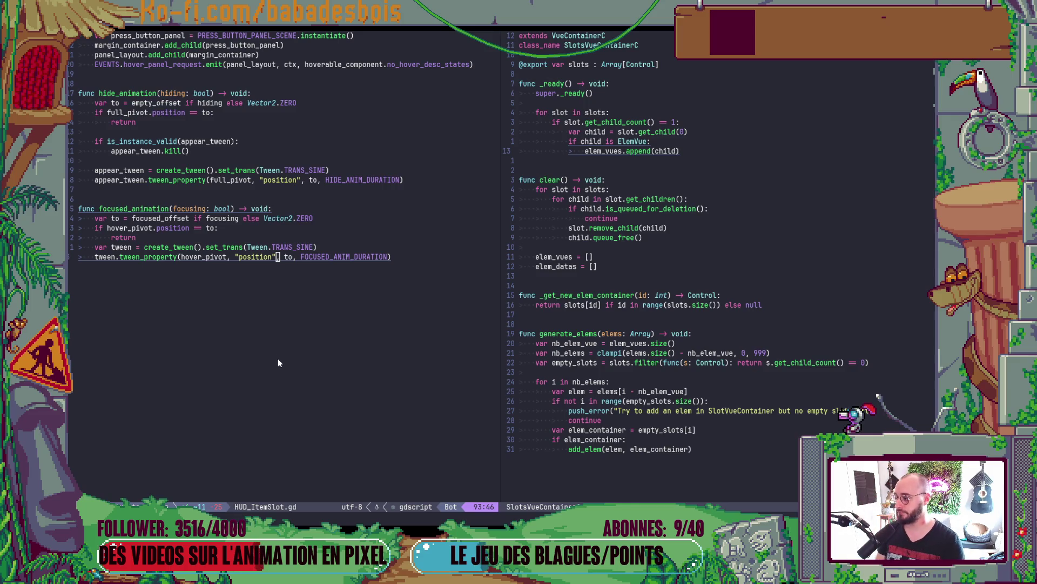
{"action": "key", "text": "alt+Tab"}
{"action": "key", "text": "alt+Tab"}
{"action": "key", "text": "alt+Tab"}
{"action": "key", "text": "alt+Tab"}
{"action": "key", "text": "alt+Tab"}
{"action": "key", "text": "alt+Tab"}
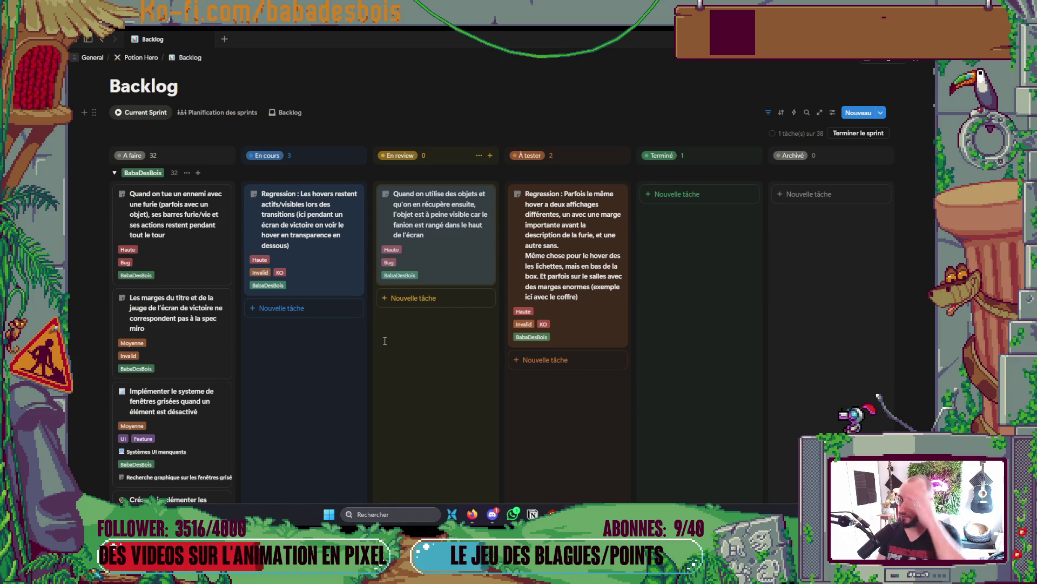
- Open the 'Regression : Les hovers restent actifs…' card to view its Cas 1 : En fin de combat details
{"action": "left_click", "coordinate": [354, 281]}
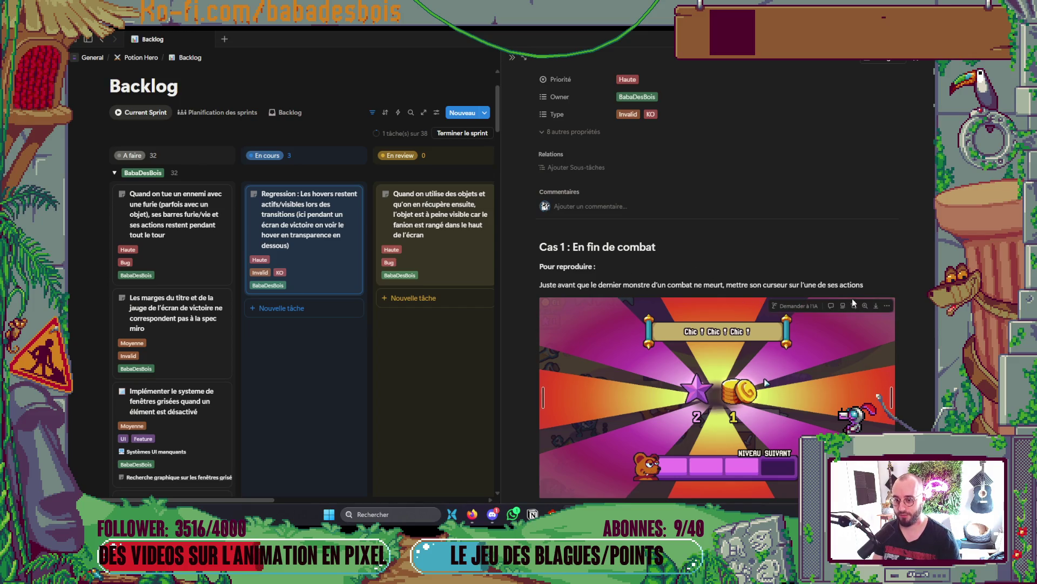
{"action": "key", "text": "alt+Tab"}
{"action": "key", "text": "alt+Tab"}
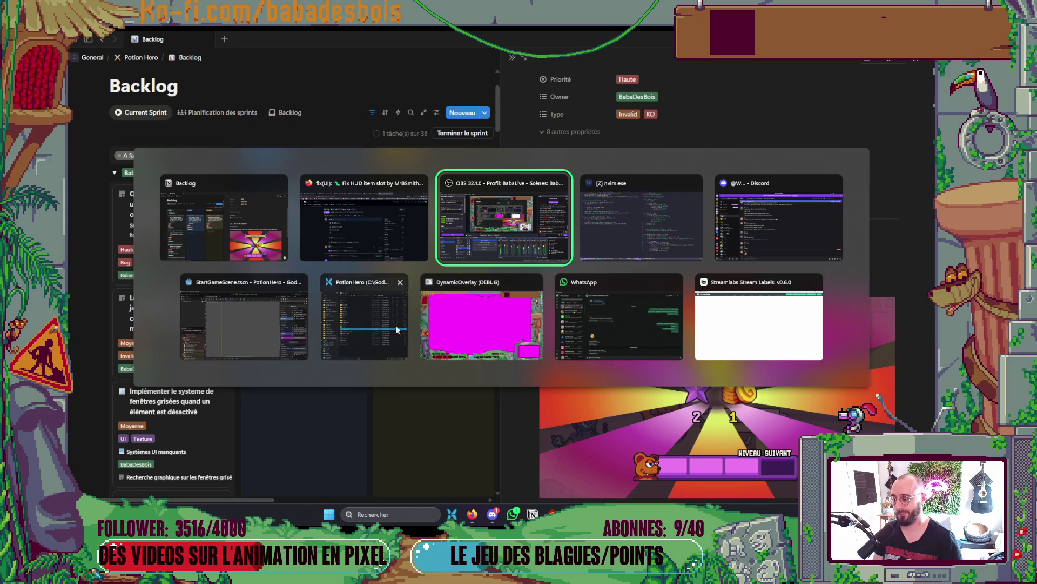
- Check out dev and pull its latest changes in the Neovim terminal
{"action": "key", "text": "alt+Tab"}
{"action": "key", "text": "alt+Tab"}
{"action": "key", "text": "alt+Tab"}
{"action": "left_click_drag", "start_coordinate": [410, 311], "coordinate": [404, 327]}
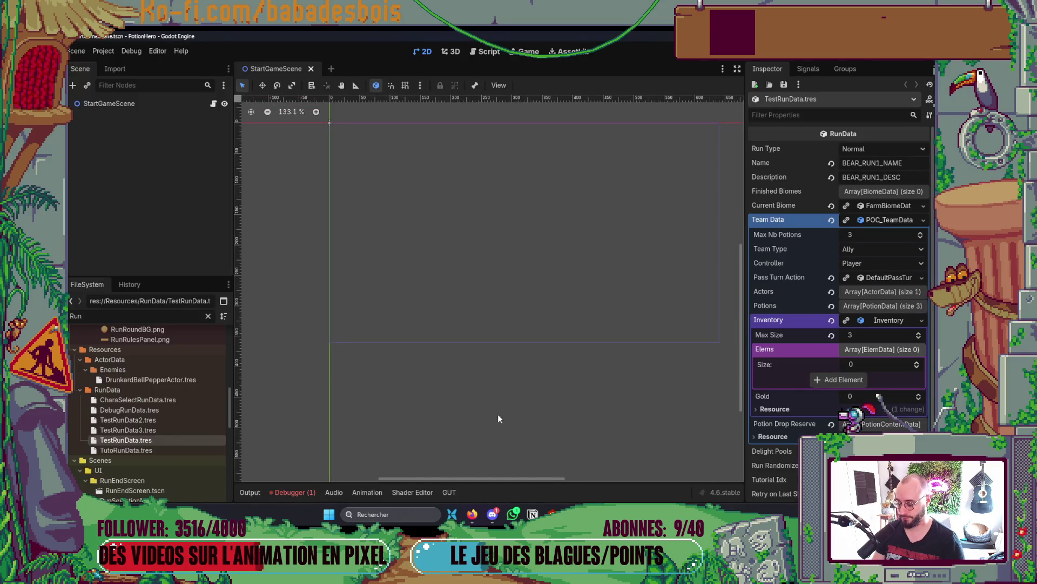
{"action": "key", "text": "alt+Tab"}
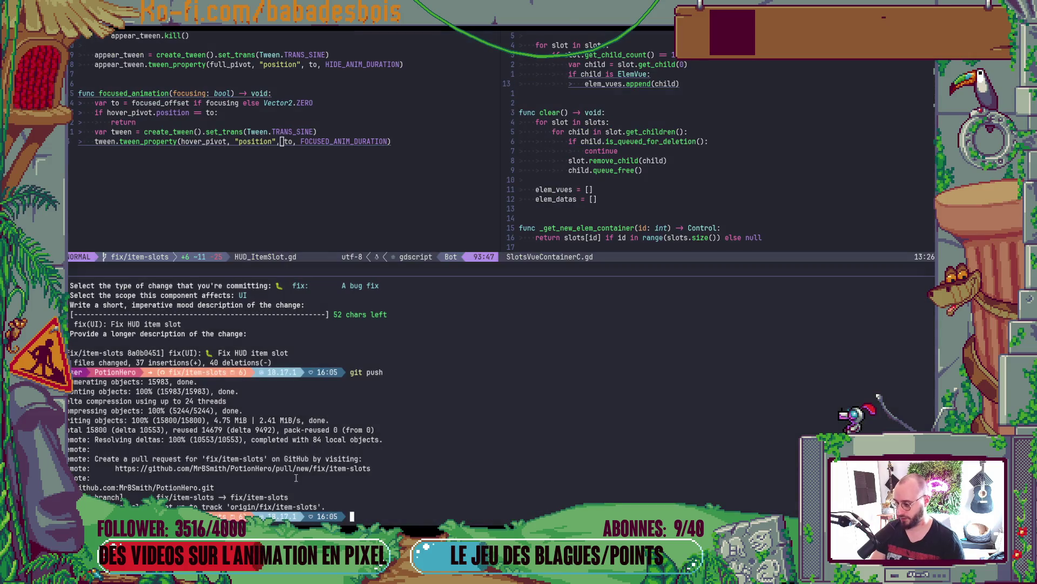
{"action": "type", "text": "git co dev"}
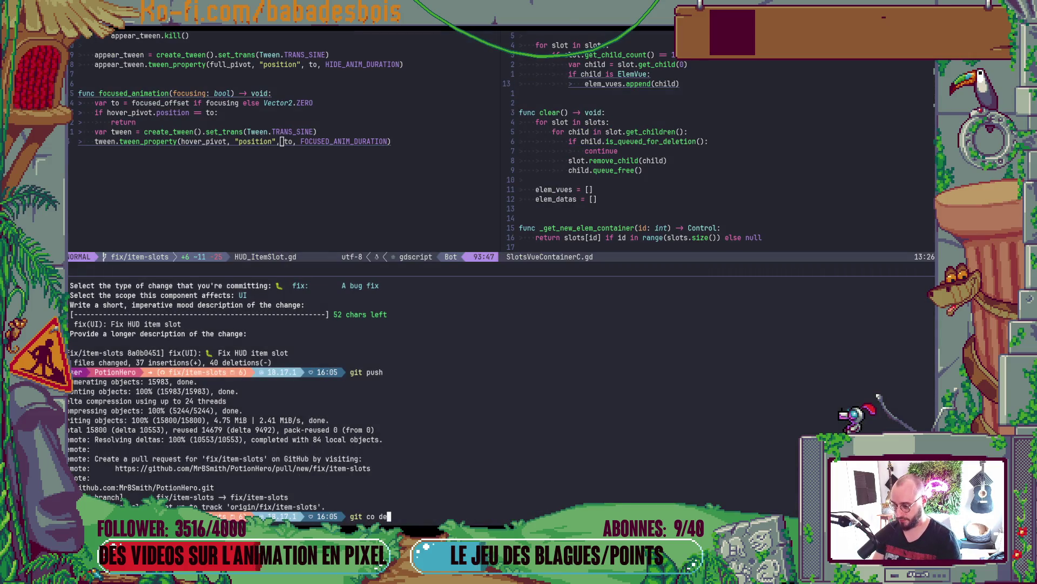
{"action": "key", "text": "Return"}
{"action": "type", "text": "git pull"}
{"action": "key", "text": "Return"}
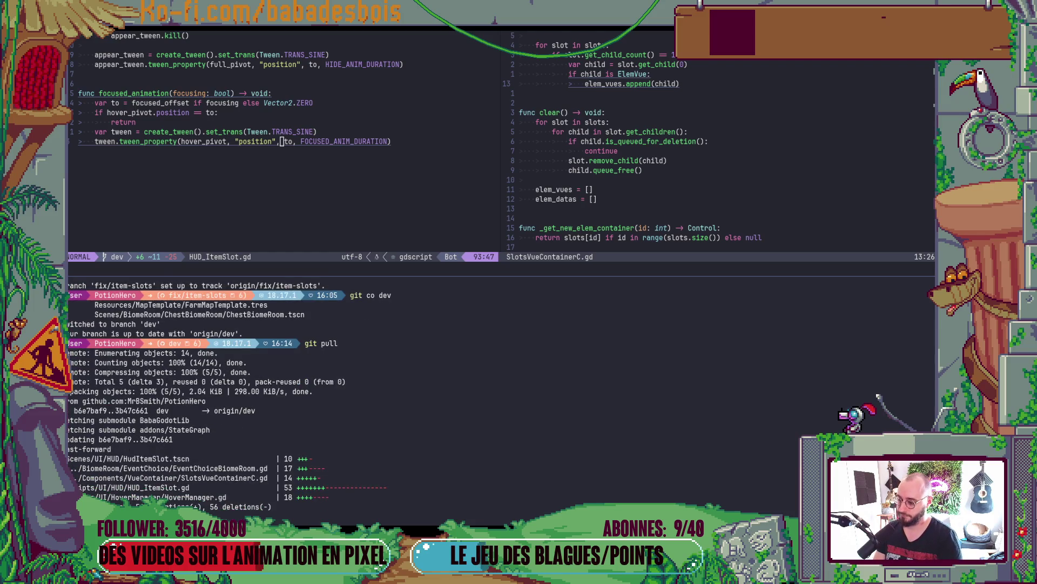
- Create and check out the new fix/hover-combat-end branch
{"action": "type", "text": "git co -b"}
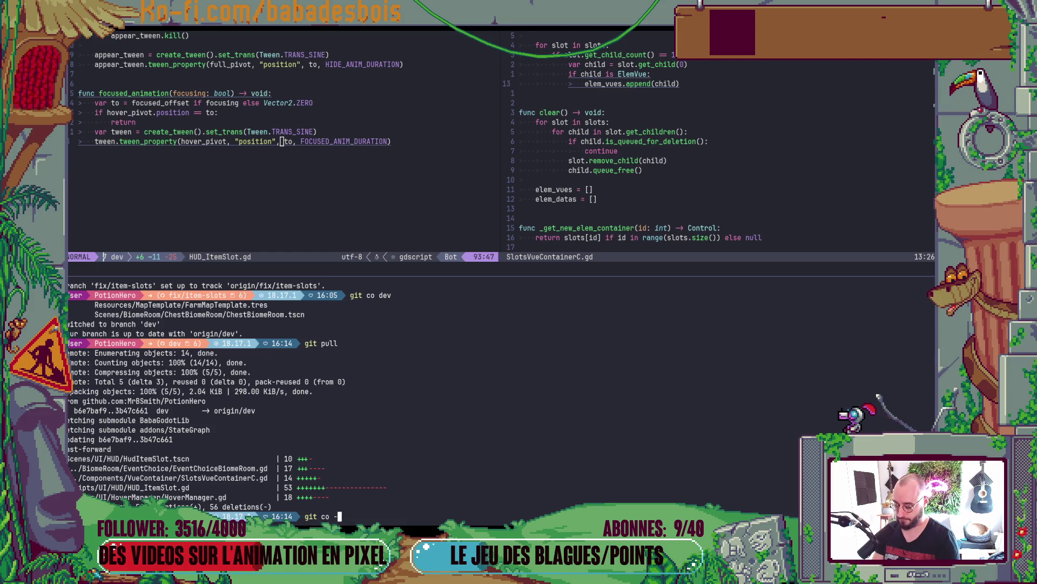
{"action": "type", "text": " fix/"}
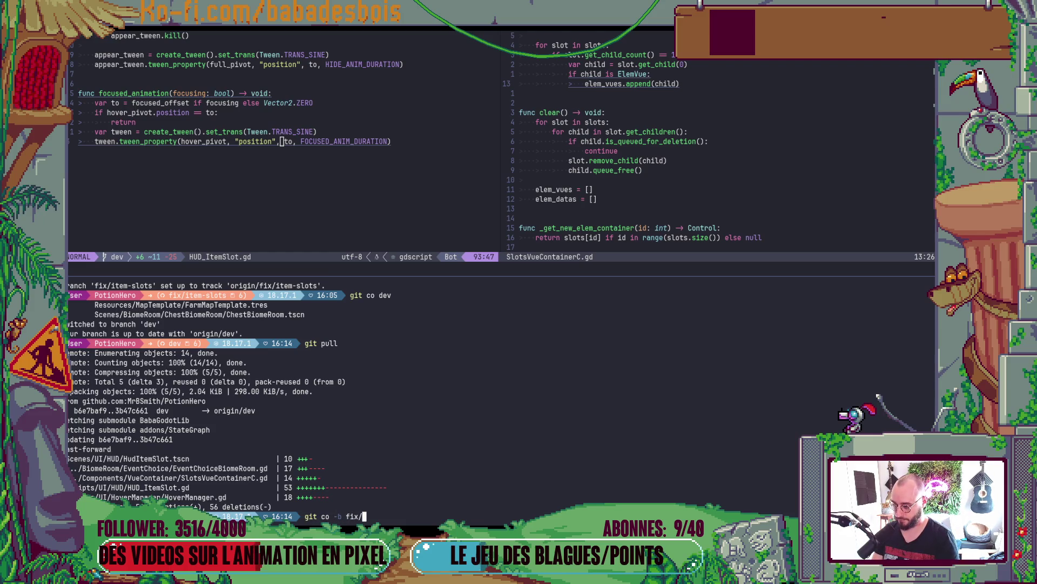
{"action": "type", "text": "hover-"}
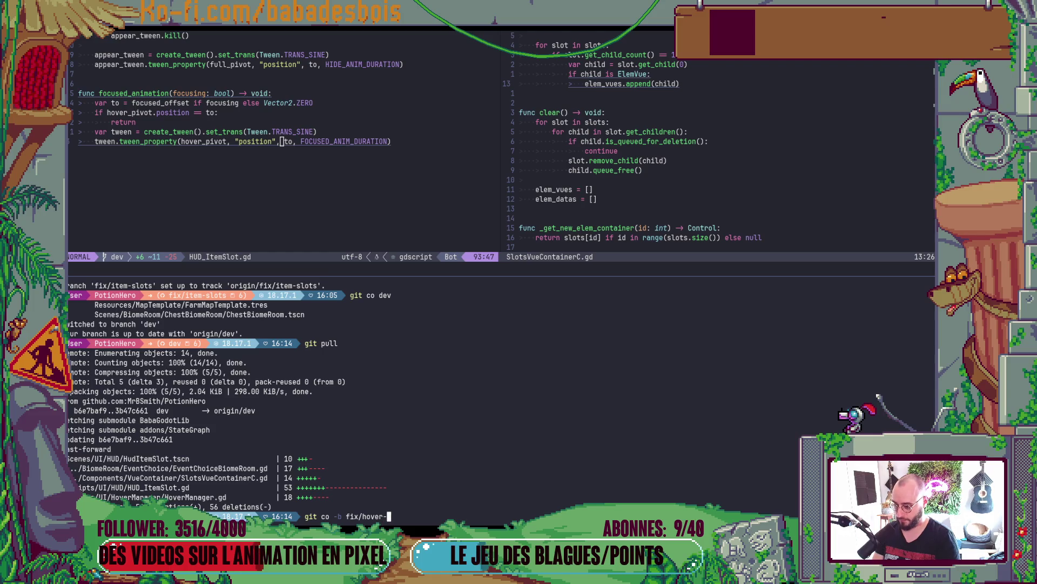
{"action": "type", "text": "combat-end"}
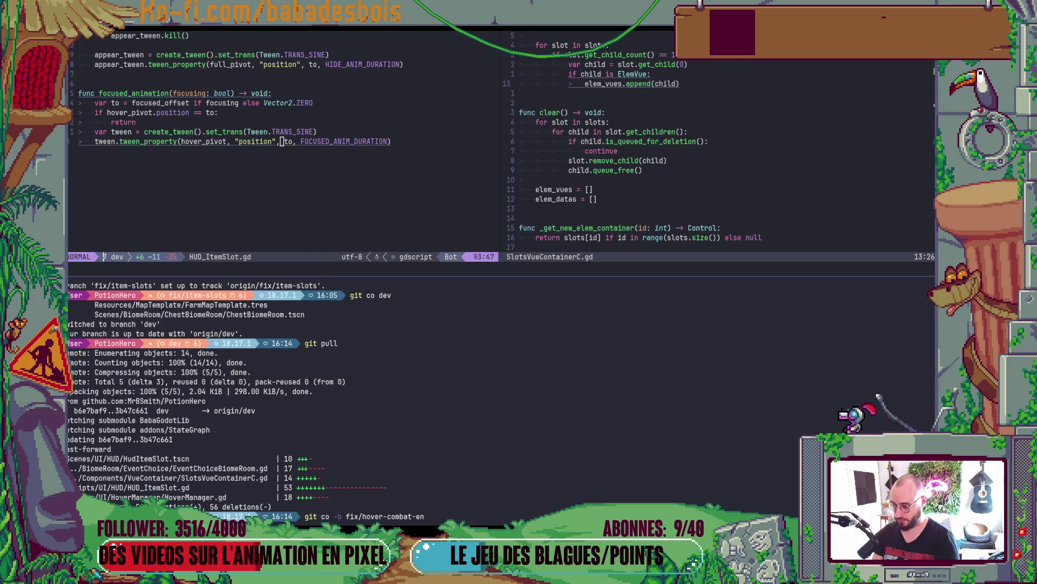
{"action": "key", "text": "Return"}
{"action": "key", "text": "alt+Tab"}
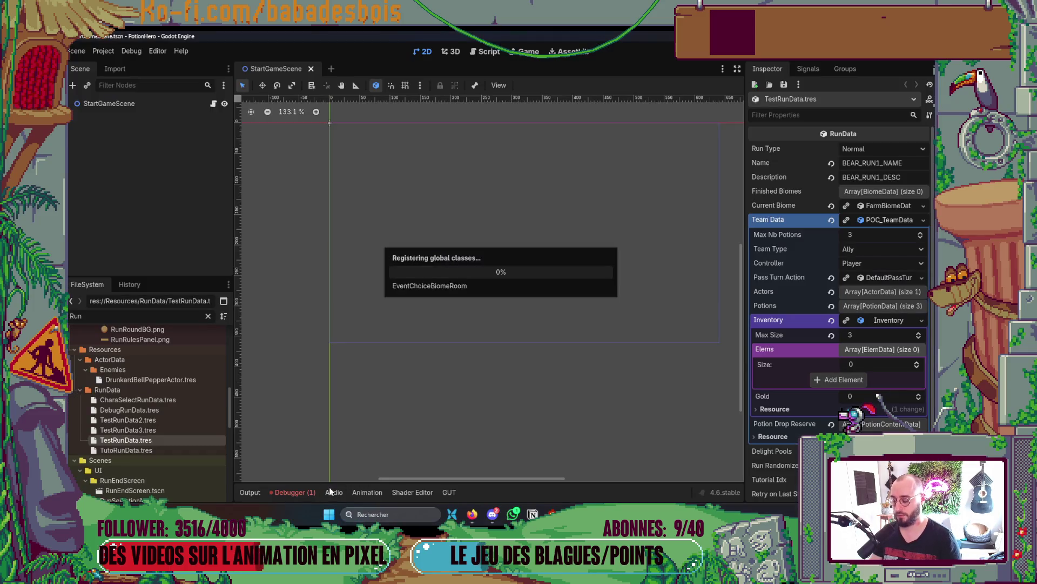
- Run the game, confirm the bear hero, start Réveil de l'ours, and enter the fountain room
{"action": "key", "text": "F5"}
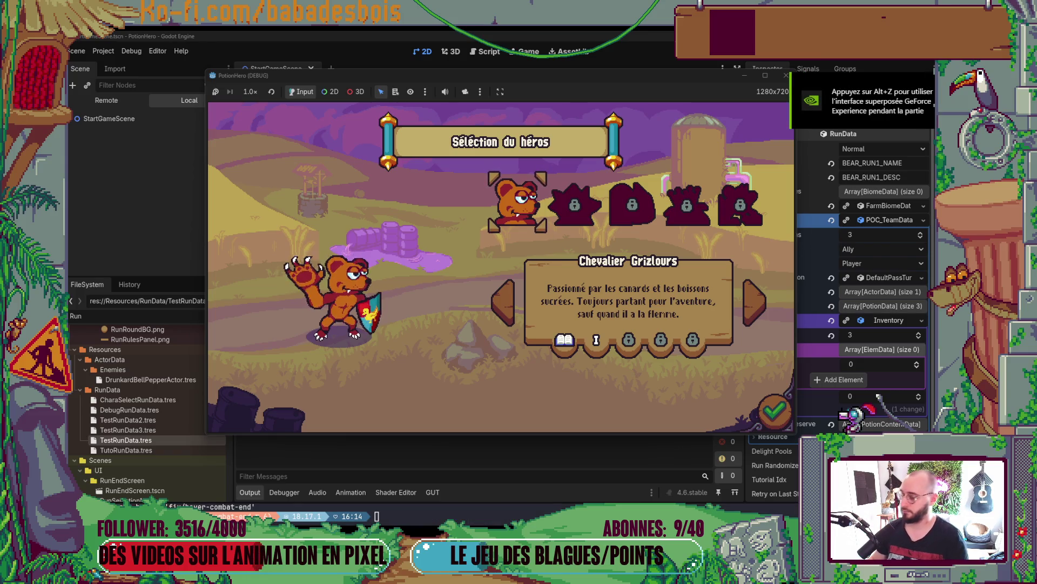
{"action": "left_click", "coordinate": [774, 411]}
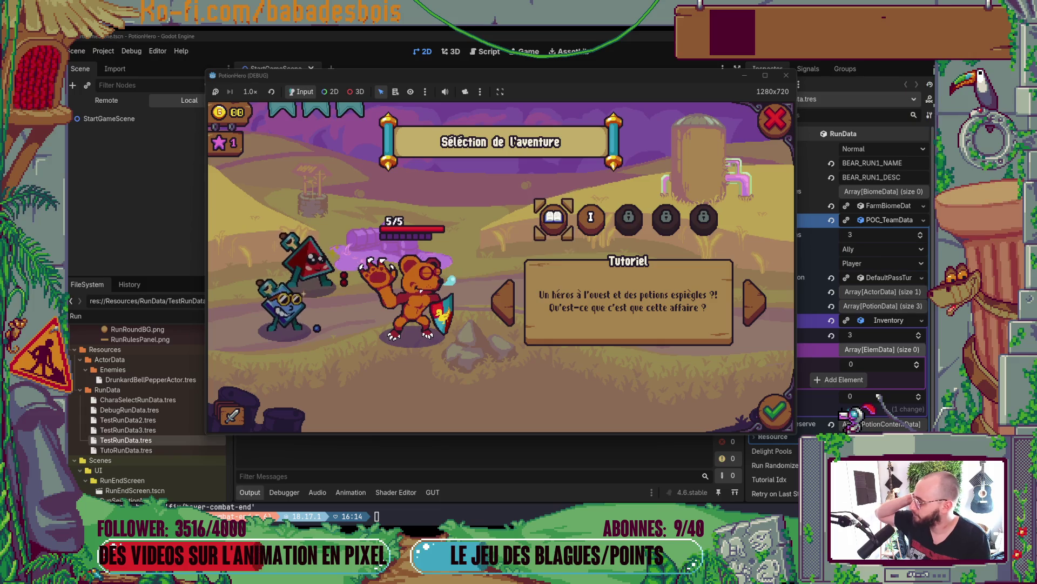
{"action": "left_click", "coordinate": [591, 227]}
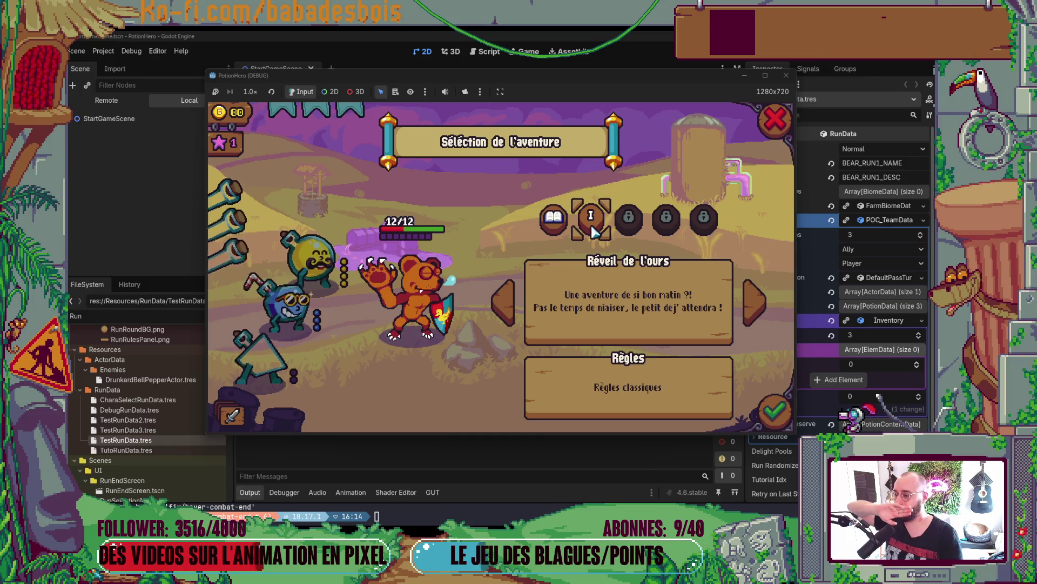
{"action": "key", "text": "Return"}
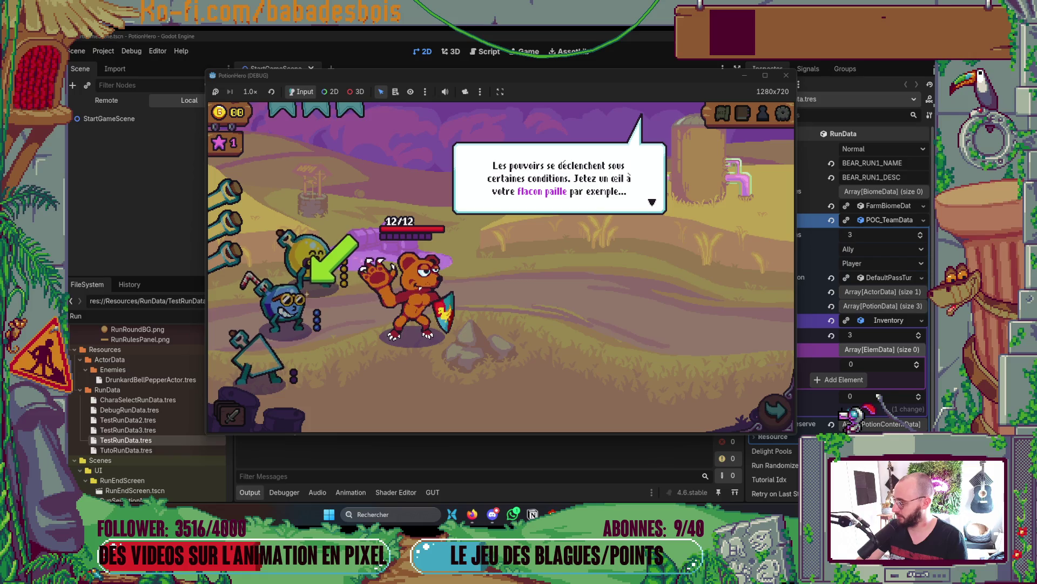
{"action": "left_click", "coordinate": [609, 292]}
{"action": "left_click", "coordinate": [616, 301]}
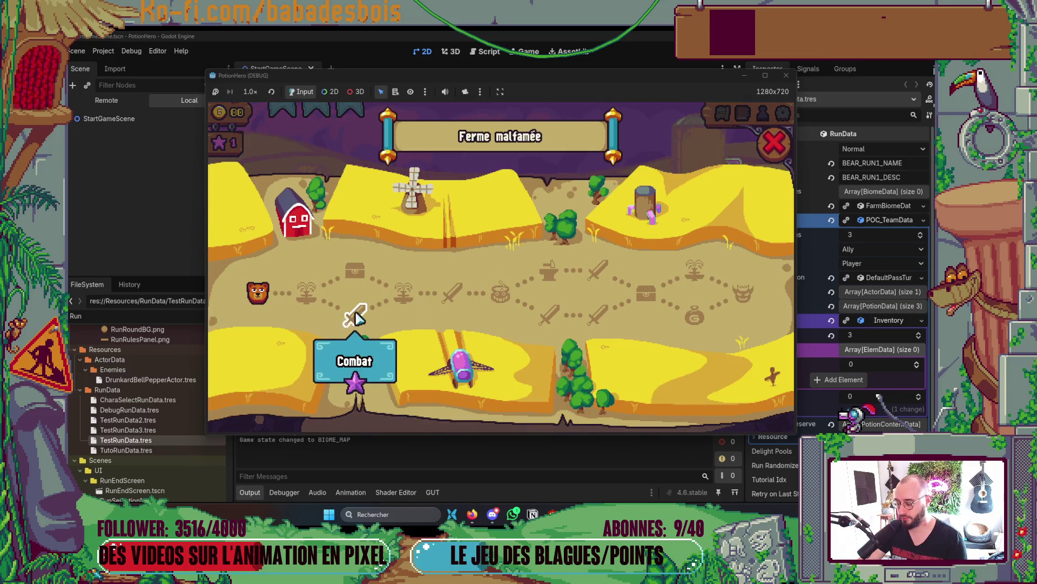
{"action": "left_click", "coordinate": [311, 306]}
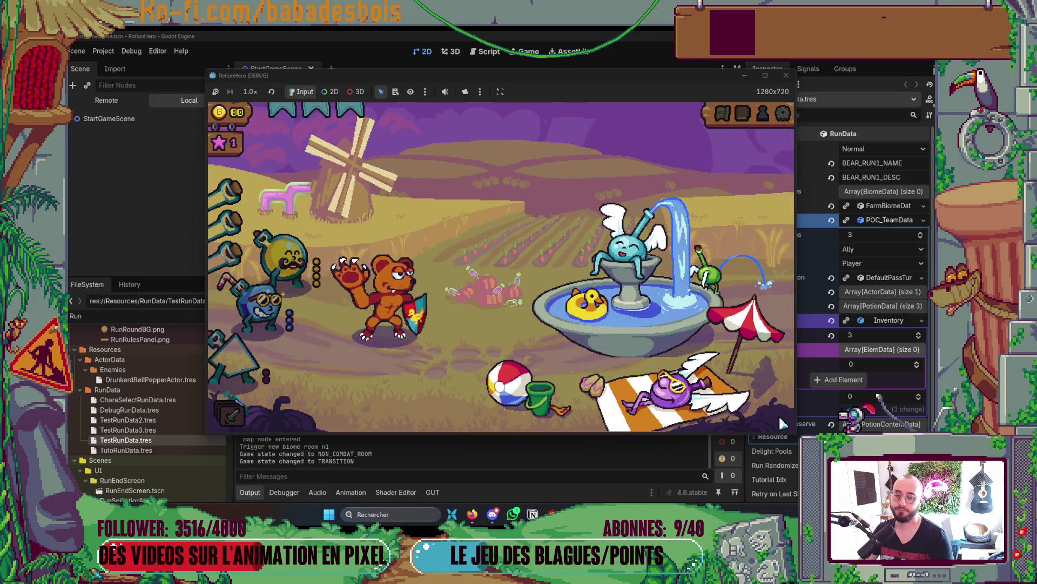
- Fight the bomb-enemy combat, ending the turn and picking a target until the victory screen
{"action": "left_click", "coordinate": [355, 316]}
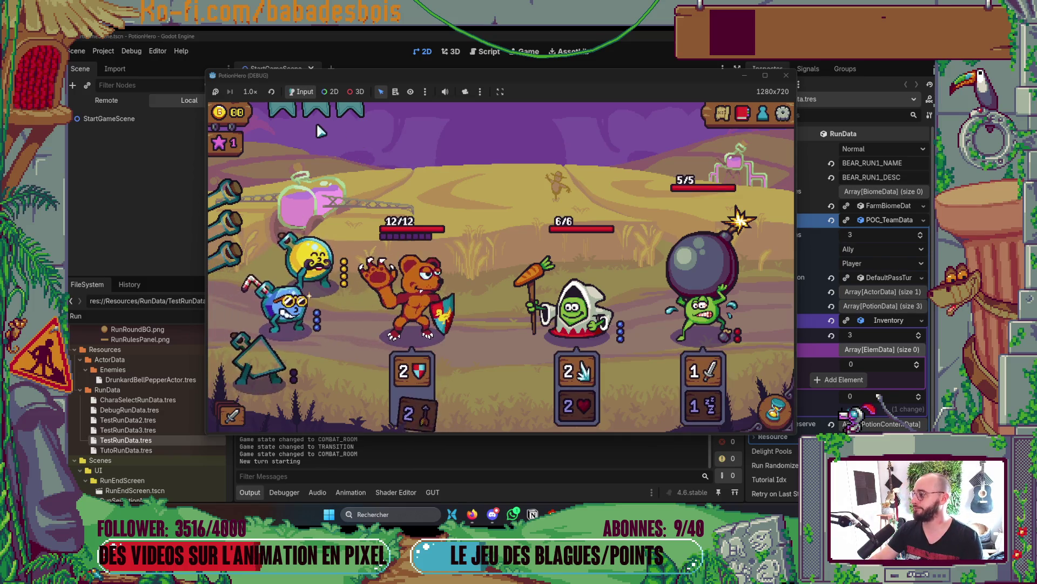
{"action": "mouse_move", "coordinate": [418, 369]}
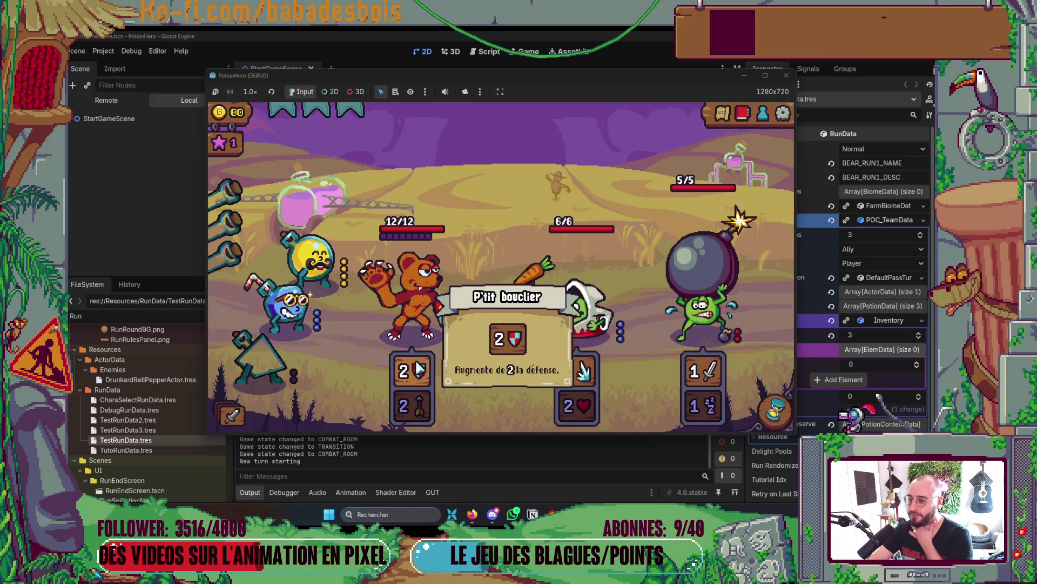
{"action": "mouse_move", "coordinate": [432, 313]}
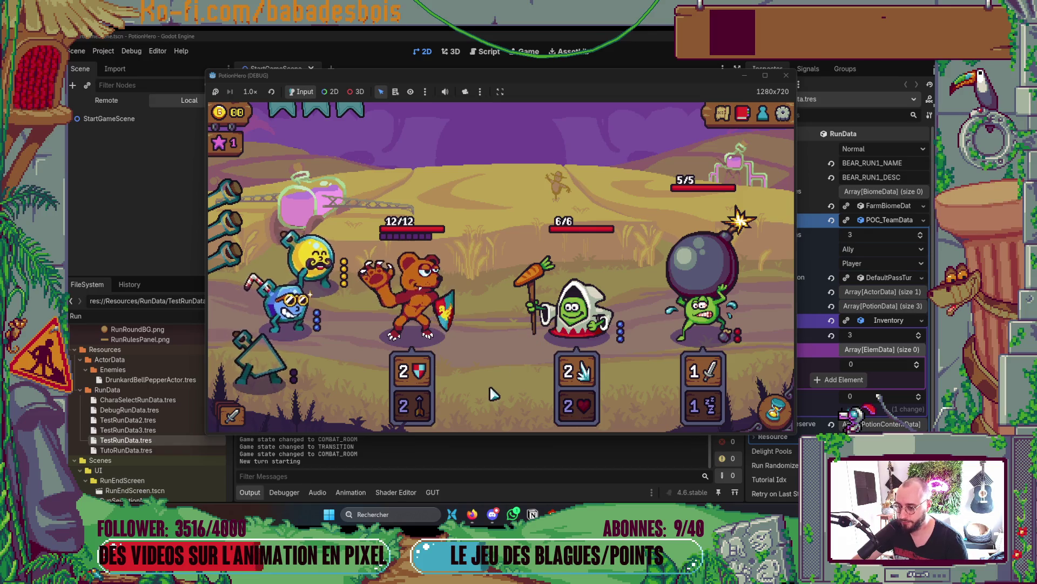
{"action": "left_click", "coordinate": [760, 407]}
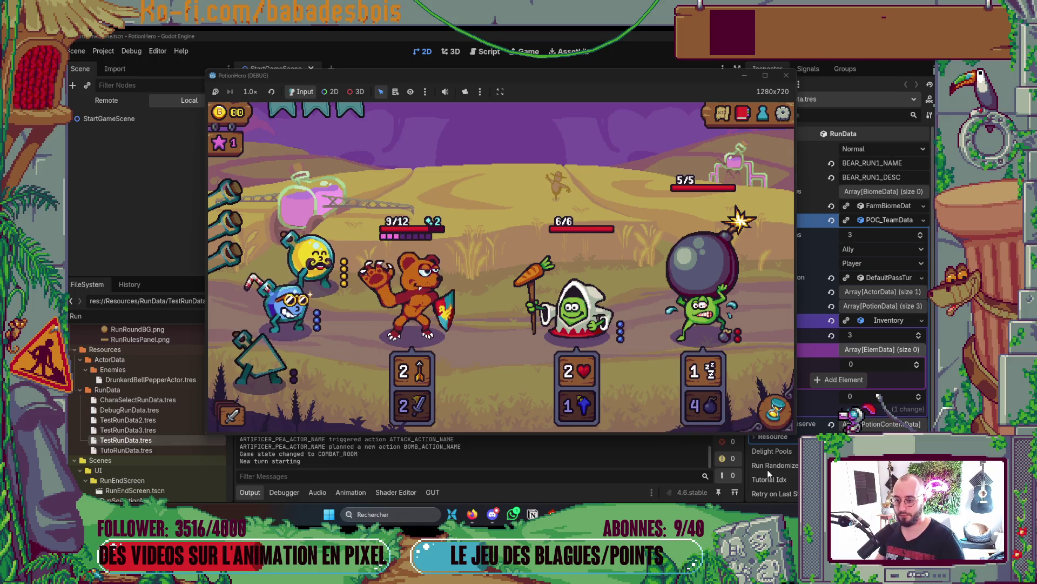
{"action": "mouse_move", "coordinate": [585, 381]}
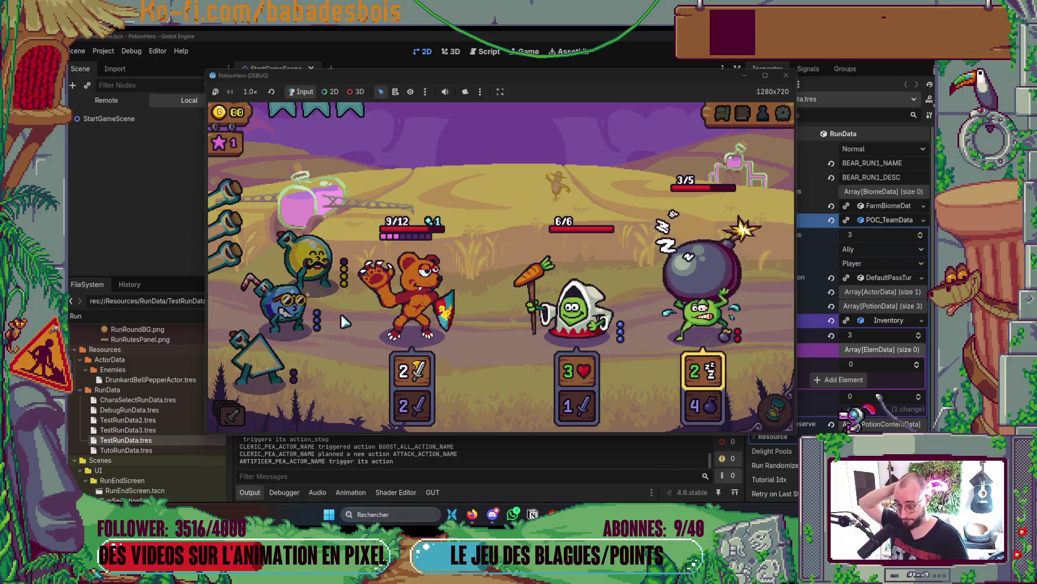
{"action": "left_click", "coordinate": [430, 315]}
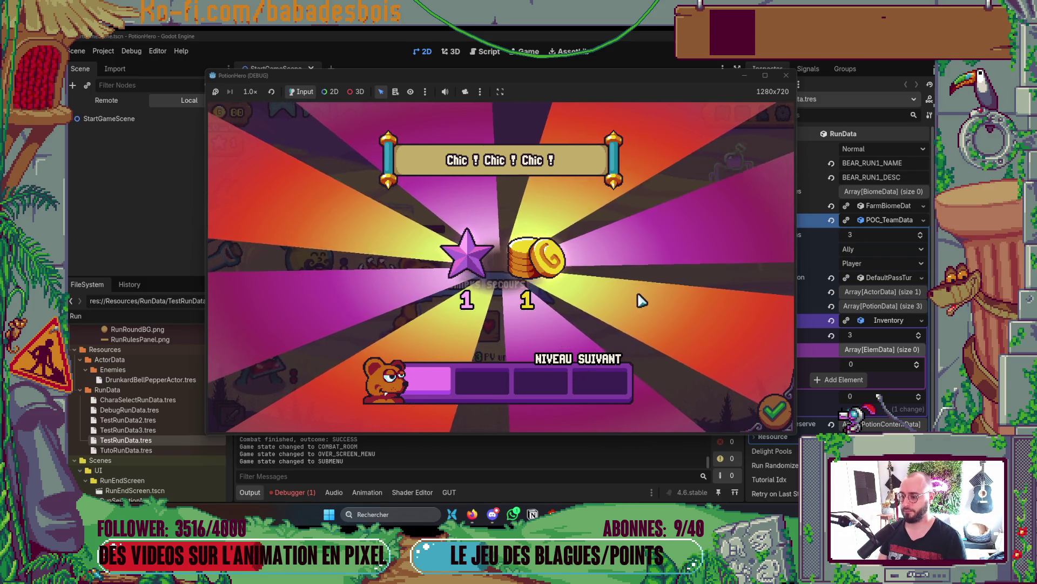
{"action": "key", "text": "alt+Tab"}
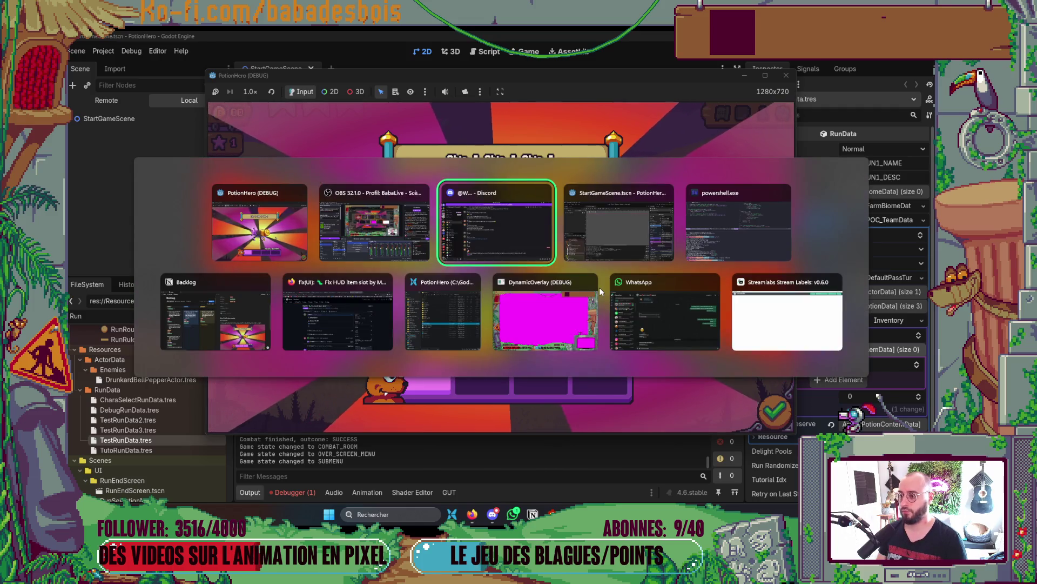
- Open Globals.tscn, make its VBoxContainer debug labels visible, and run the game with F5
{"action": "left_click", "coordinate": [169, 172]}
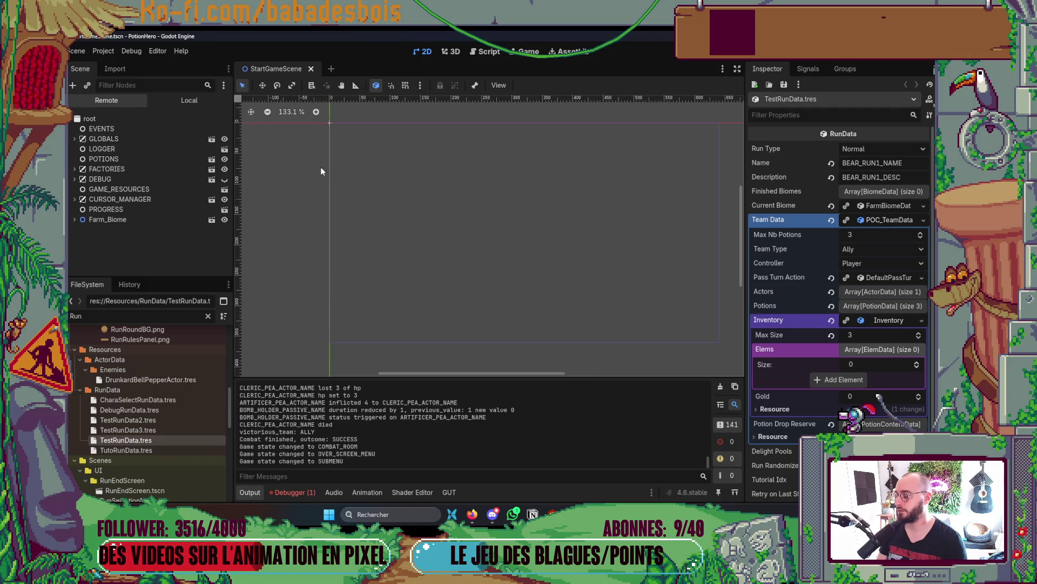
{"action": "key", "text": "ctrl+shift+o"}
{"action": "key", "text": "Return"}
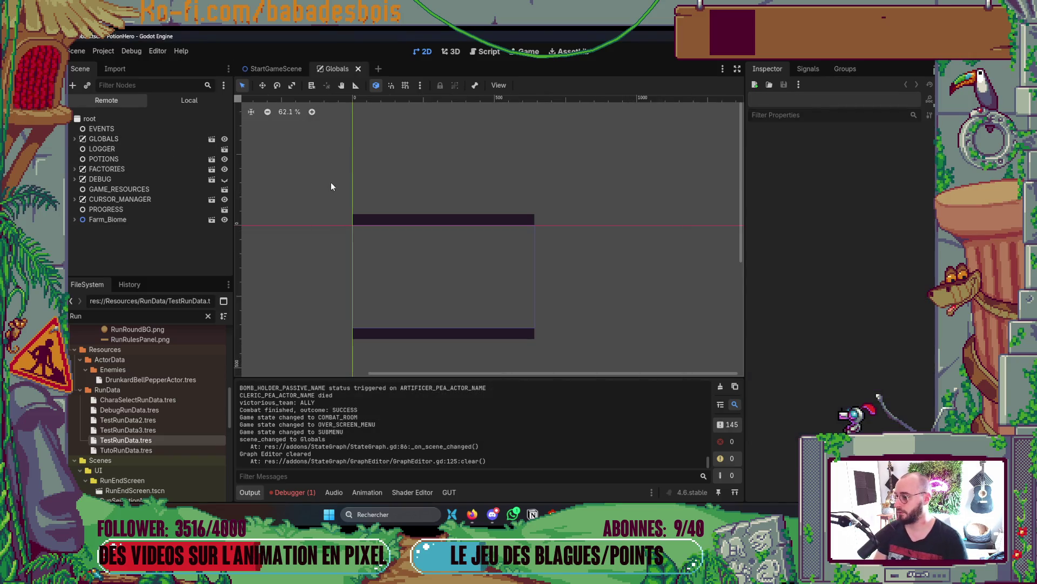
{"action": "left_click", "coordinate": [294, 67]}
{"action": "left_click", "coordinate": [341, 70]}
{"action": "key", "text": "F5"}
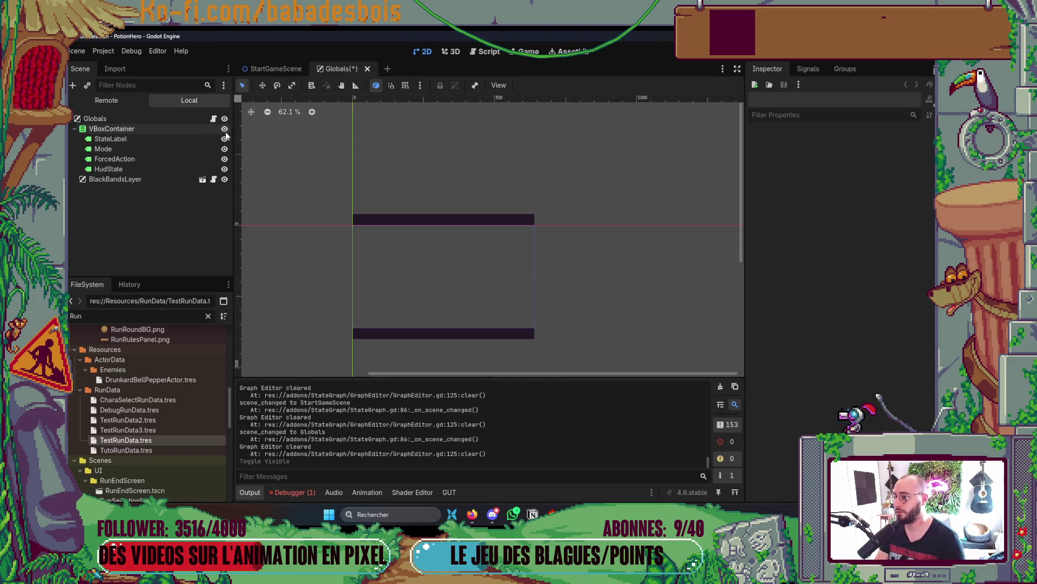
- Close the running game and return to the Neovim terminal
{"action": "key", "text": "alt+Tab"}
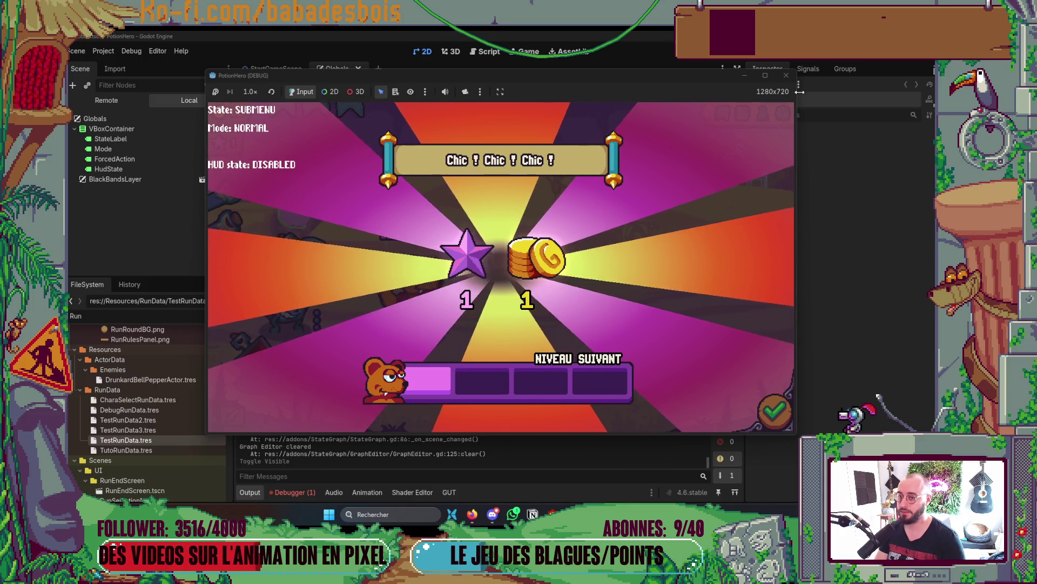
{"action": "key", "text": "alt+F4"}
{"action": "key", "text": "alt+Tab"}
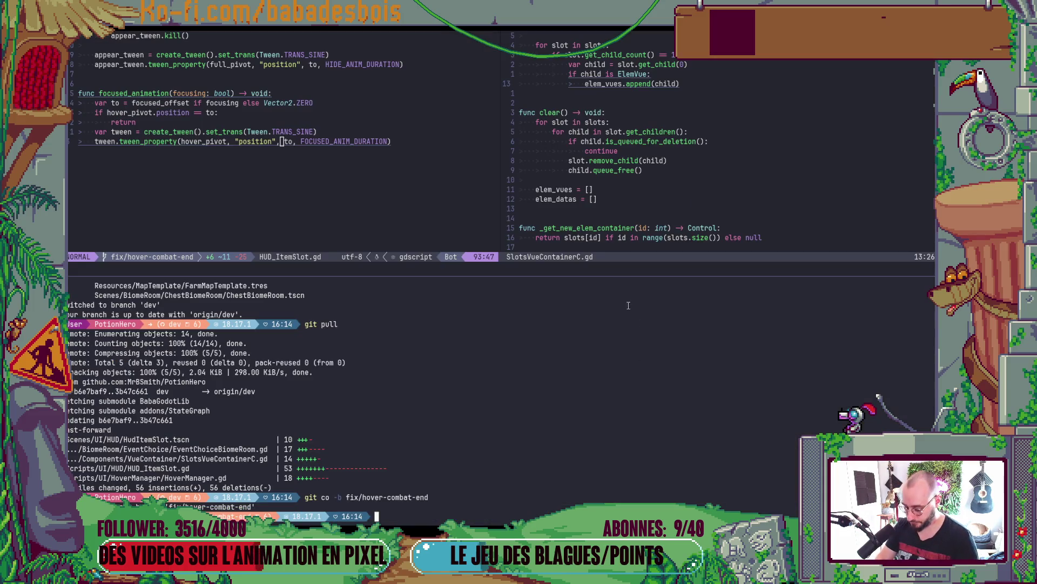
- Switch to Neovim, search project files for 'Com', then cancel the search
{"action": "key", "text": "alt+Tab"}
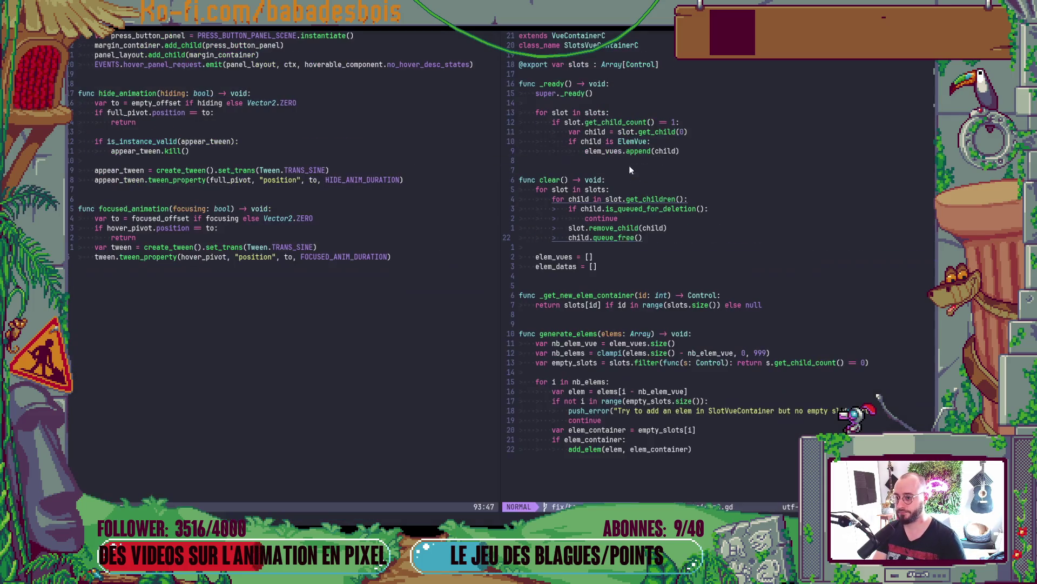
{"action": "key", "text": "space"}
{"action": "key", "text": "f"}
{"action": "key", "text": "f"}
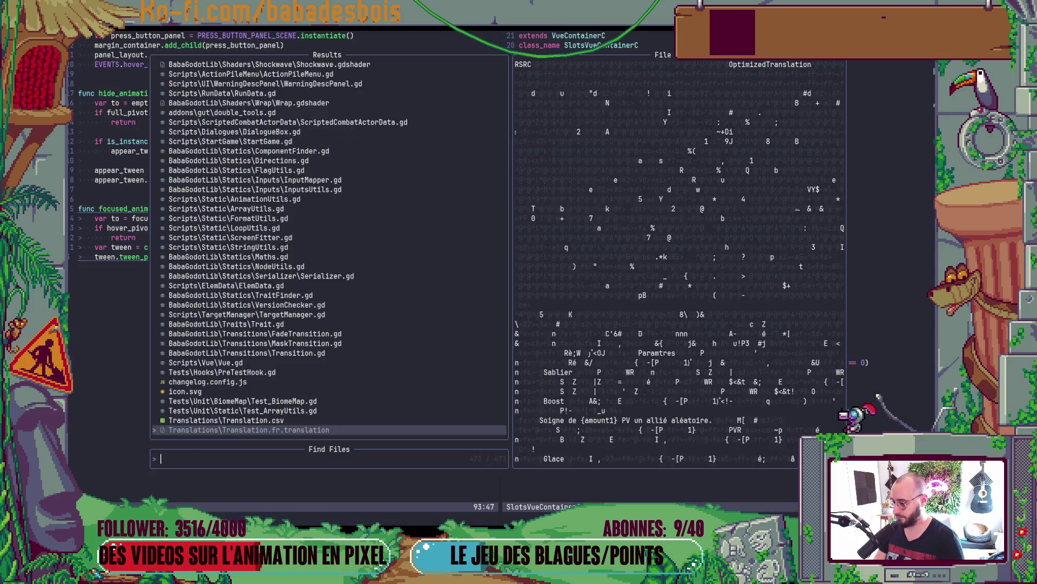
{"action": "type", "text": "Com"}
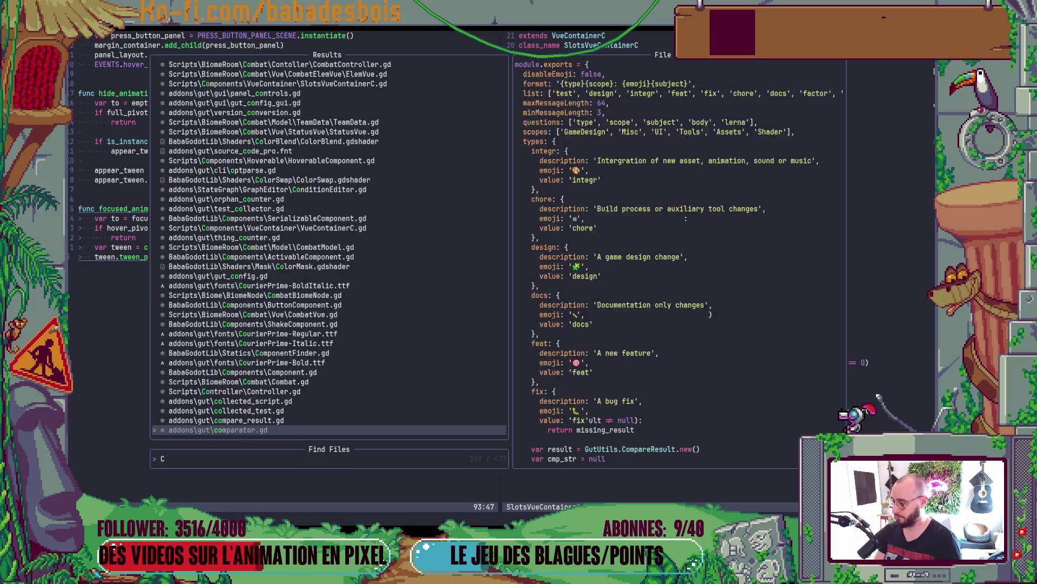
{"action": "key", "text": "Escape"}
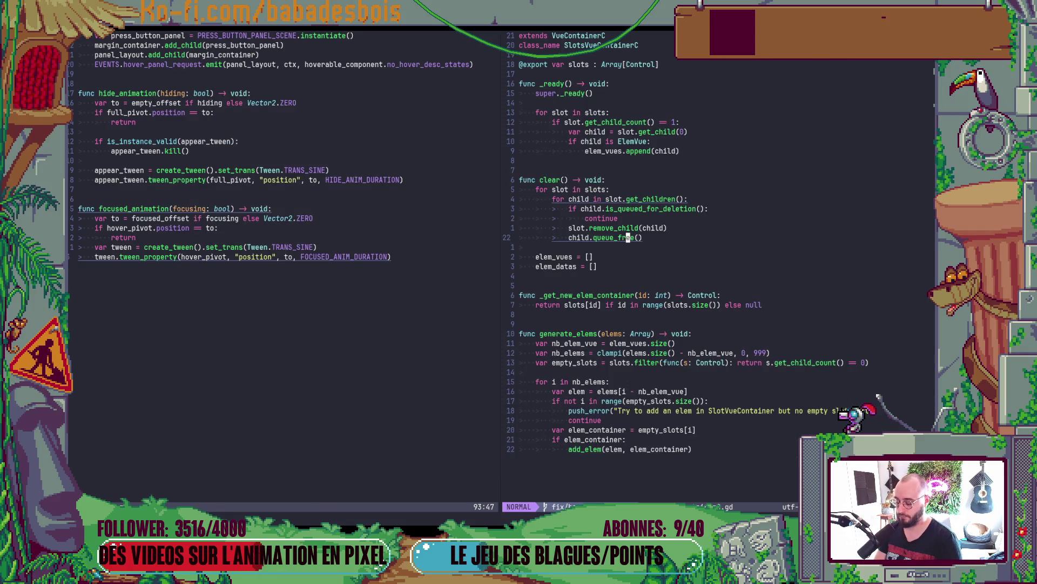
- Find 'Glo' and open Globals.gd, scrolling down to the hud_state_changed handler
{"action": "key", "text": "space"}
{"action": "key", "text": "f"}
{"action": "key", "text": "f"}
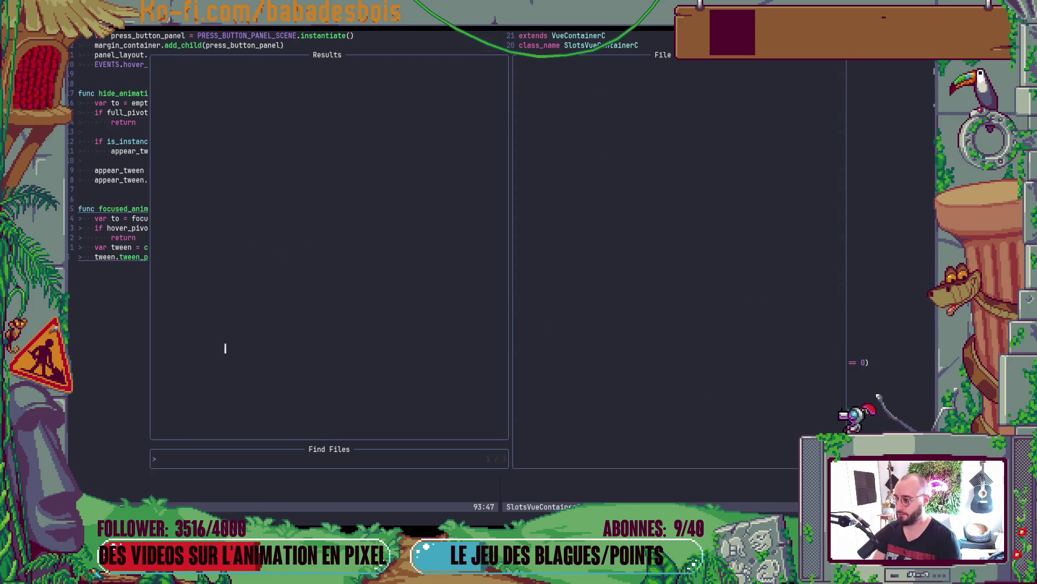
{"action": "type", "text": "Glo"}
{"action": "key", "text": "Return"}
{"action": "scroll", "coordinate": [184, 227], "scroll_direction": "down", "scroll_amount": 15}
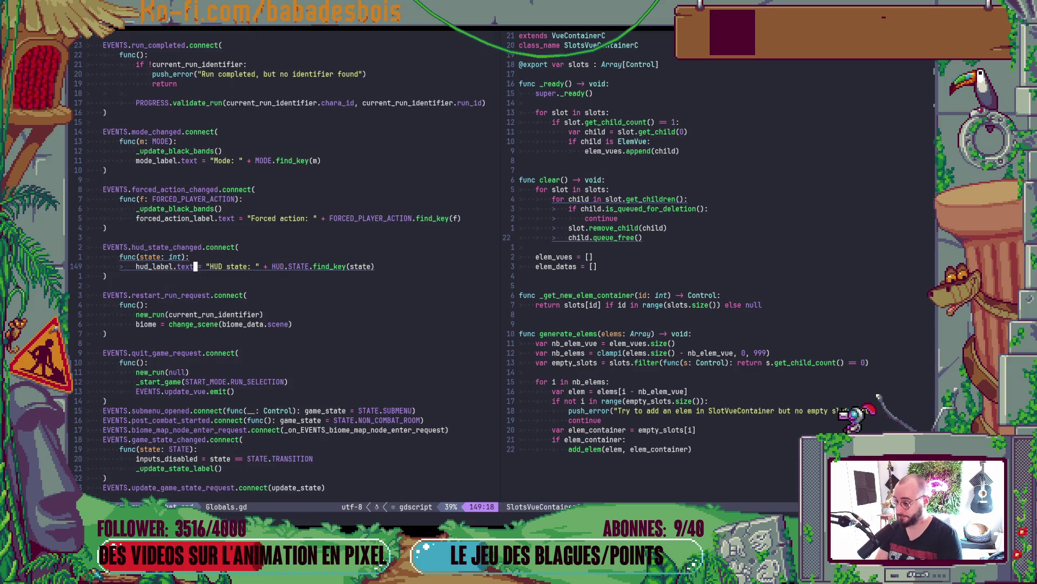